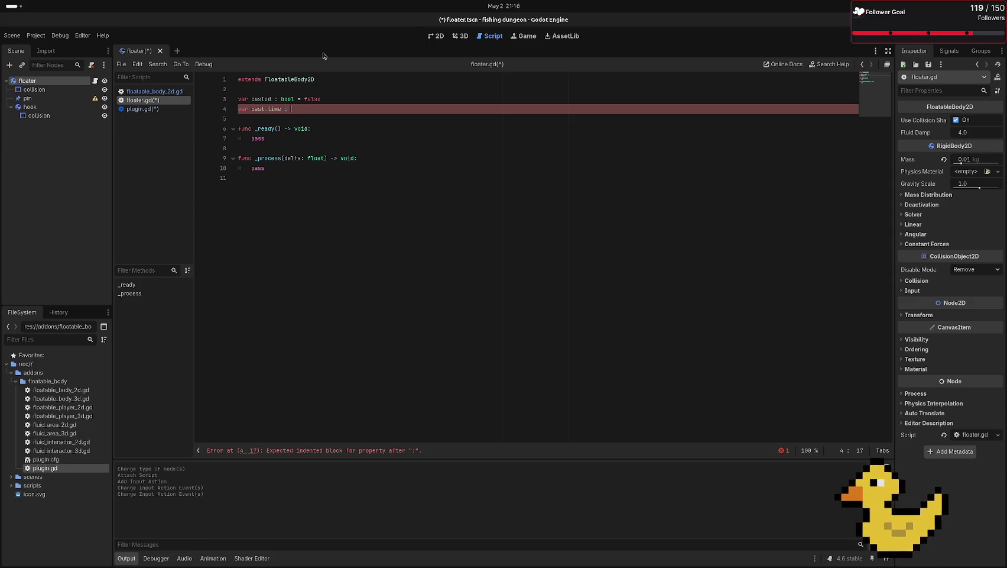
- Finish line 4 as 'var cast_time : float = 0.0' and check the variable declarations
type("float = ")
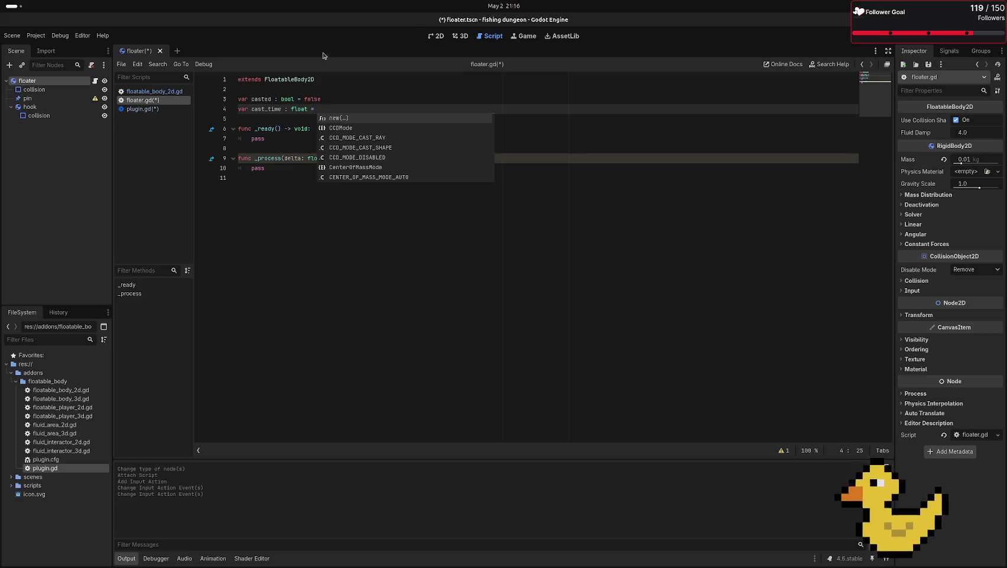
type("0.0")
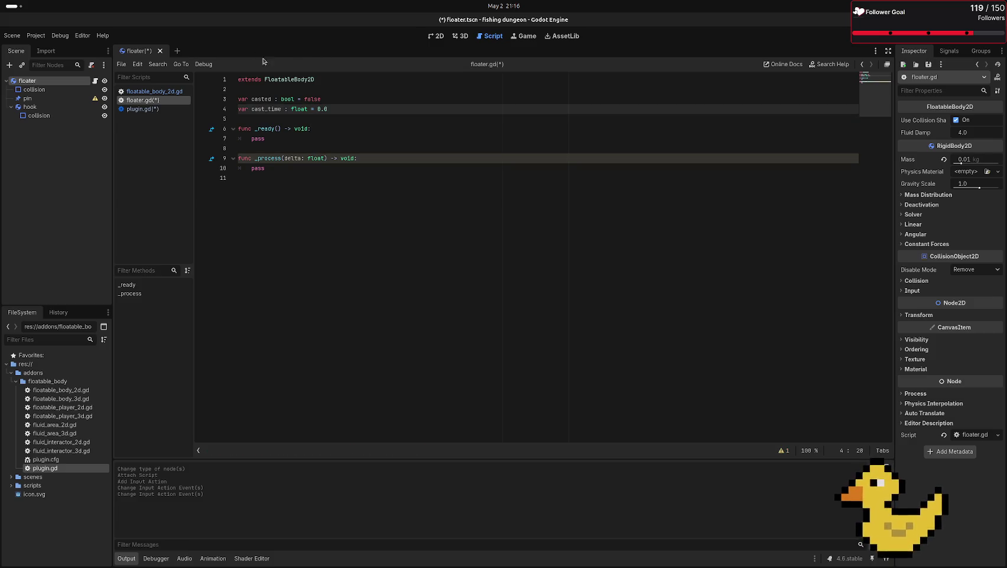
left_click(349, 128)
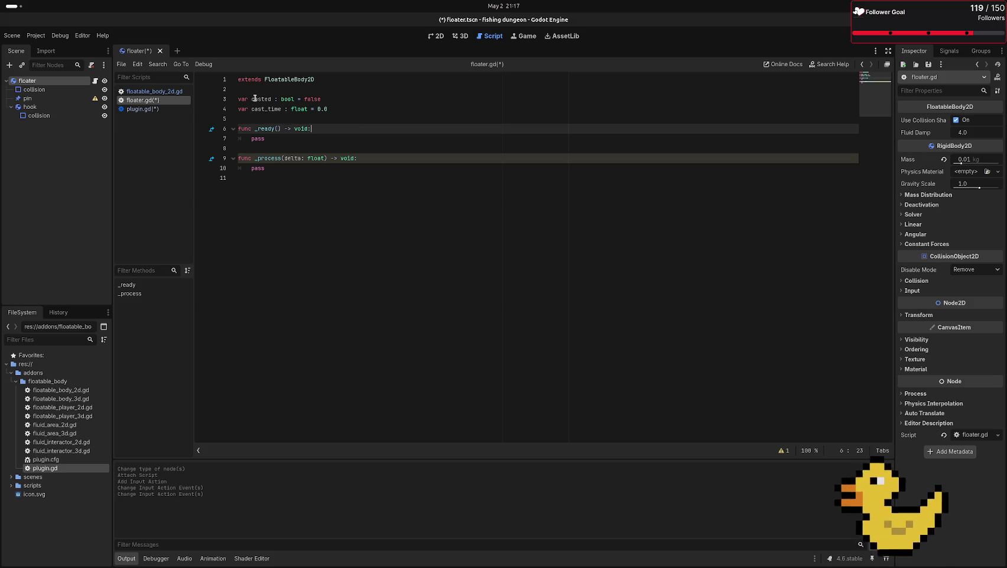
left_click_drag(331, 98, 222, 99)
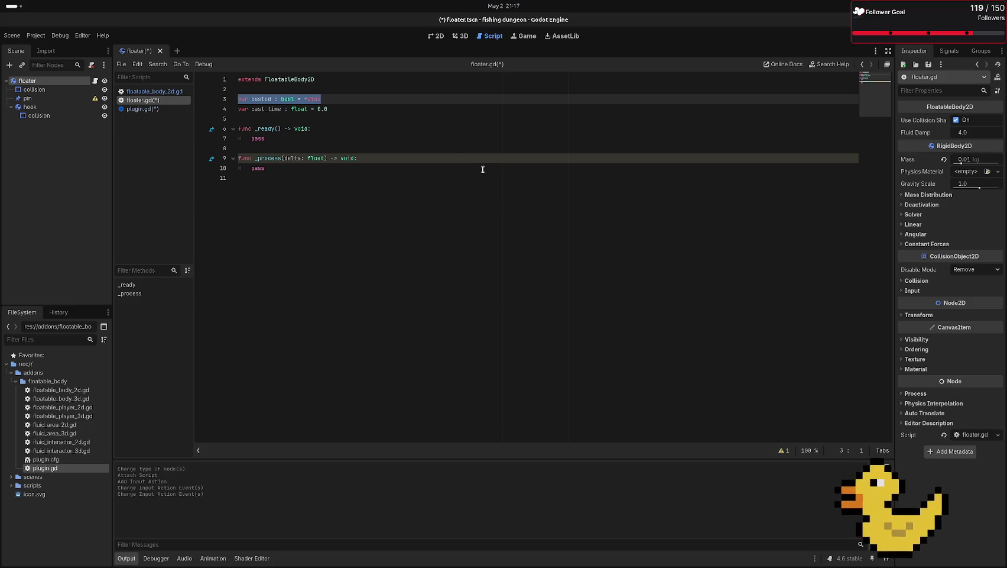
double_click(310, 94)
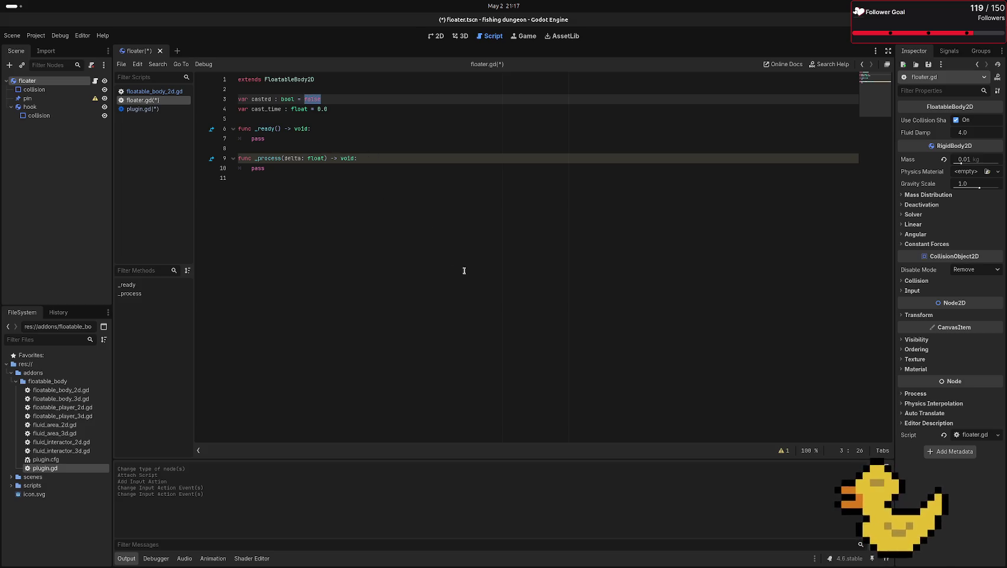
left_click(446, 227)
left_click_drag(329, 109, 237, 110)
left_click(286, 122)
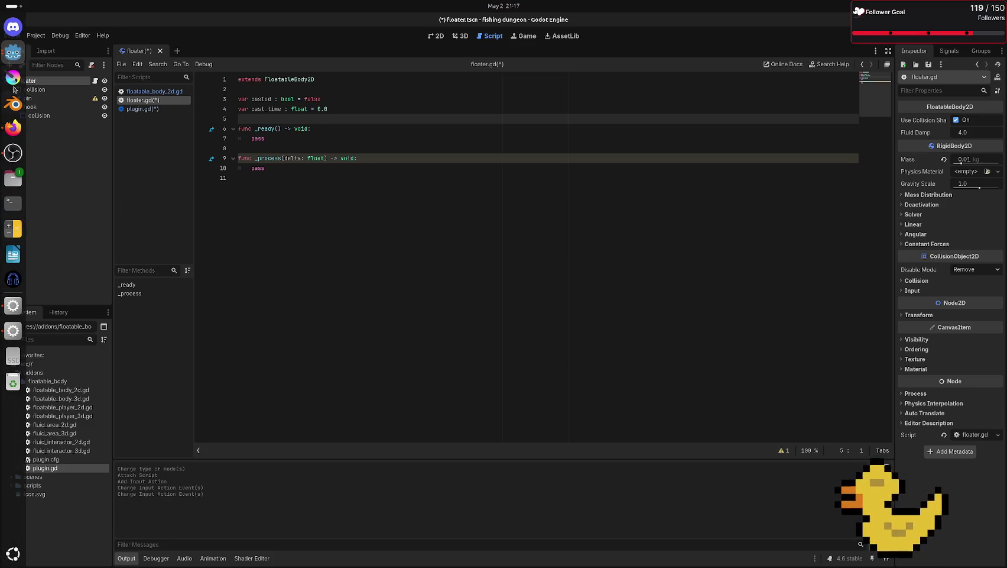
- Search the Asset Library for floatable, debug and prototype assets
key("ctrl+F4")
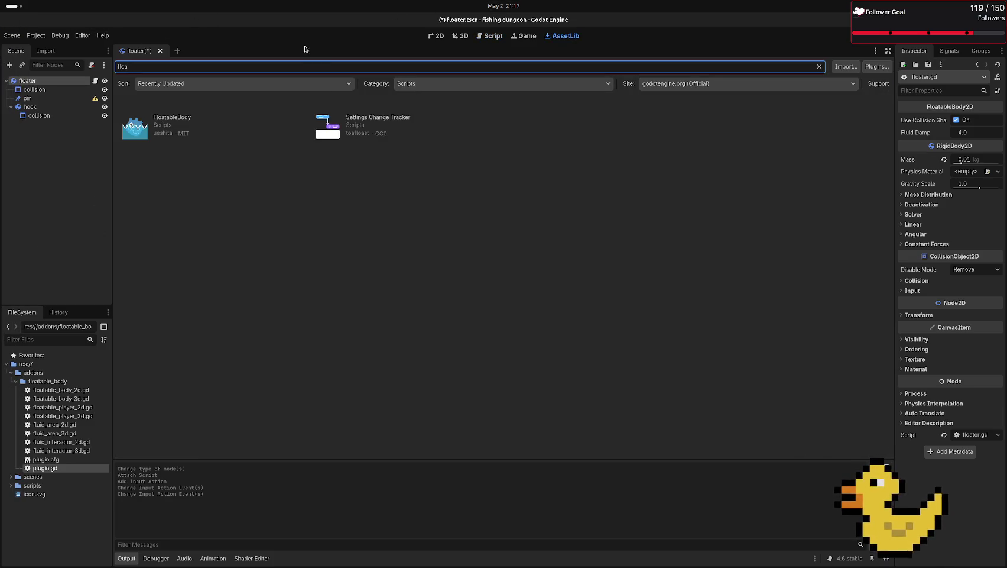
type("floadev")
key("BackSpace")
type("b")
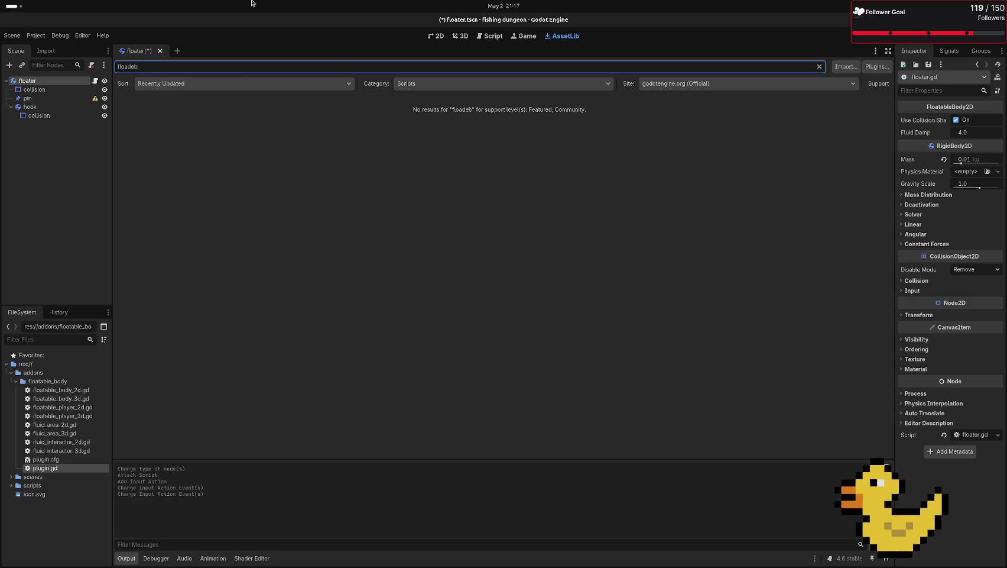
key("BackSpace")
key("BackSpace")
key("BackSpace")
type("debug")
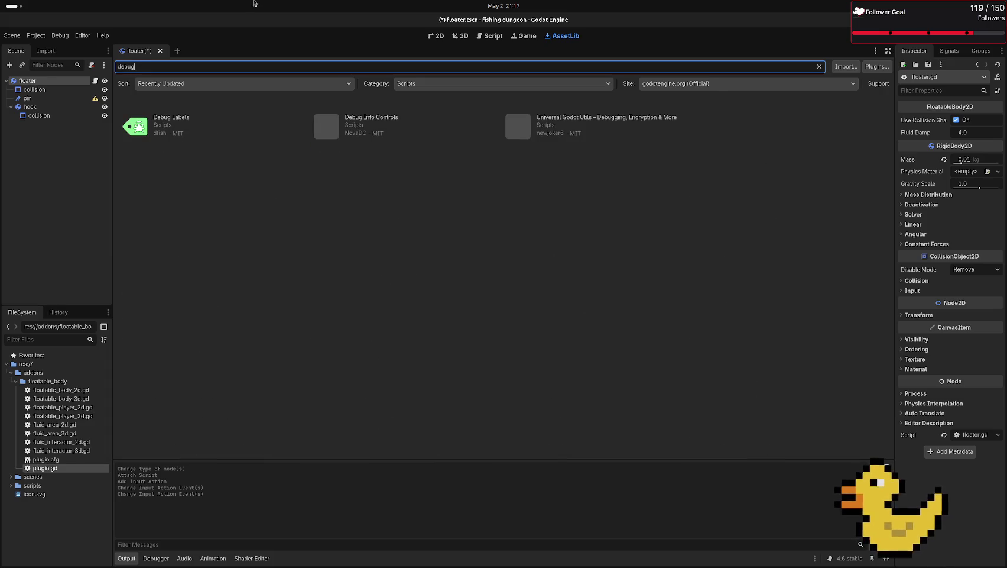
key("BackSpace")
key("BackSpace")
key("BackSpace")
type("pro")
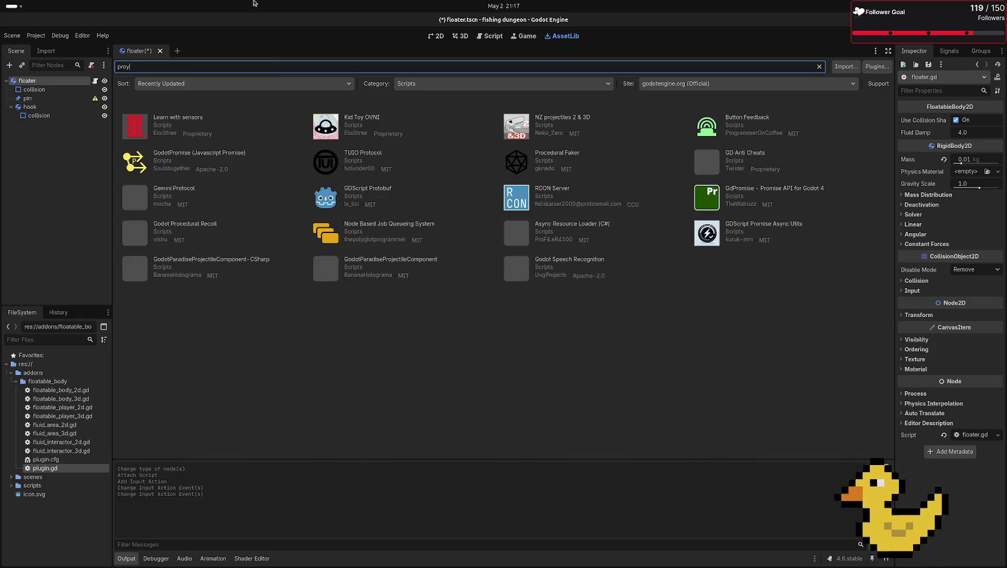
type("to")
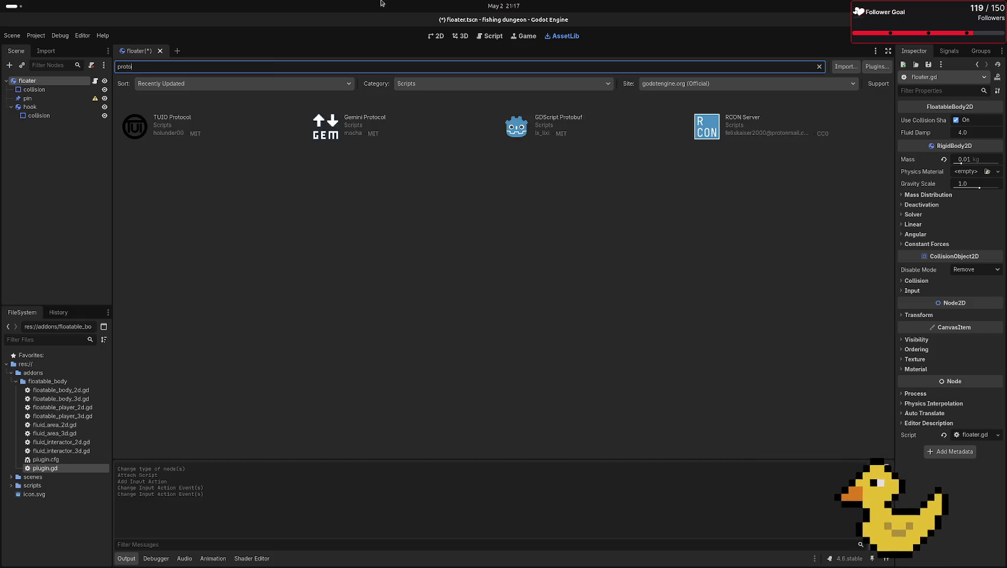
- Clear the asset search and switch to the installing plugins documentation in Firefox
double_click(285, 72)
key("BackSpace")
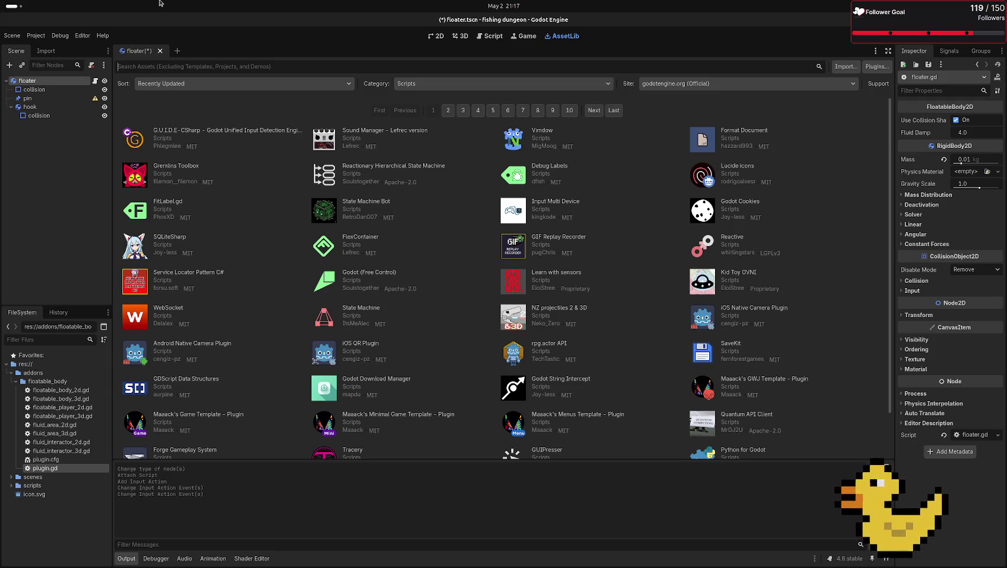
type("plae")
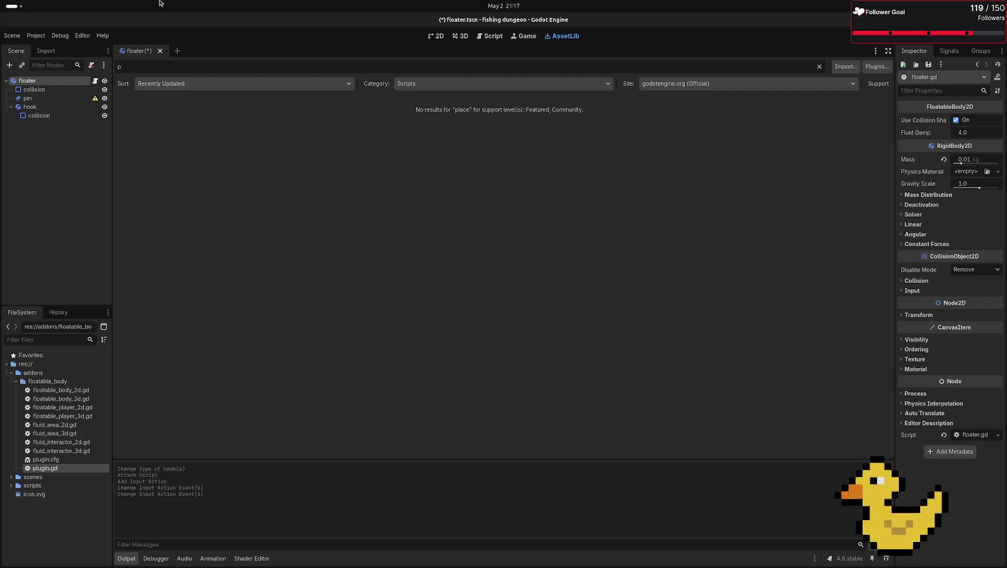
key("alt+Tab")
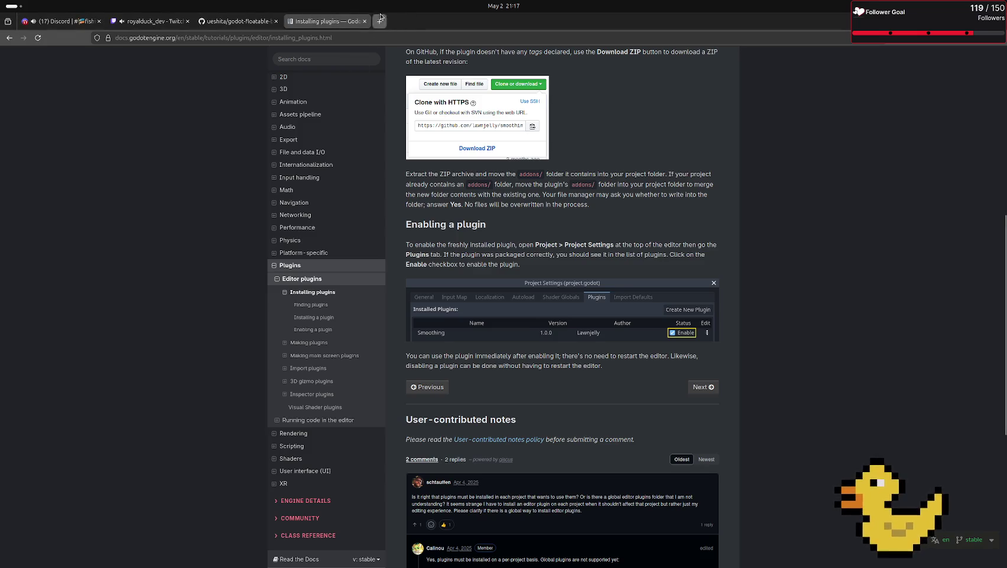
- Go to kenney.nl in a new tab and open the free assets catalogue
left_click(380, 20)
type("kenne")
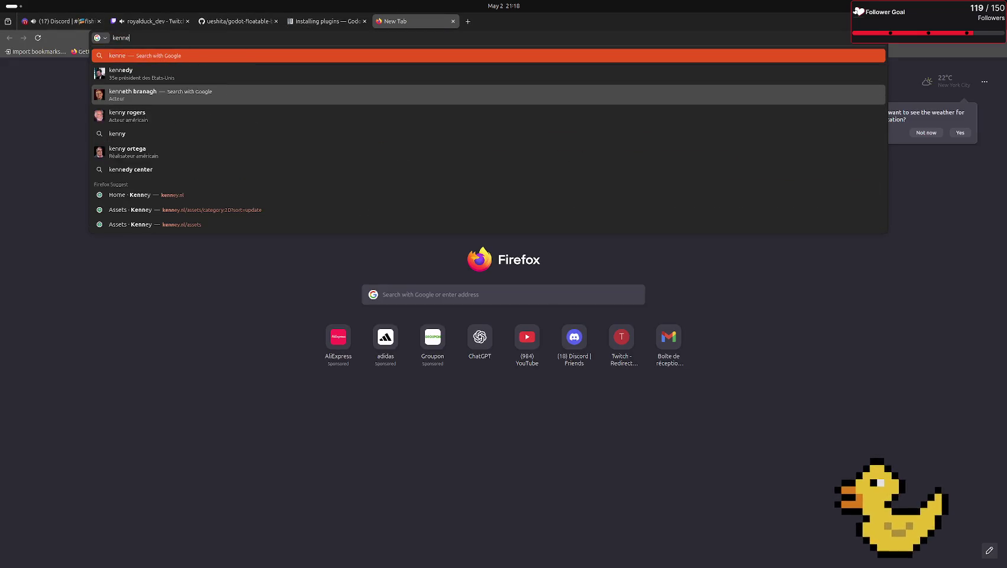
type("y.")
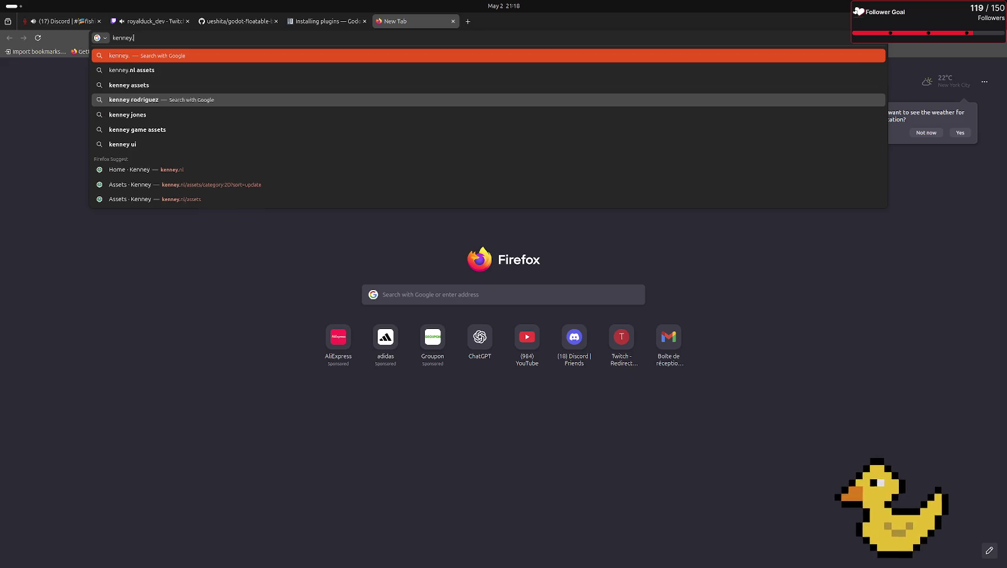
type("nl")
key("Return")
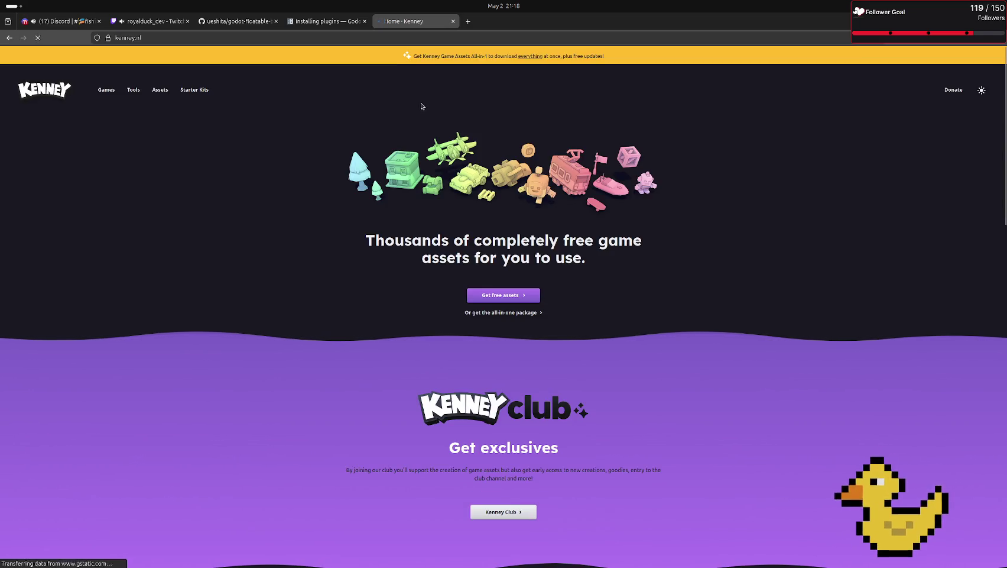
left_click(492, 295)
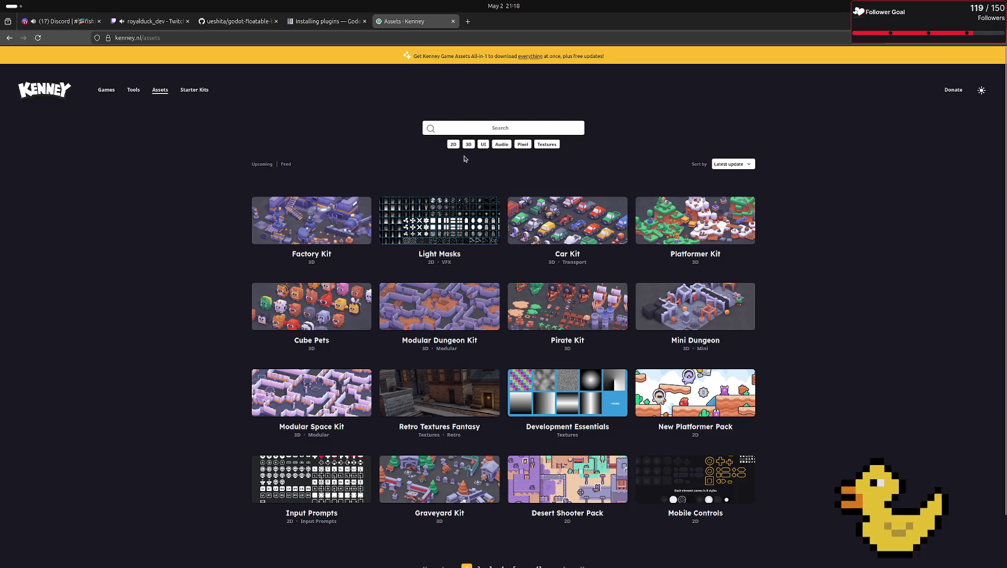
- Filter to 2D textures and download Prototype Textures without donating
scroll(470, 160, "down", 1)
scroll(474, 162, "up", 1)
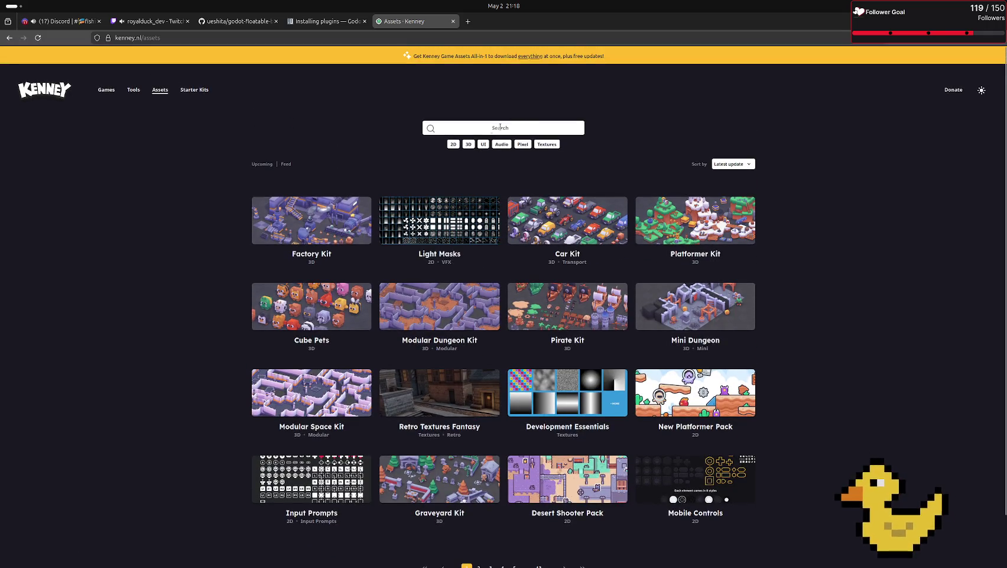
left_click(454, 143)
left_click(547, 143)
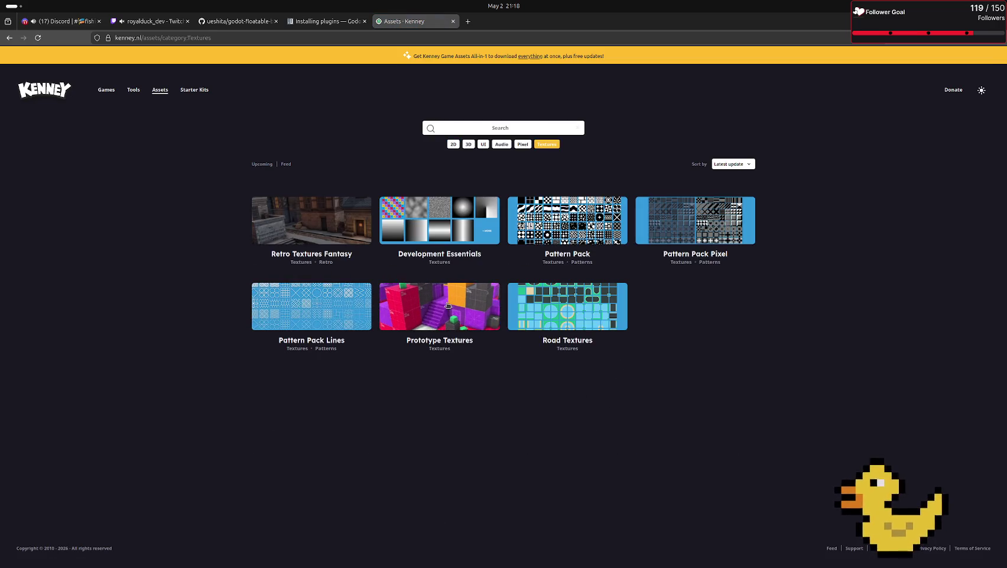
left_click(494, 346)
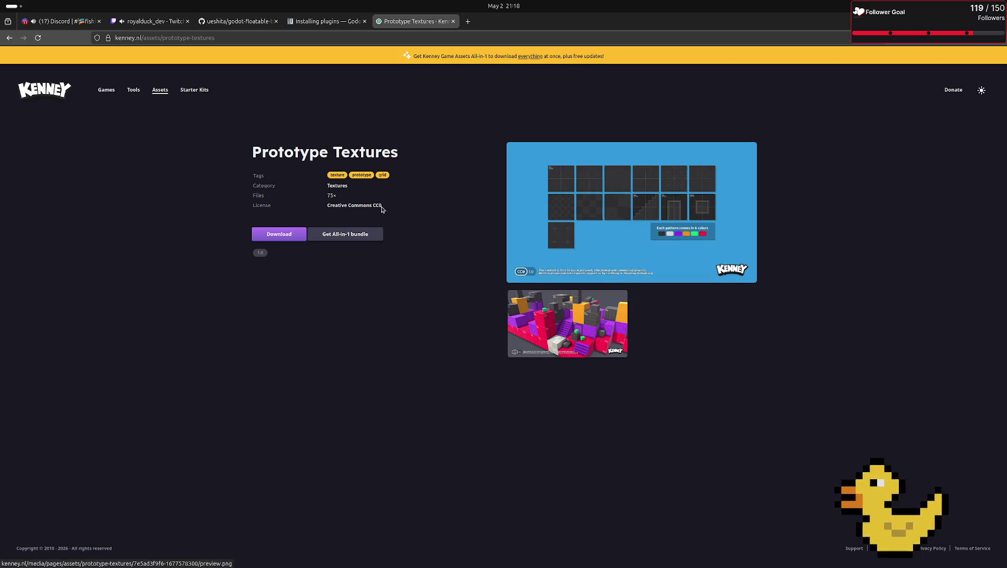
left_click(278, 234)
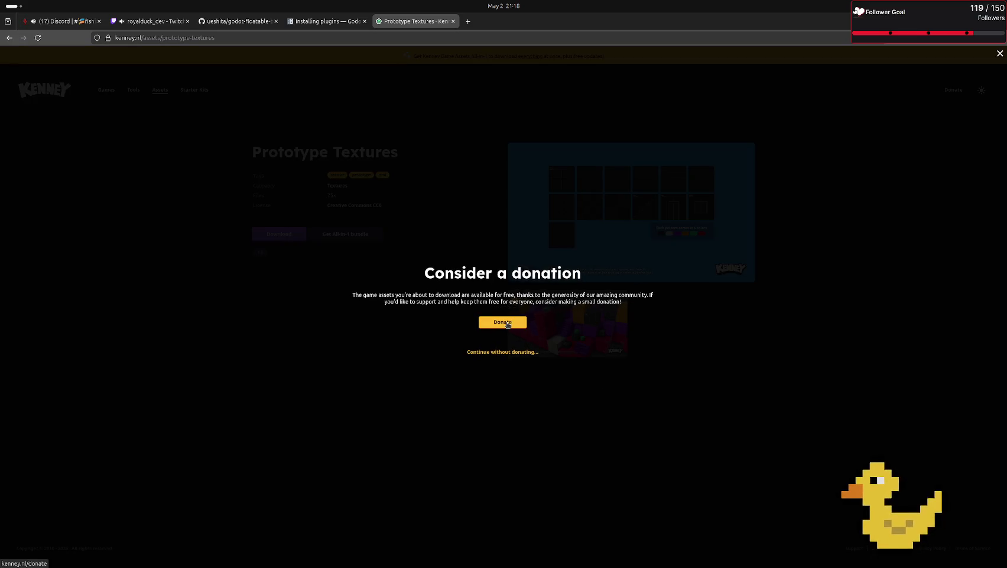
left_click(530, 352)
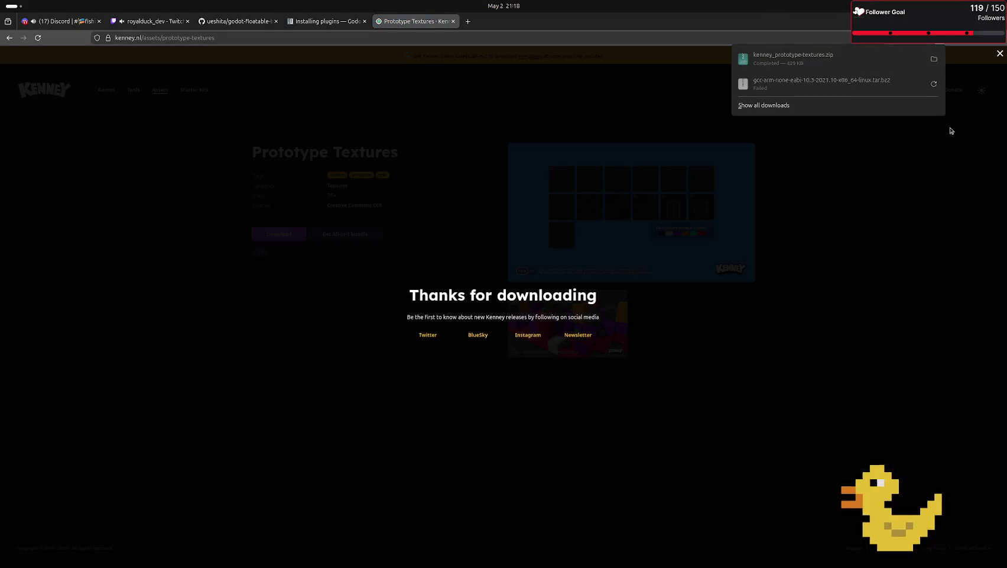
- Extract the Prototype Textures zip in Downloads and look through its PNG folder
left_click(934, 58)
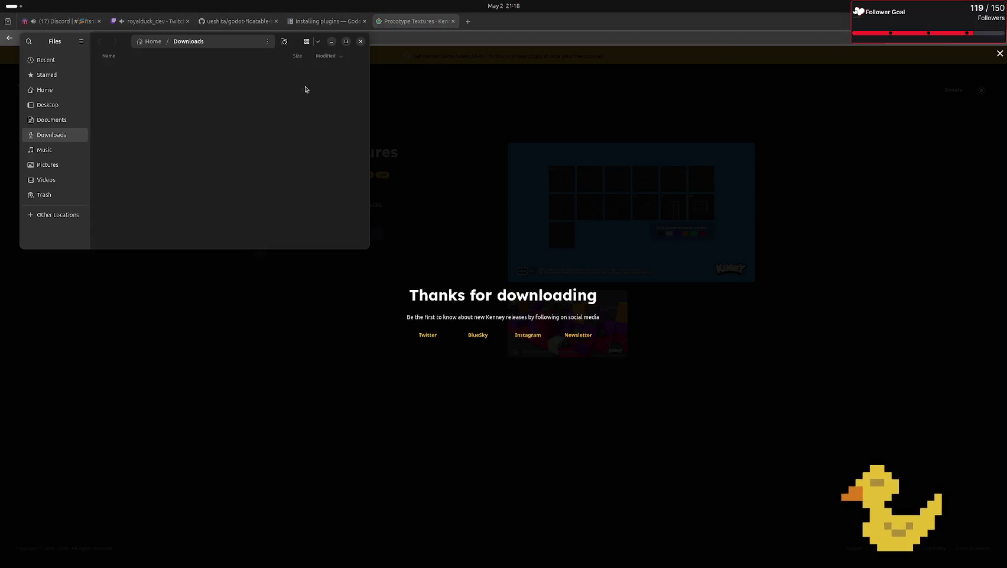
double_click(161, 77)
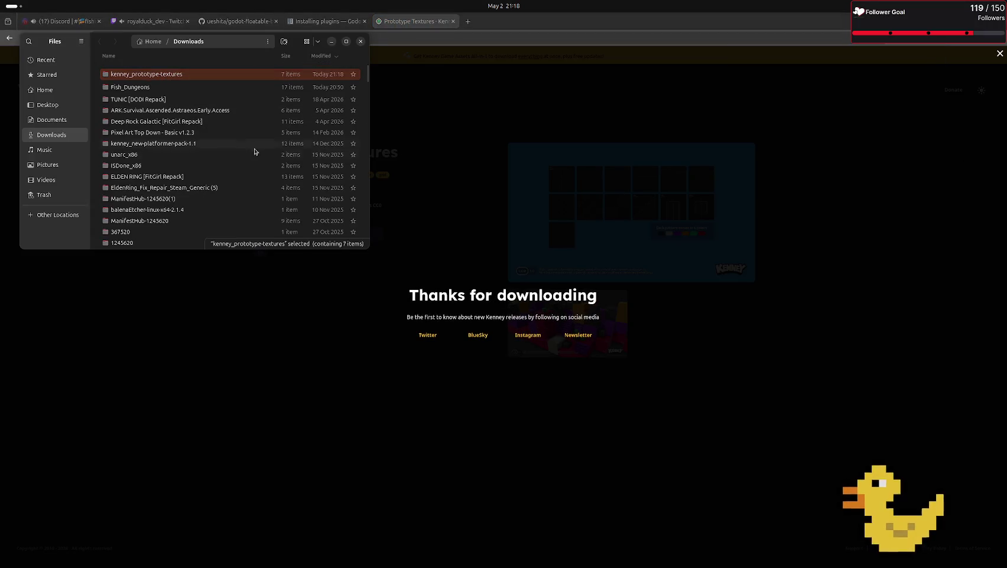
double_click(167, 74)
double_click(140, 73)
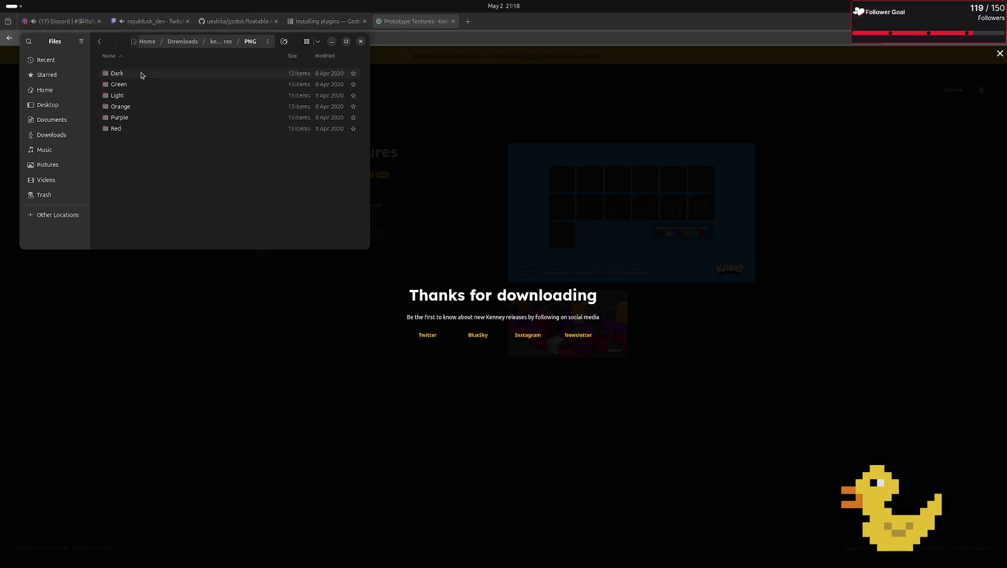
left_click(127, 74)
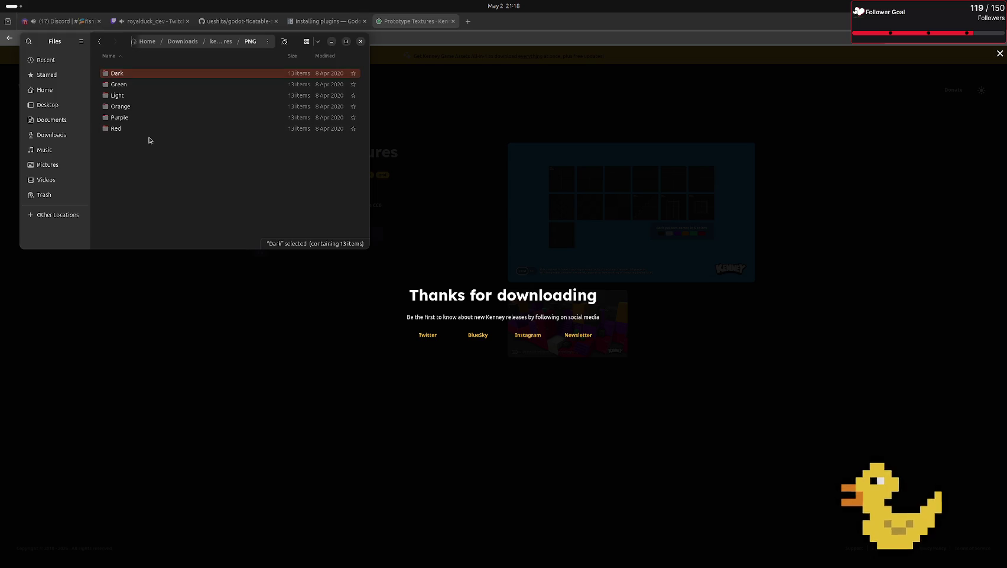
left_click(100, 40)
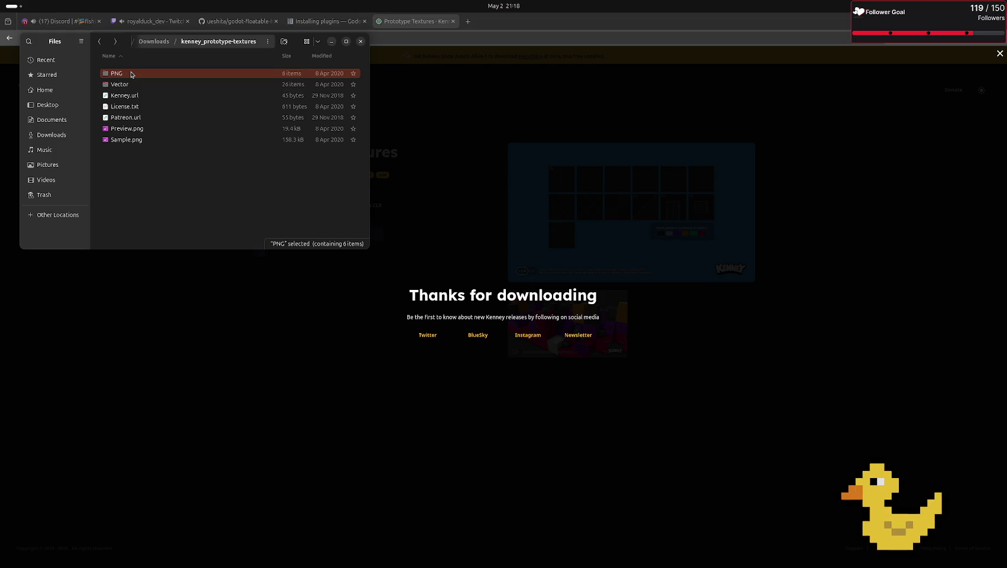
- Hide the Fish_Dungeons window and bring the floater Godot editor to the front
left_click(617, 400)
key("alt+Tab")
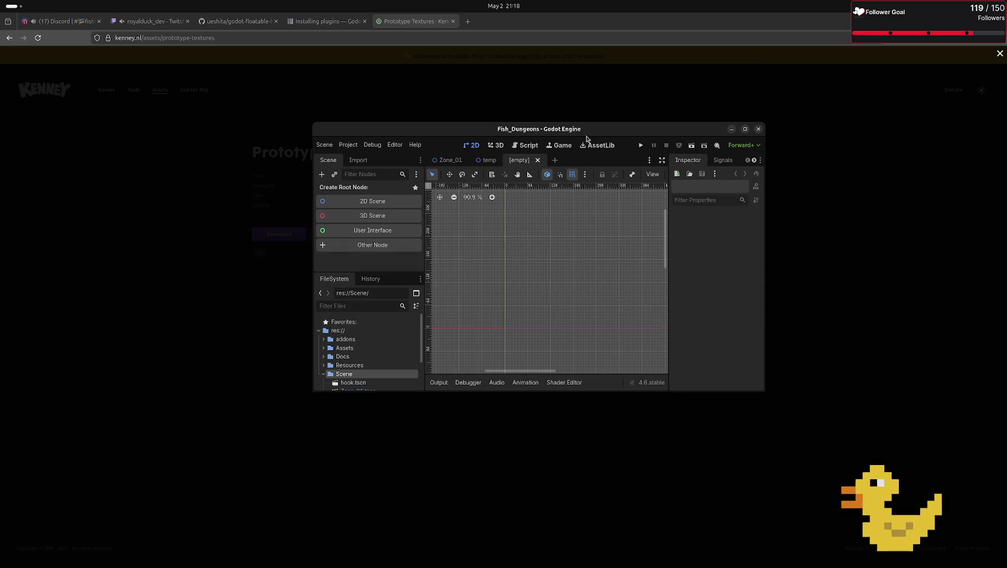
key("super+h")
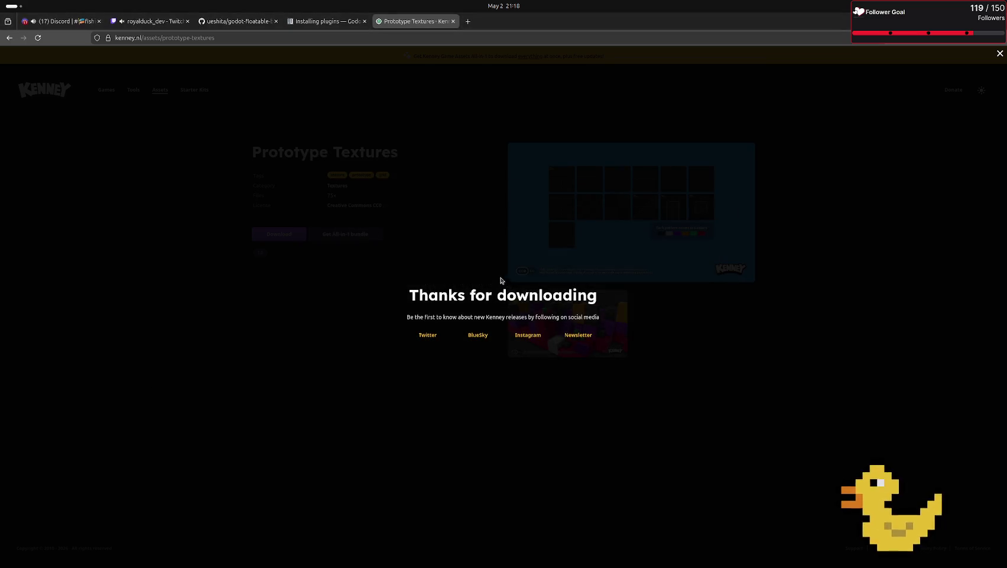
key("alt+Tab")
key("Tab")
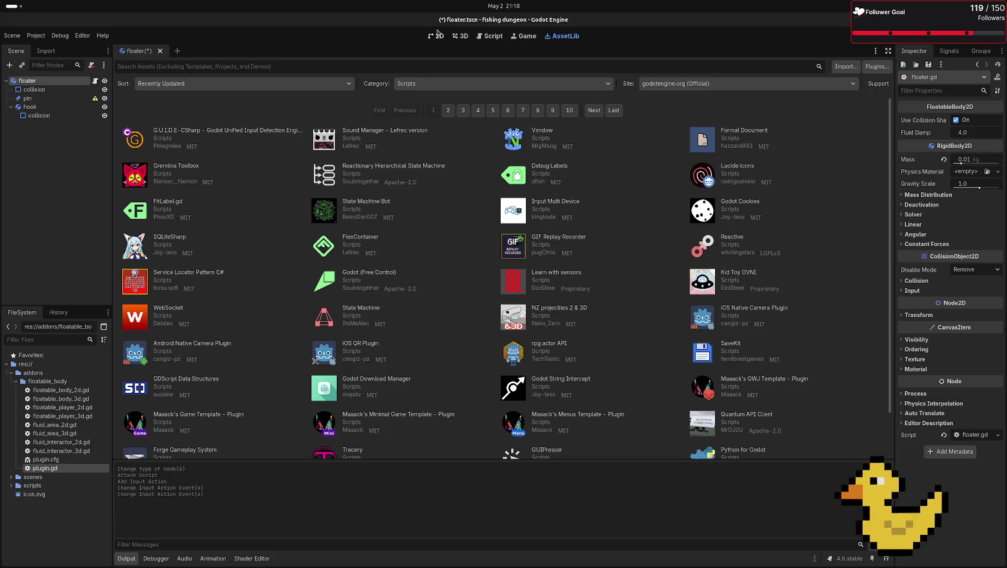
- Switch to the 2D scene view and collapse the floatable_body addon folder
left_click(437, 33)
left_click(20, 374)
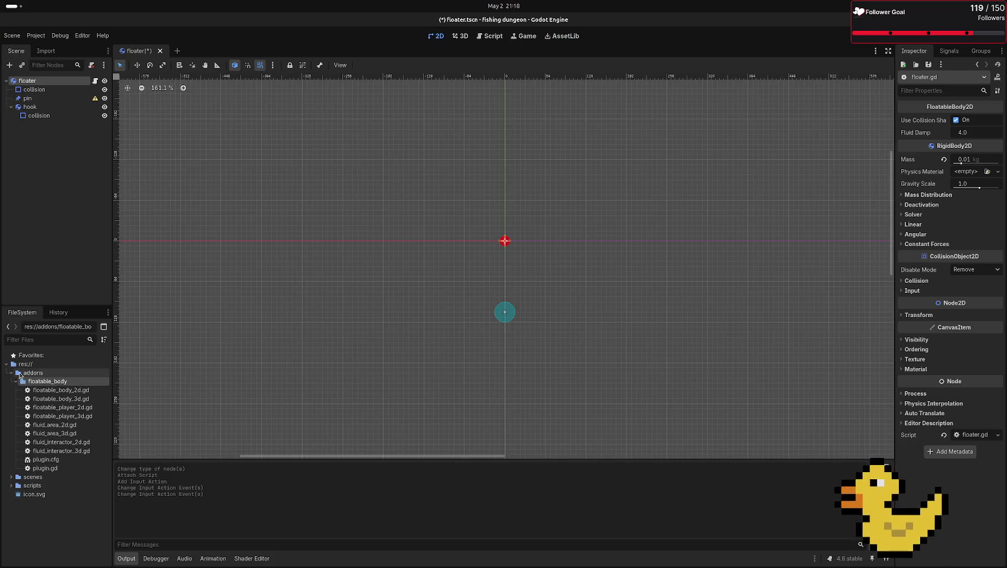
left_click(16, 381)
right_click(85, 376)
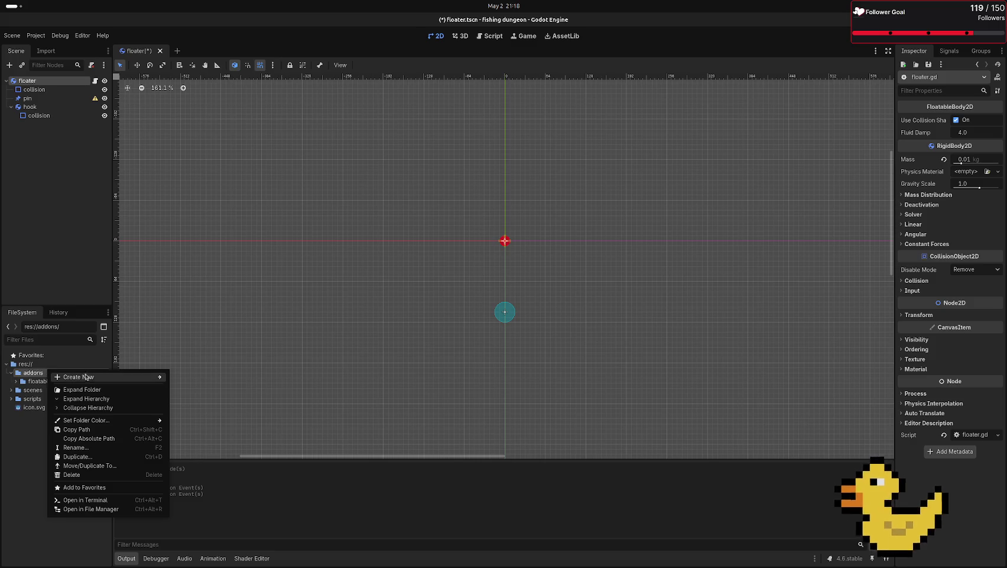
left_click(201, 464)
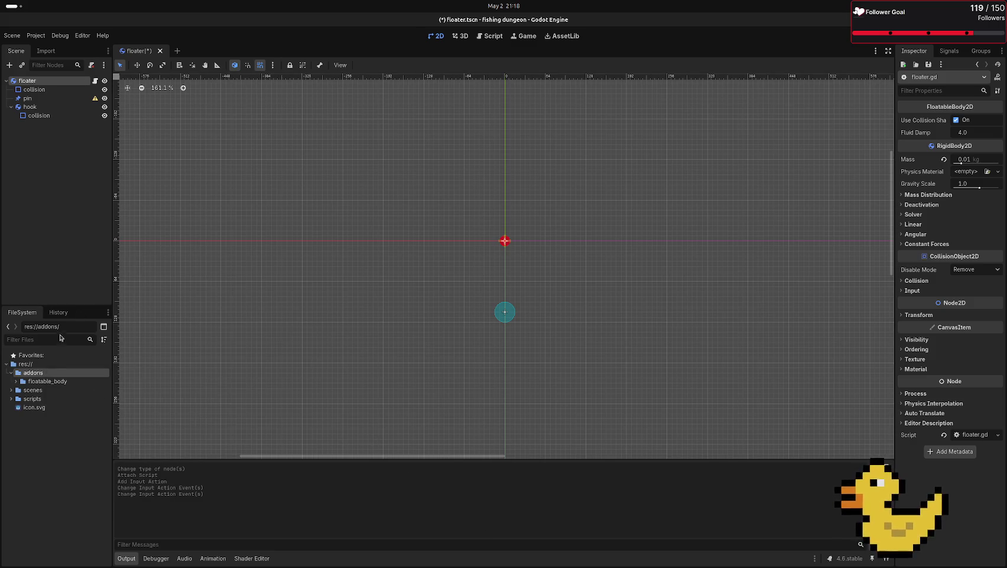
- Start a new folder inside addons, then cancel it without creating anything
right_click(44, 373)
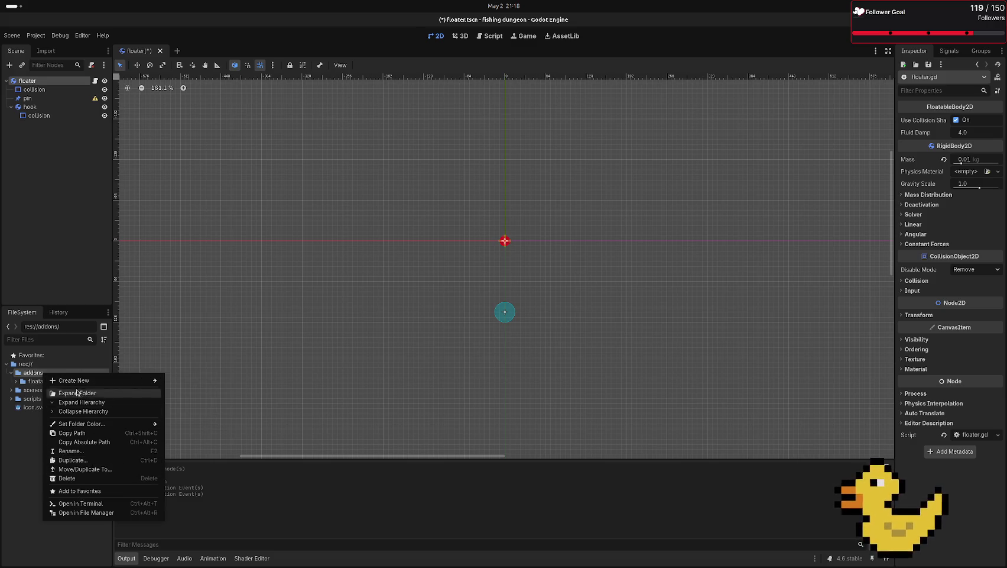
mouse_move(77, 381)
left_click(189, 381)
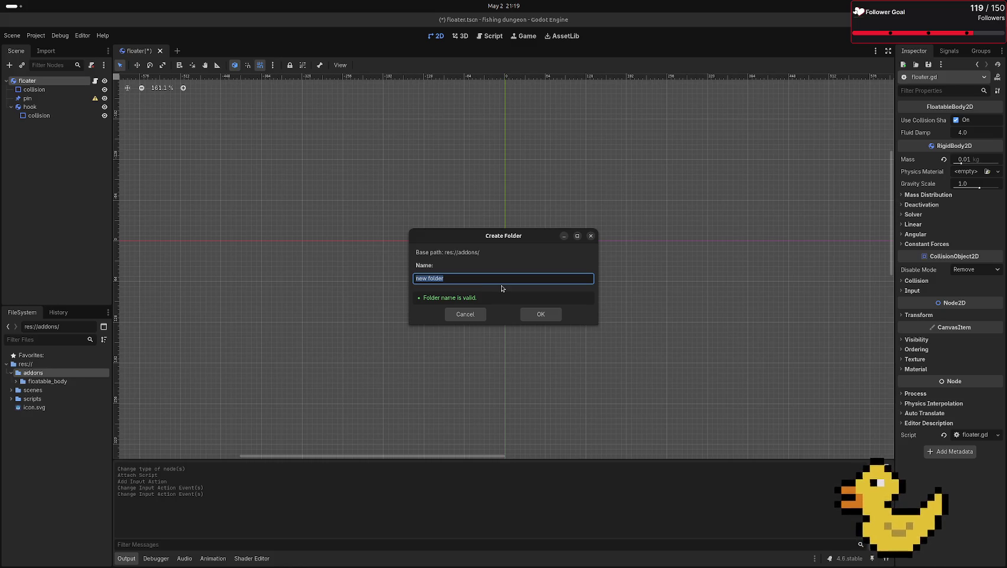
type("de")
key("BackSpace")
key("BackSpace")
key("BackSpace")
key("Escape")
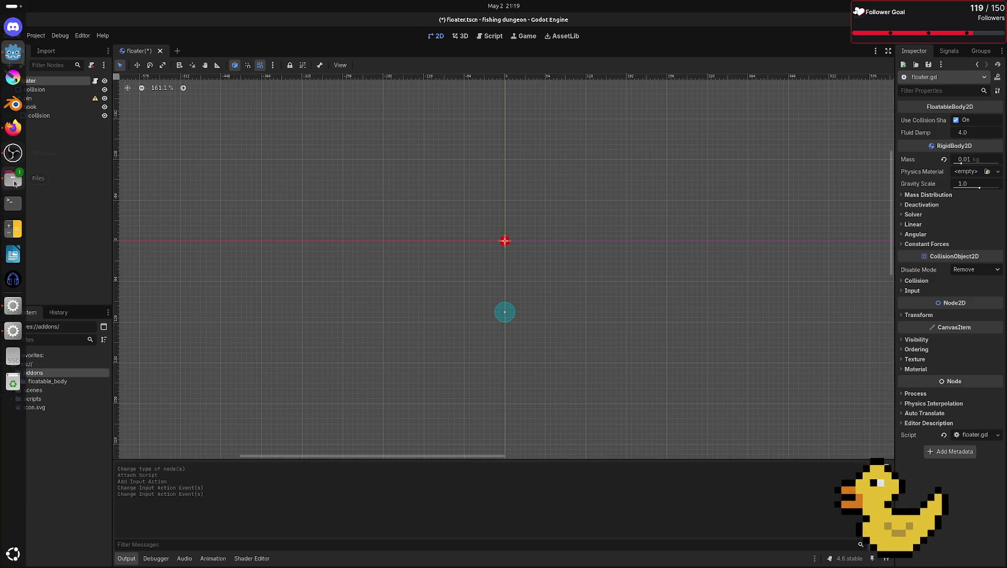
- Drag the Kenney PNG textures folder from Downloads into res://addons in the FileSystem dock
left_click(14, 183)
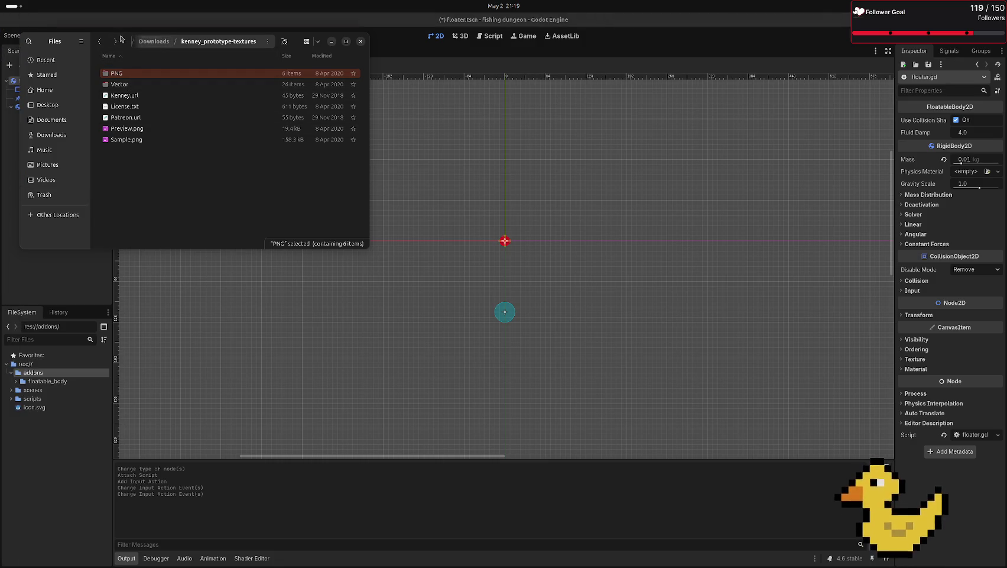
mouse_move(122, 79)
left_mouse_down()
mouse_move(36, 383)
mouse_move(39, 372)
mouse_move(64, 377)
left_mouse_up()
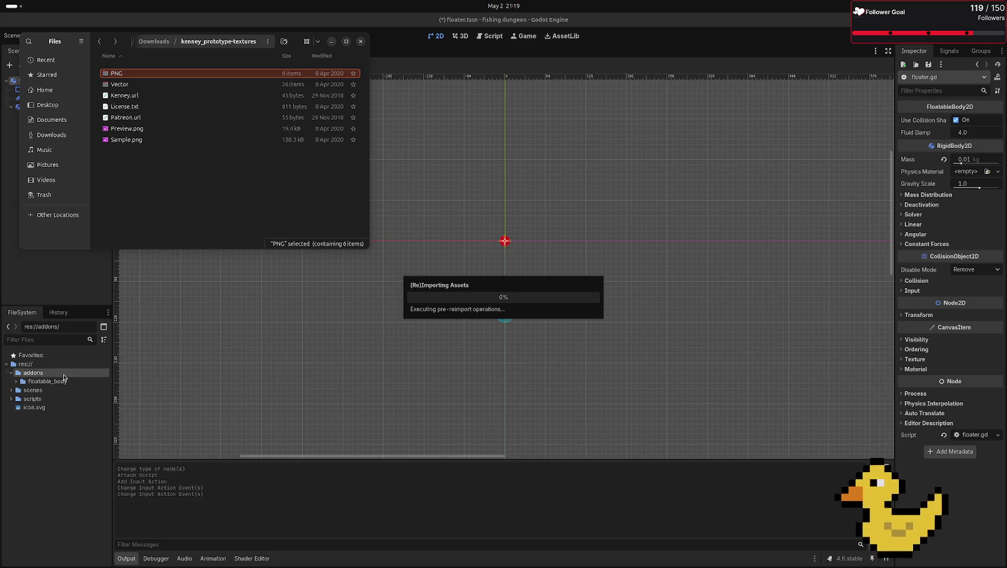
right_click(42, 392)
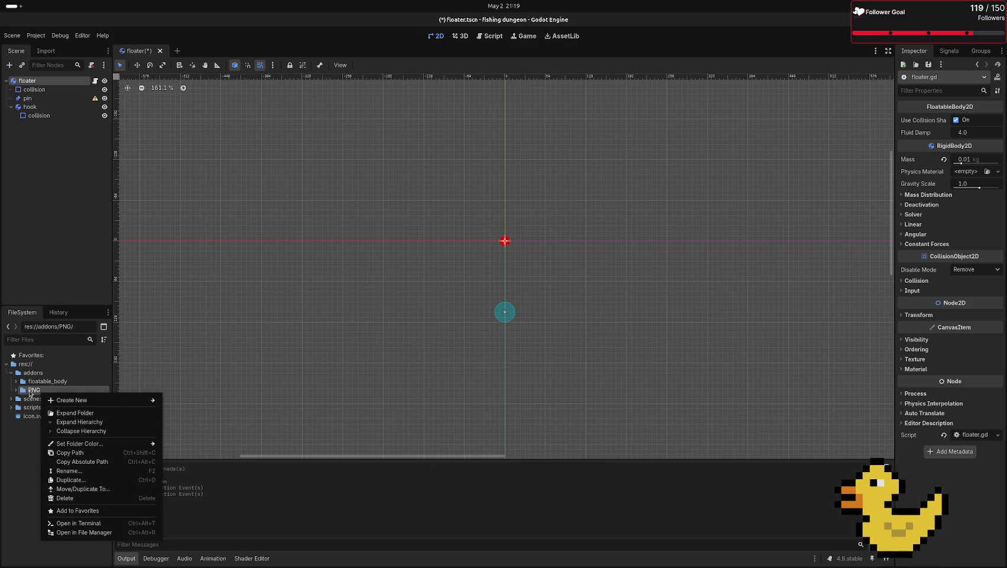
left_click(31, 393)
left_click(8, 65)
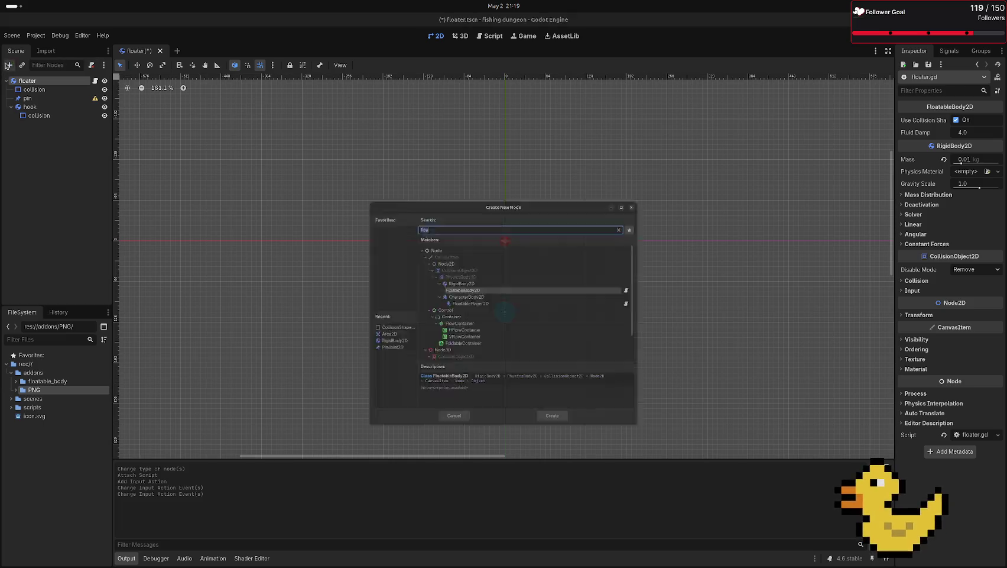
type("meta")
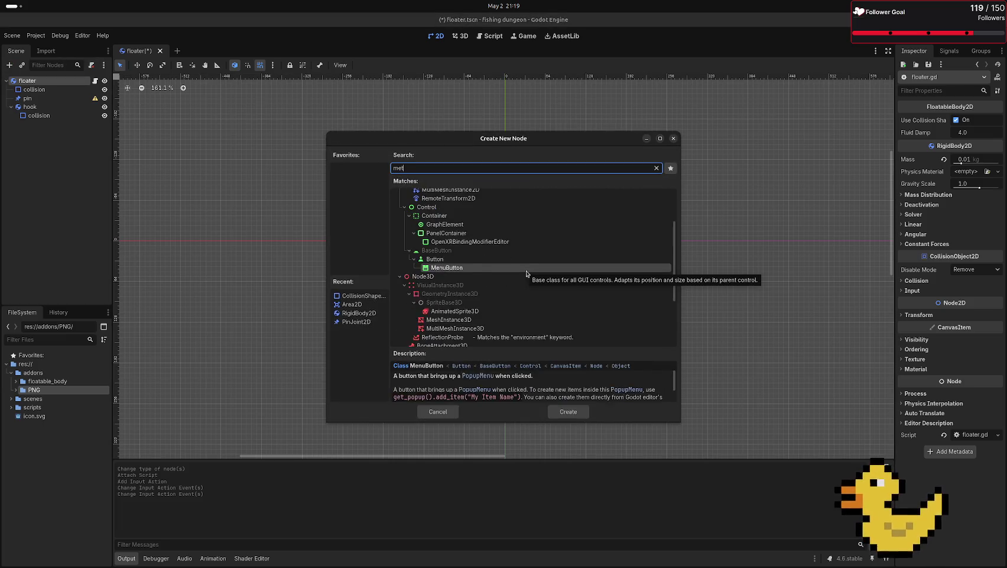
key("BackSpace")
key("BackSpace")
key("BackSpace")
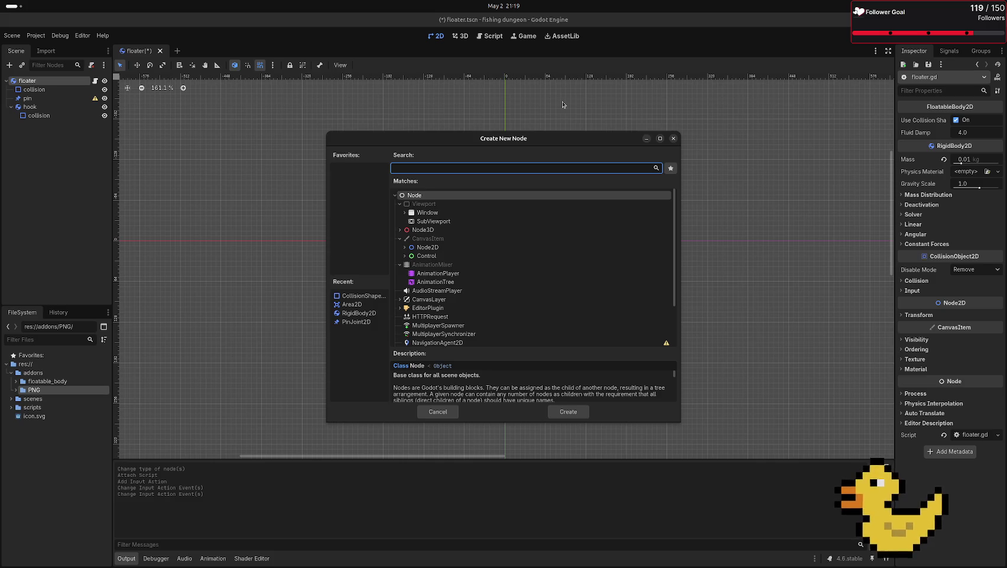
type("csg")
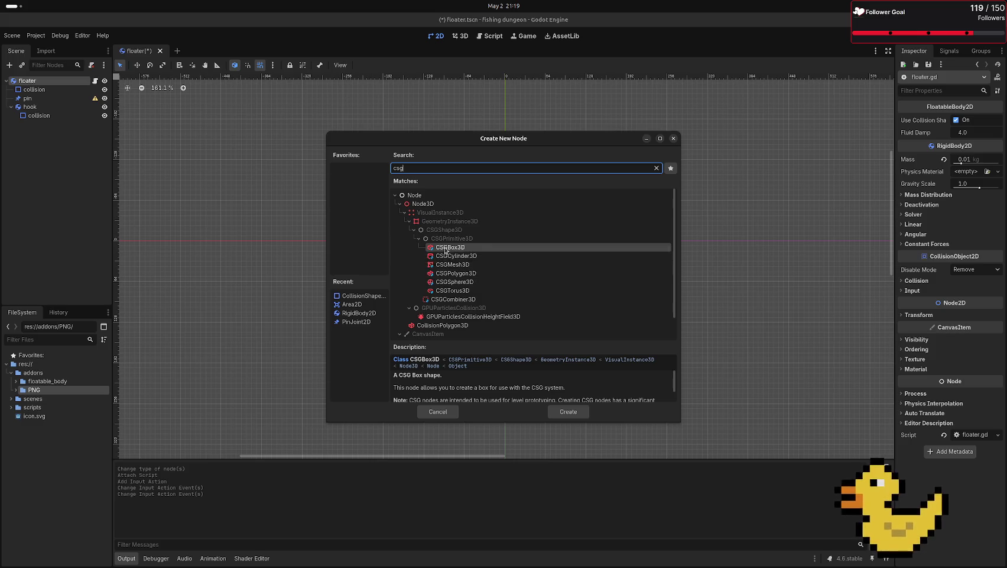
scroll(454, 267, "down", 1)
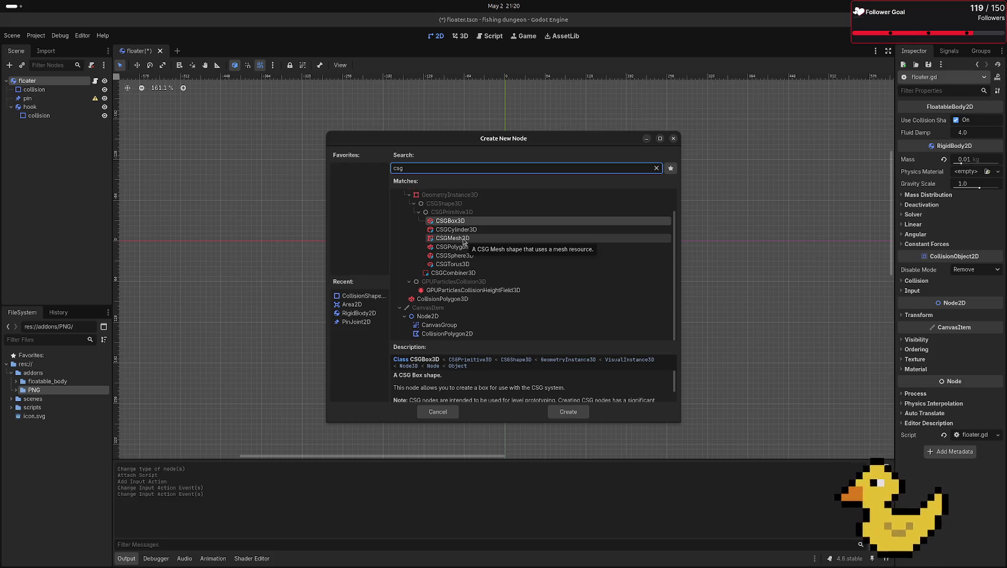
left_click(673, 140)
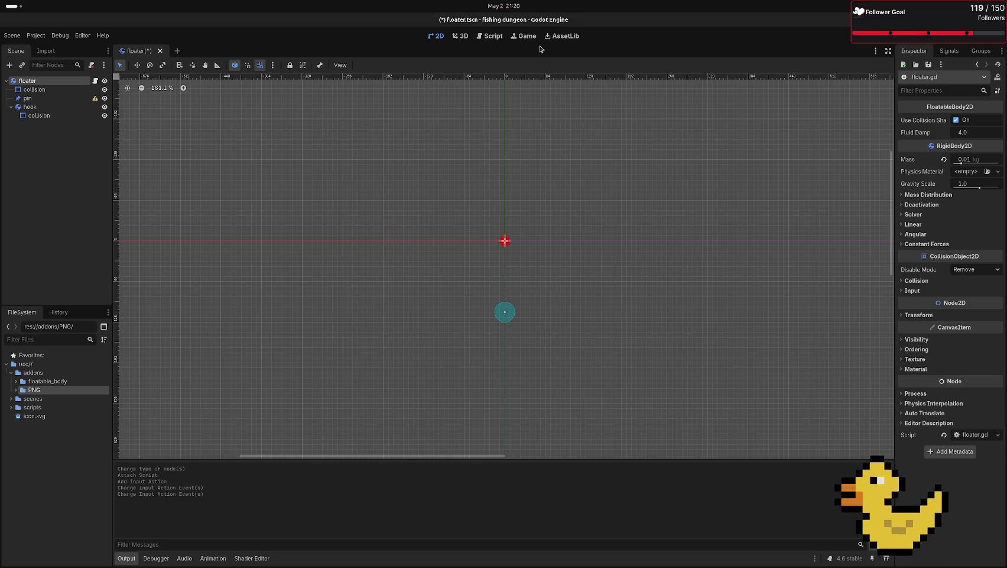
- Set the Asset Library category to Materials and clear the 'csg' search
left_click(558, 41)
type("csg")
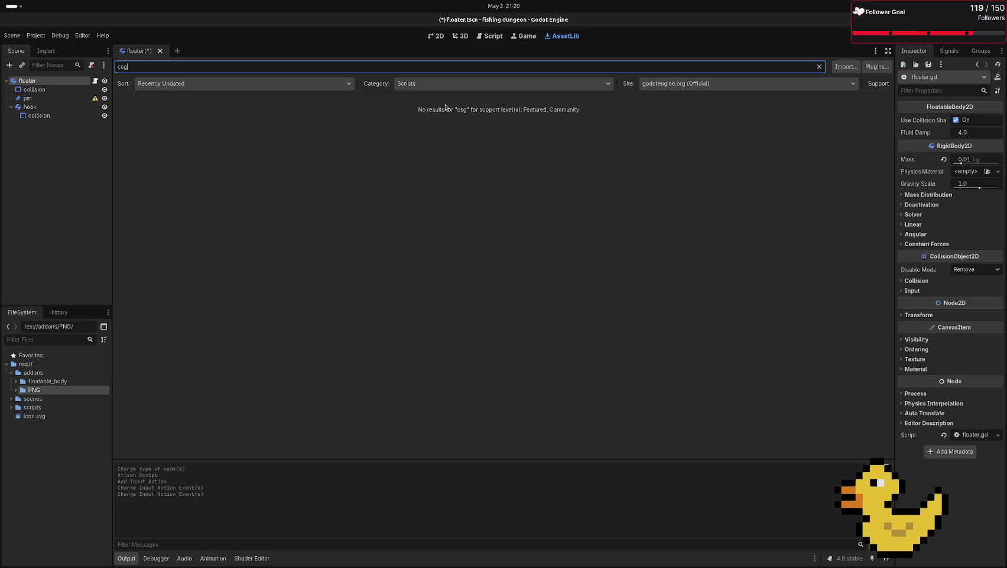
left_click(452, 84)
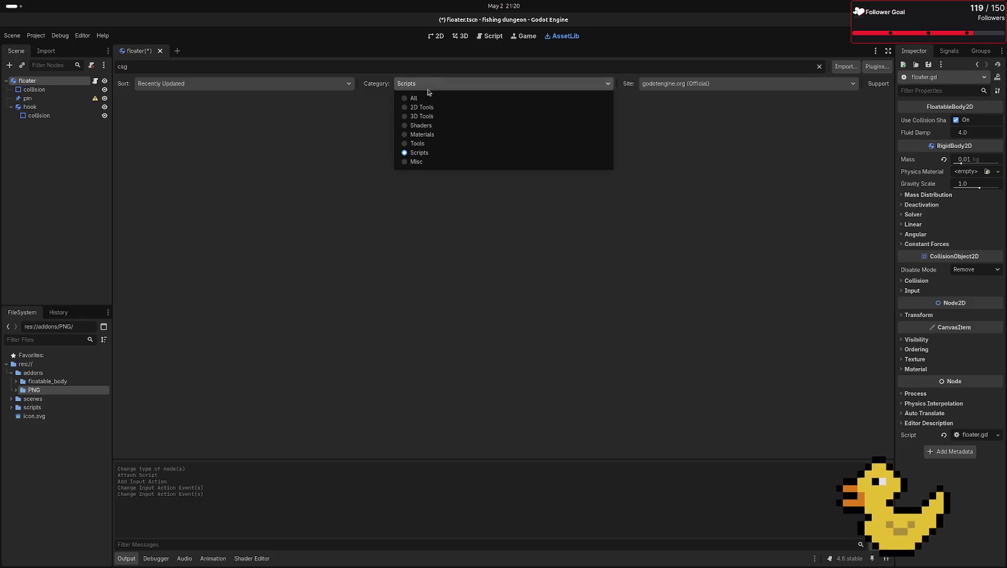
left_click(429, 136)
double_click(248, 70)
key("BackSpace")
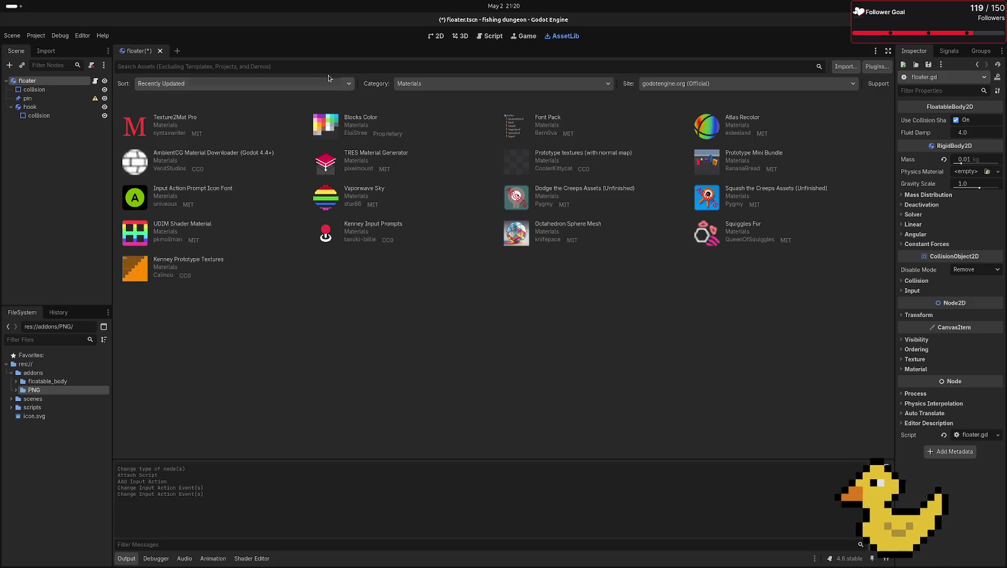
right_click(46, 391)
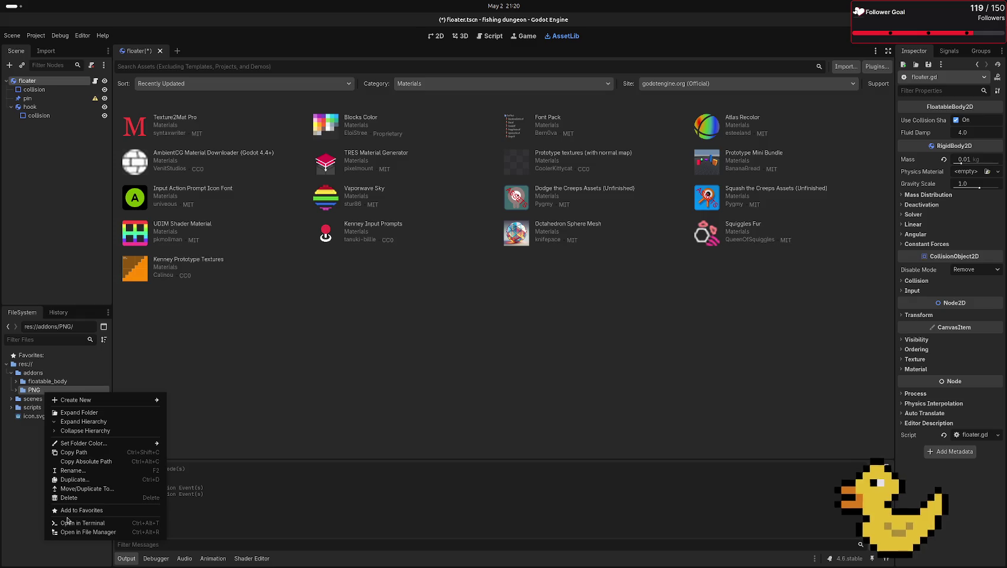
- Delete the imported PNG folder and download Kenney Prototype Textures from the Asset Library
left_click(80, 499)
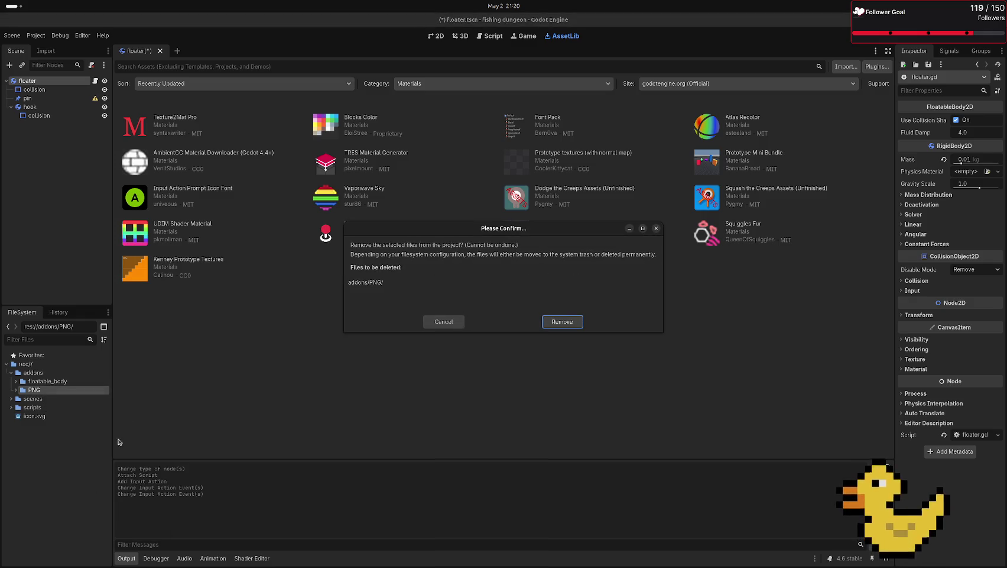
left_click(582, 323)
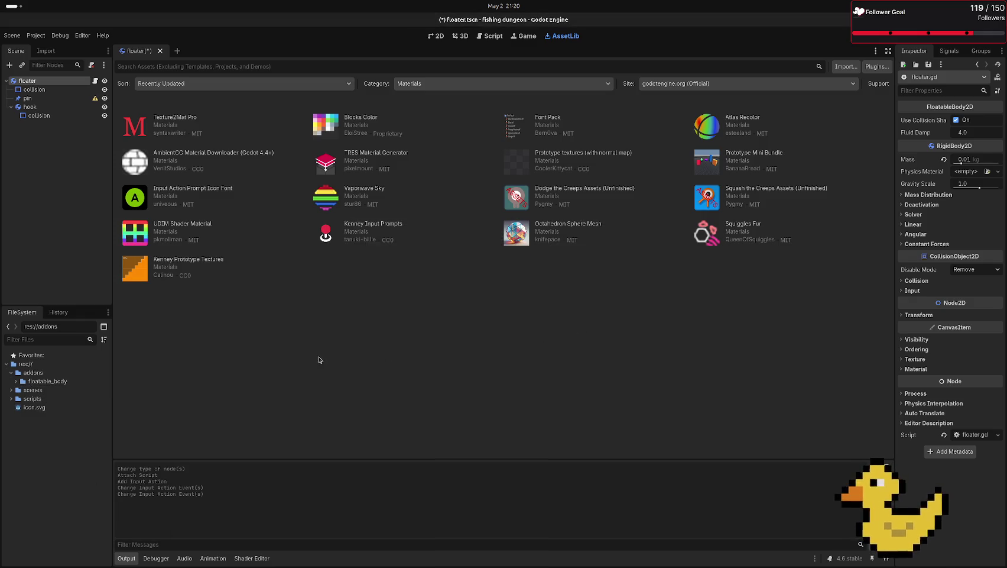
left_click(204, 259)
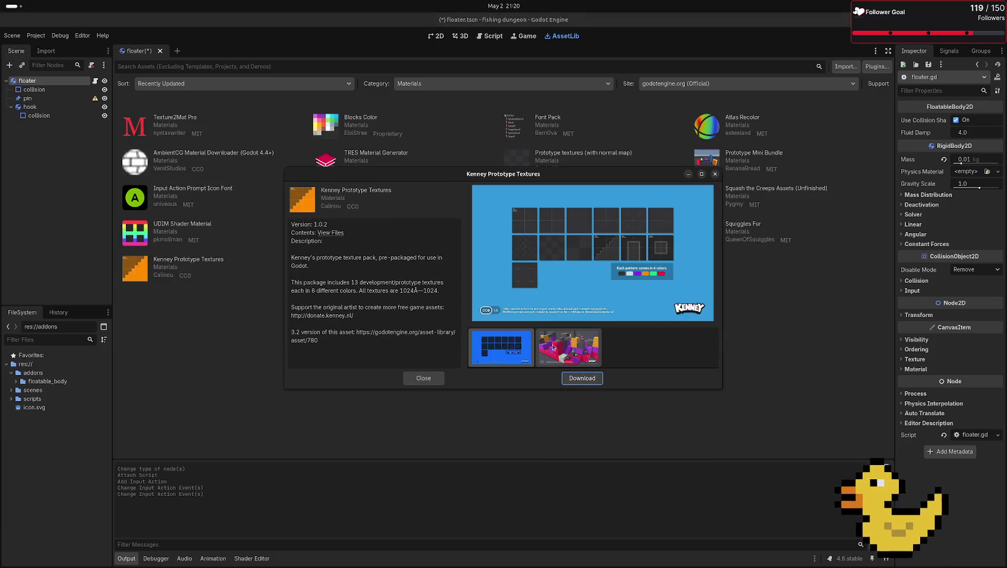
left_click(582, 378)
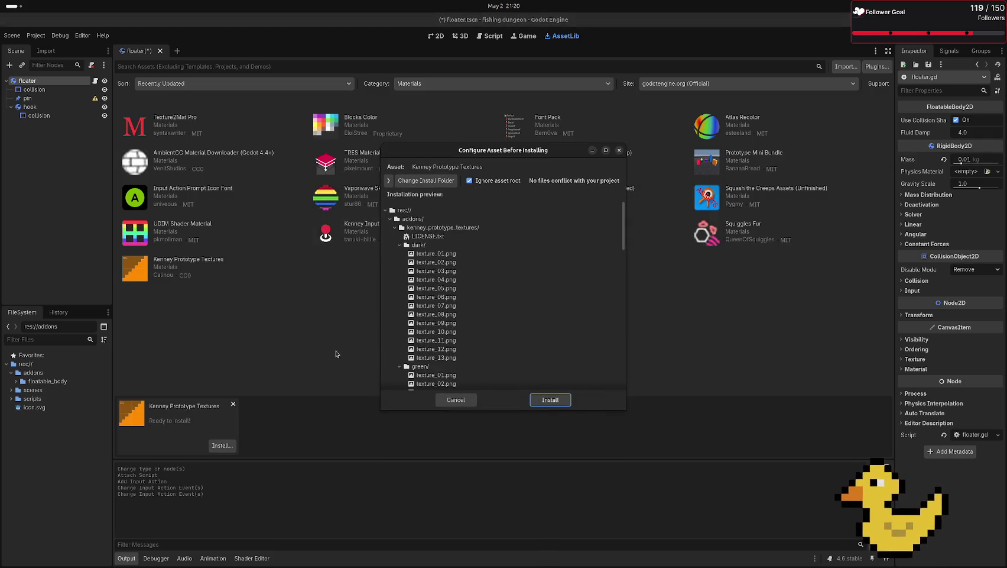
- Install Kenney Prototype Textures into res://addons and return to the 2D scene
scroll(455, 259, "down", 5)
scroll(455, 260, "up", 6)
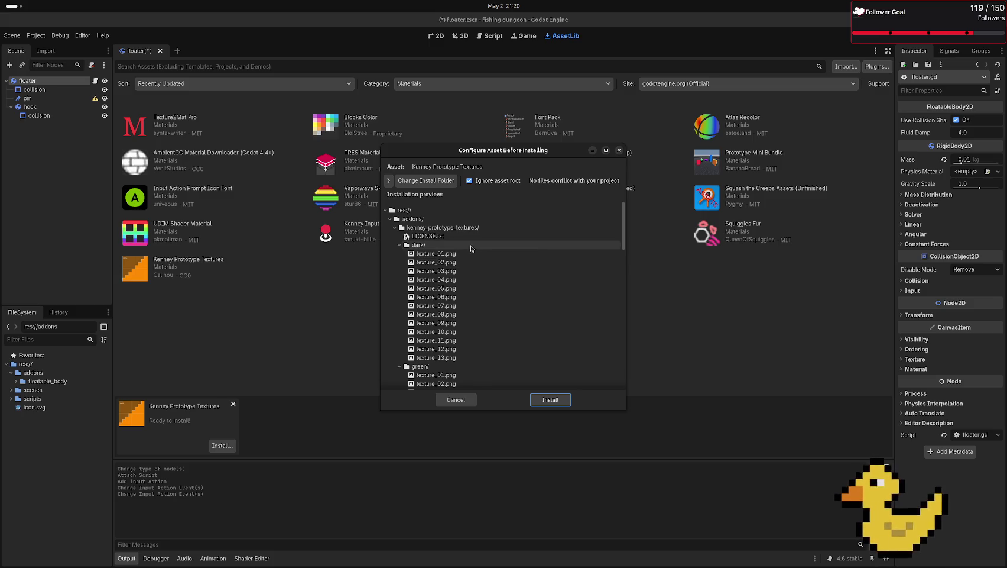
scroll(470, 248, "down", 14)
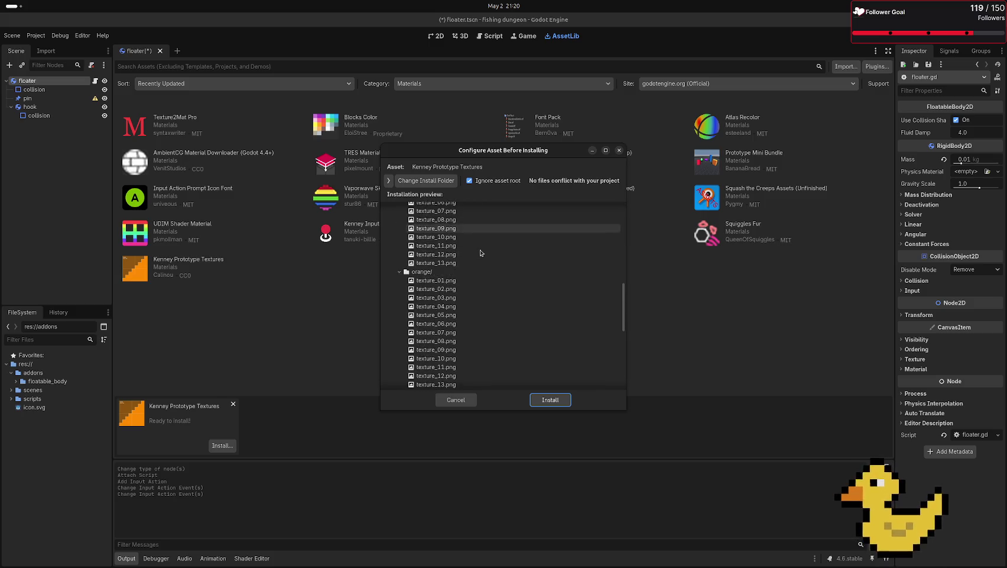
left_click(550, 399)
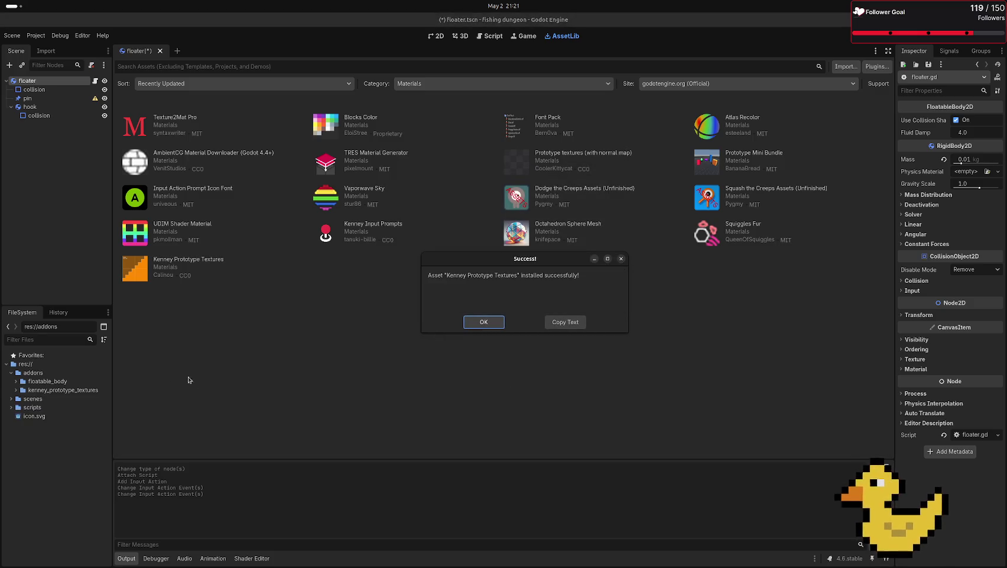
left_click(494, 321)
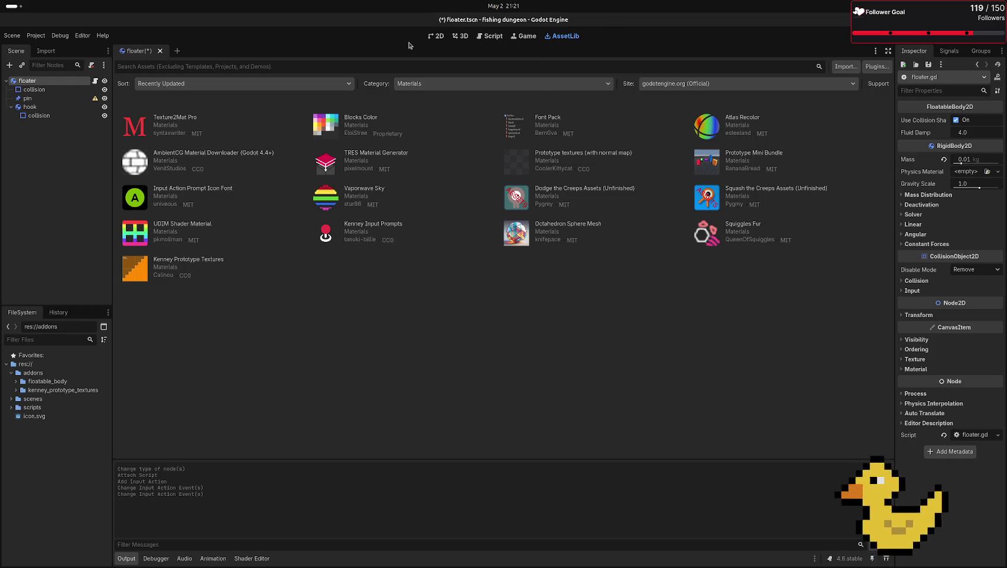
left_click(438, 38)
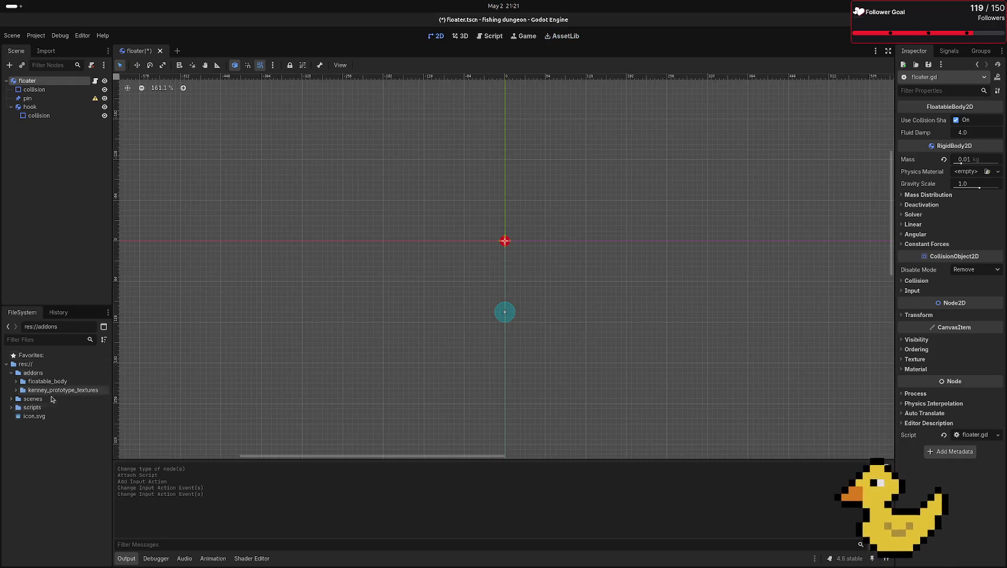
- Place the green texture_01.png as a sprite with its top-left corner at the origin
left_click(16, 390)
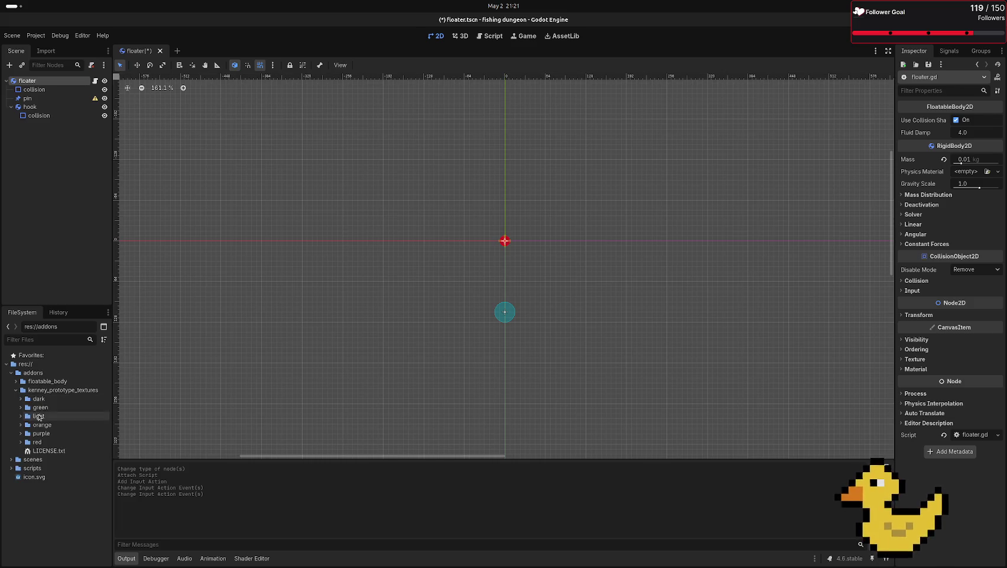
left_click(19, 400)
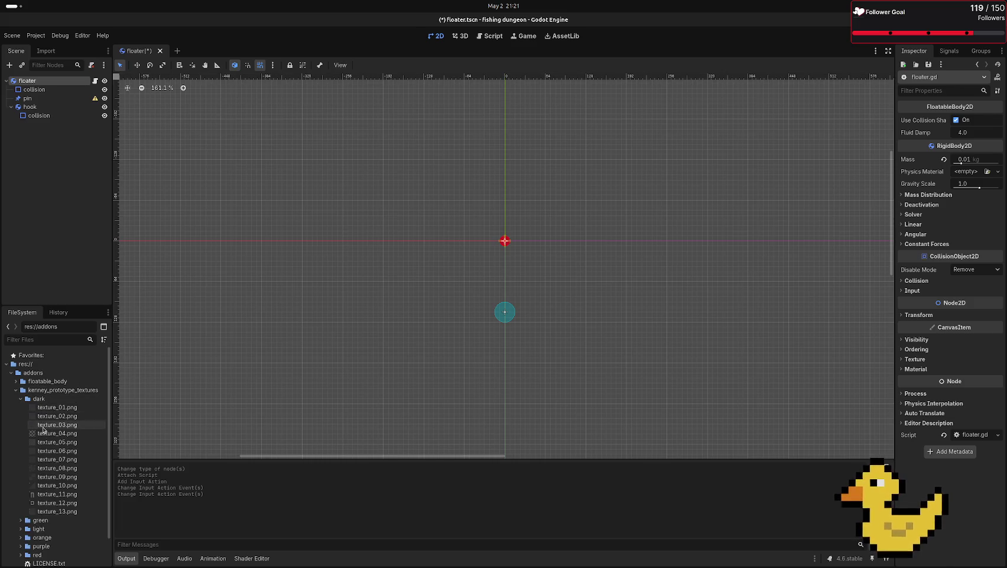
left_click(20, 399)
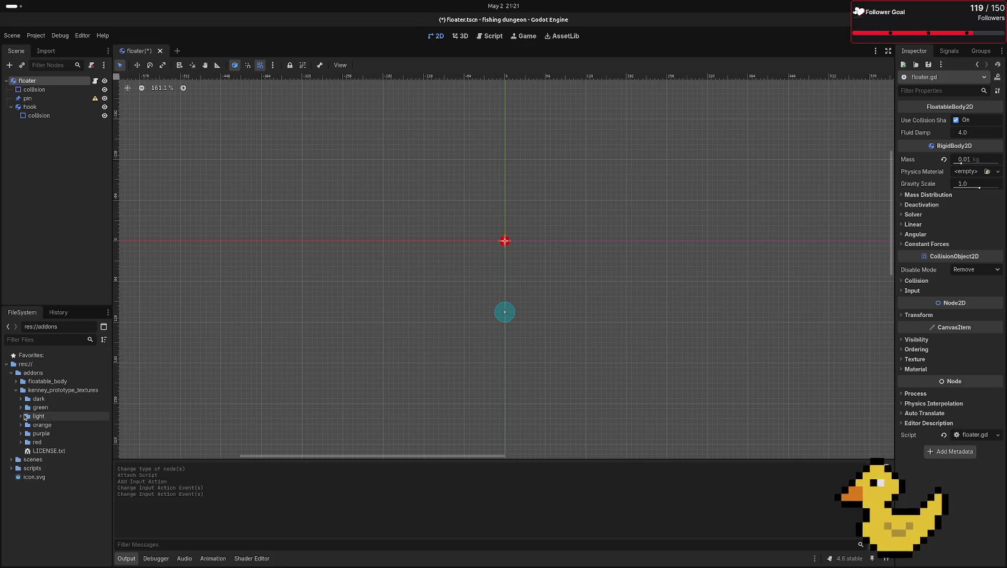
left_click(21, 407)
mouse_move(56, 416)
left_mouse_down()
mouse_move(249, 358)
mouse_move(371, 311)
mouse_move(372, 295)
left_mouse_up()
scroll(372, 296, "down", 5)
left_click_drag(426, 329, 444, 331)
scroll(403, 301, "up", 3)
scroll(403, 301, "up", 4)
mouse_move(403, 301)
left_mouse_down()
mouse_move(475, 402)
mouse_move(520, 420)
mouse_move(542, 405)
mouse_move(538, 391)
left_mouse_up()
scroll(538, 390, "down", 8)
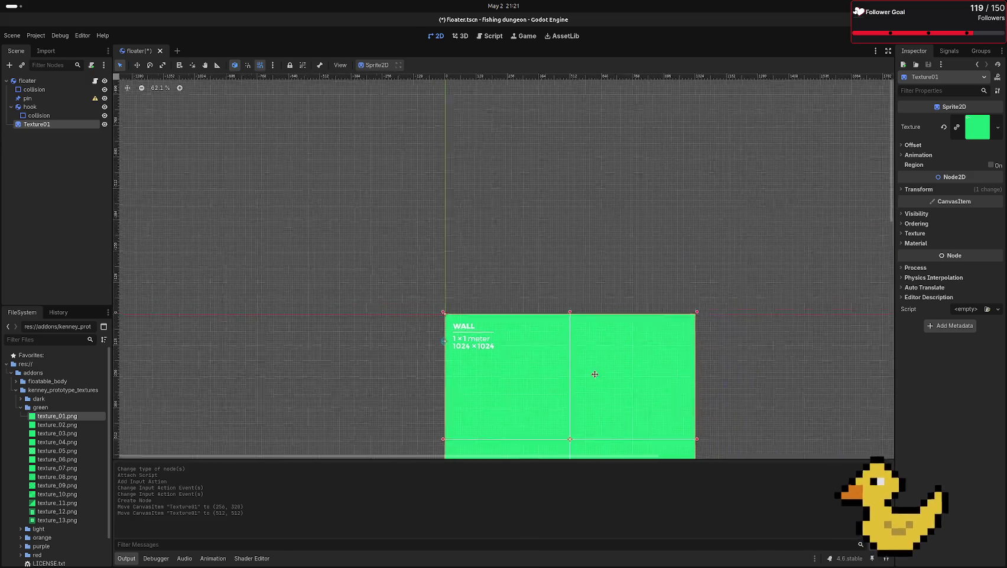
- Run the scene with F6, stop it, and delete the Texture01 sprite
key("F6")
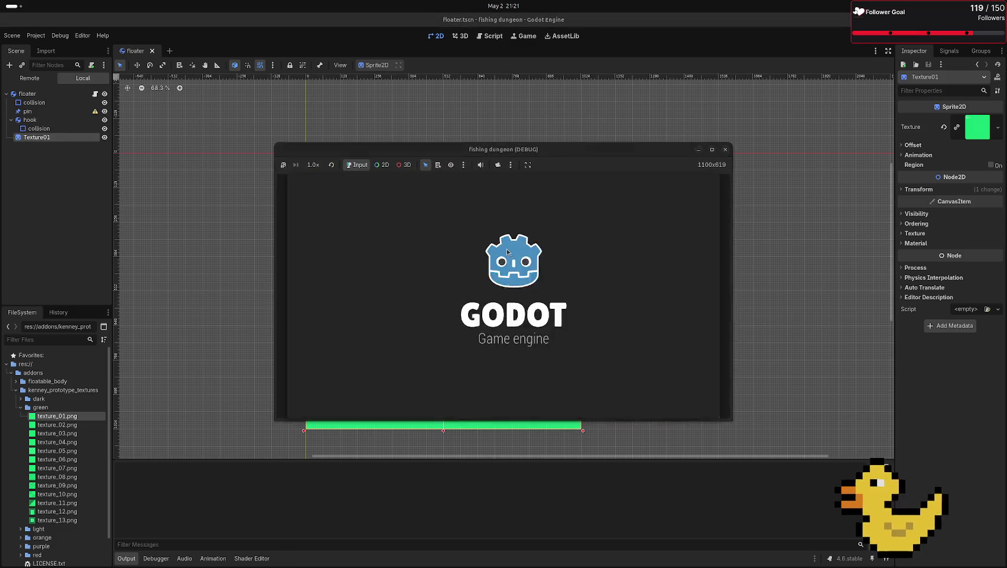
key("F8")
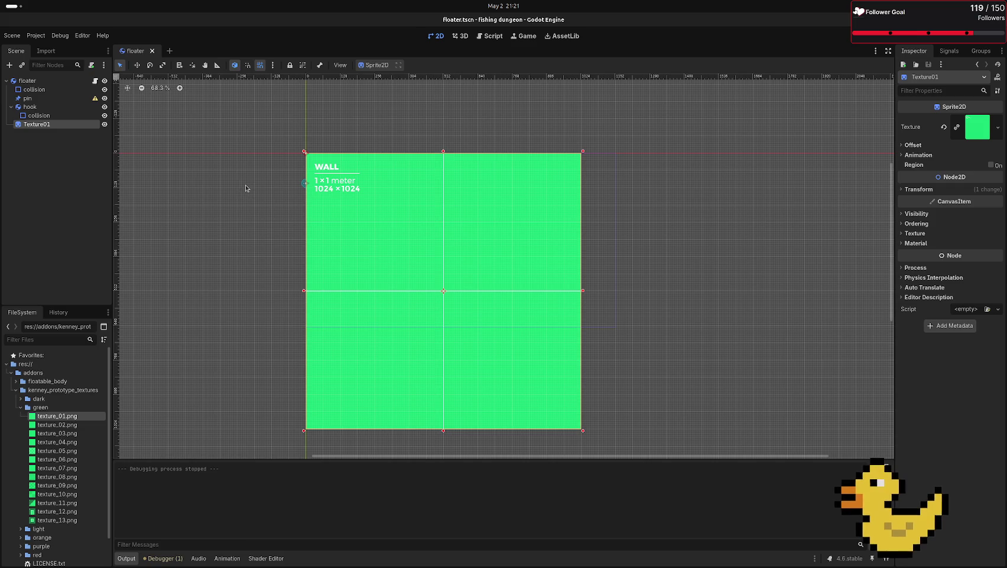
key("Delete")
left_click(525, 292)
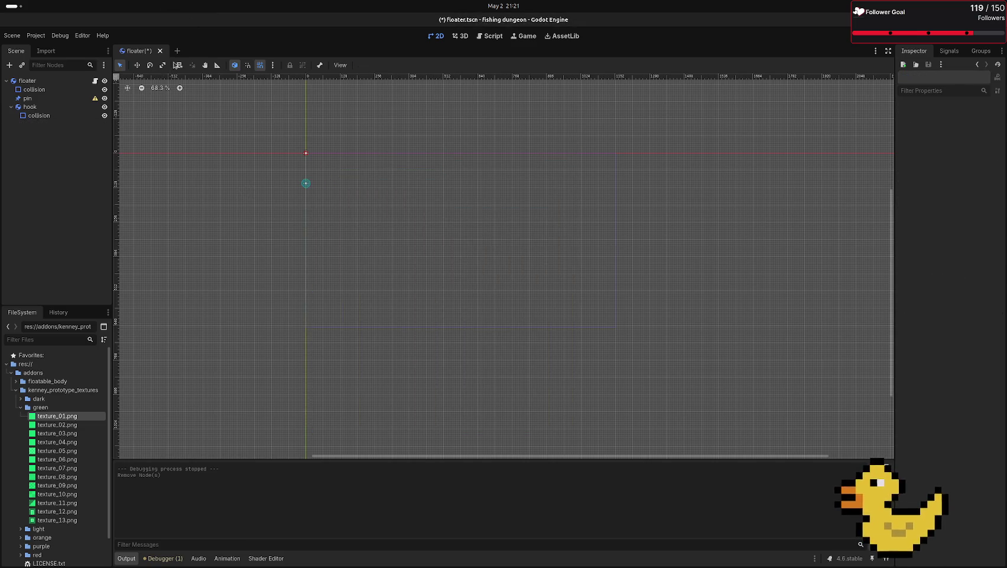
- Create a new scene with a Node2D root renamed to test
left_click(177, 50)
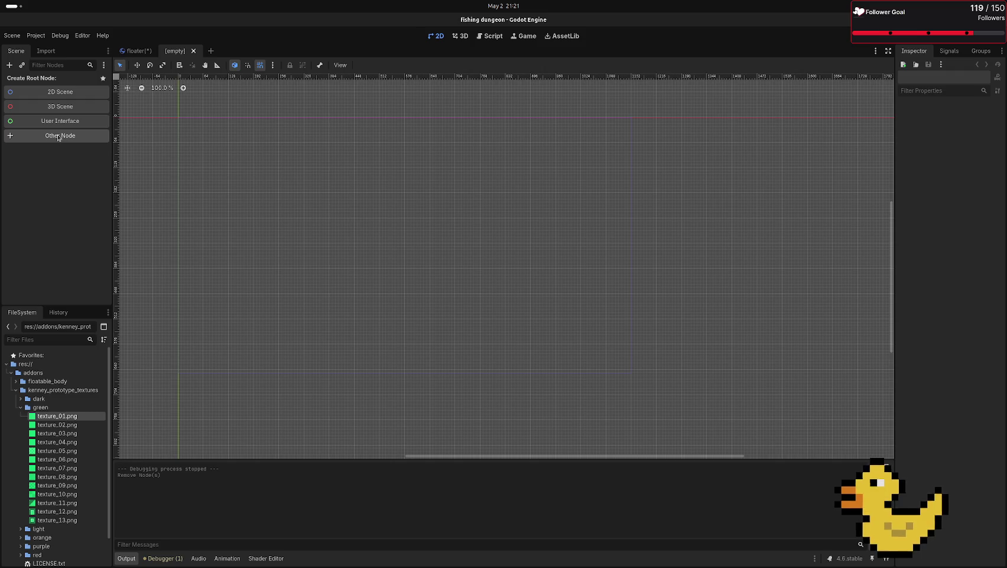
left_click(60, 91)
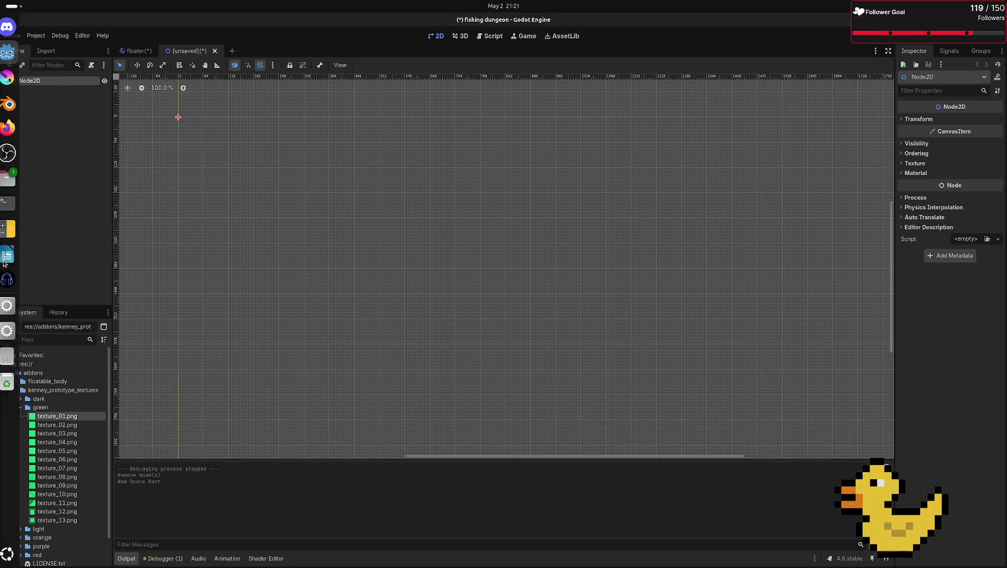
double_click(55, 82)
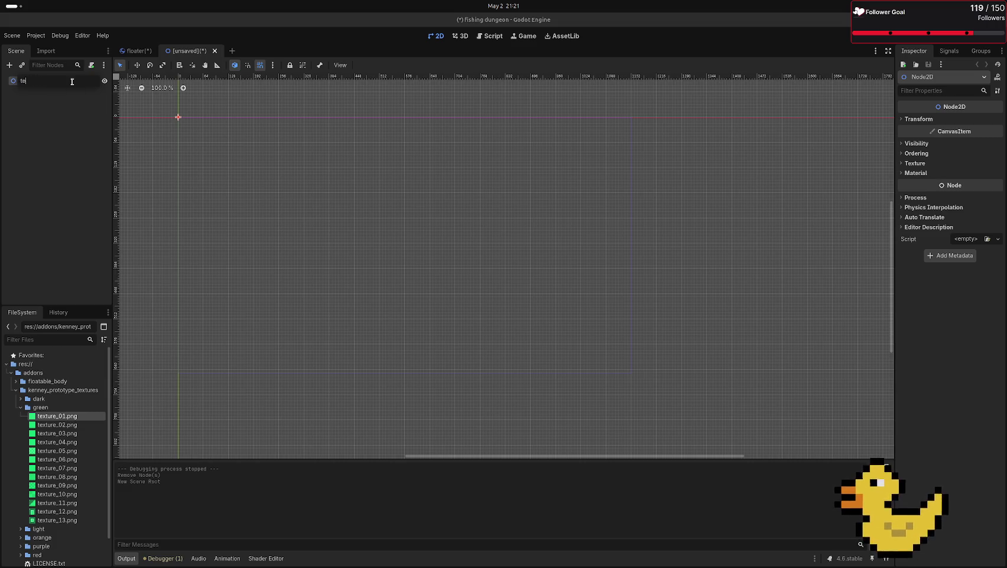
key("Return")
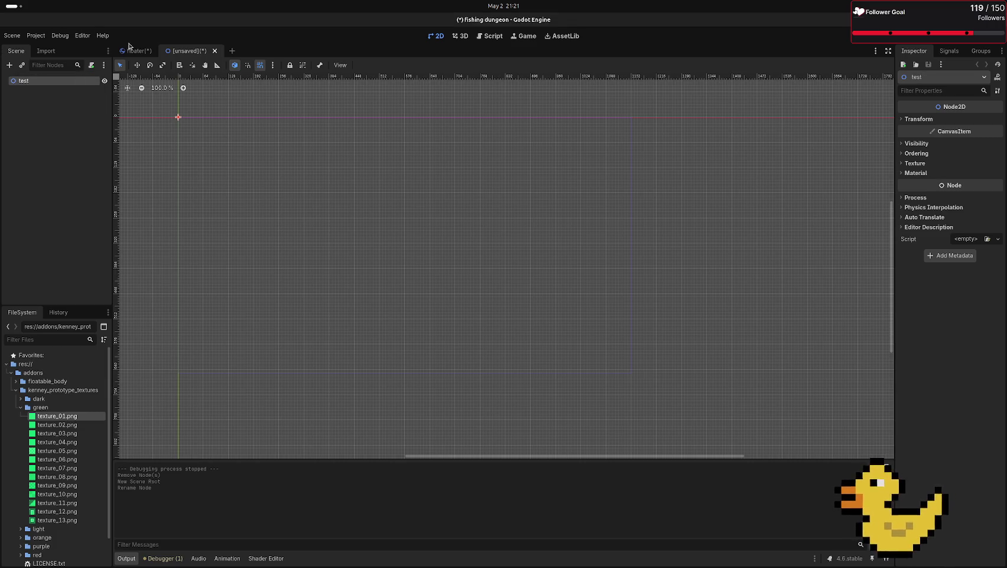
- Instance floater.tscn as a child of the test root node
left_click(135, 51)
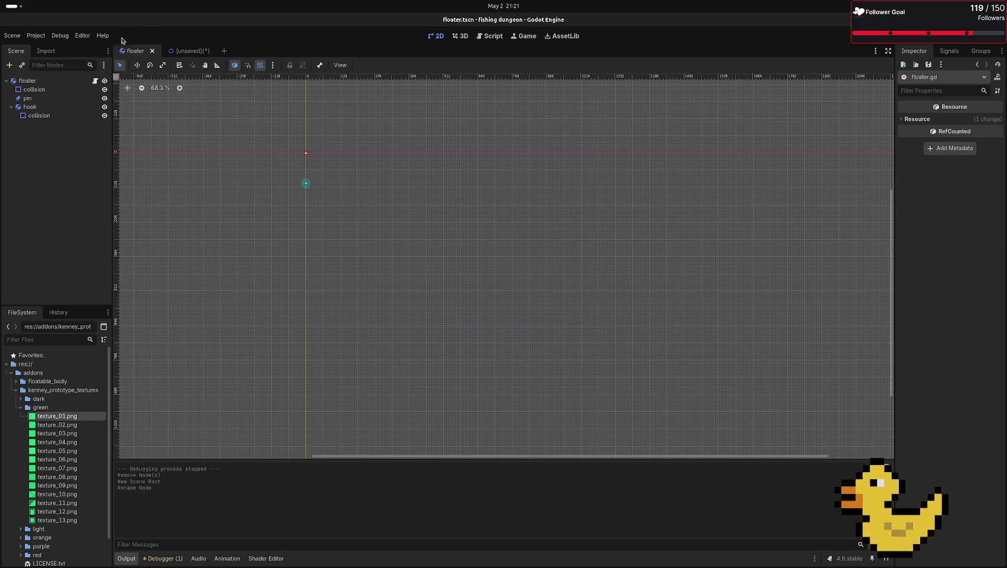
left_click(181, 51)
left_click(21, 65)
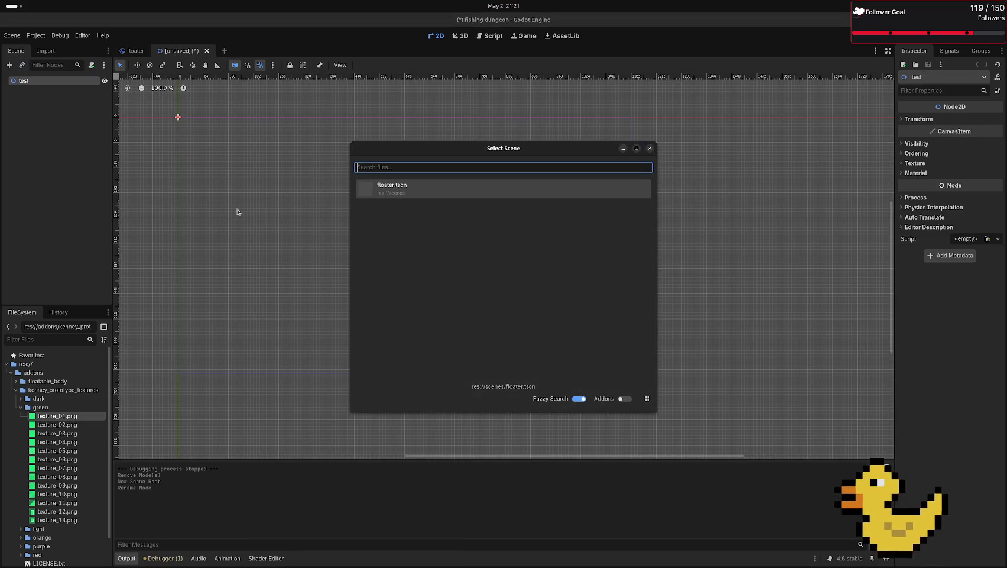
left_click(392, 185)
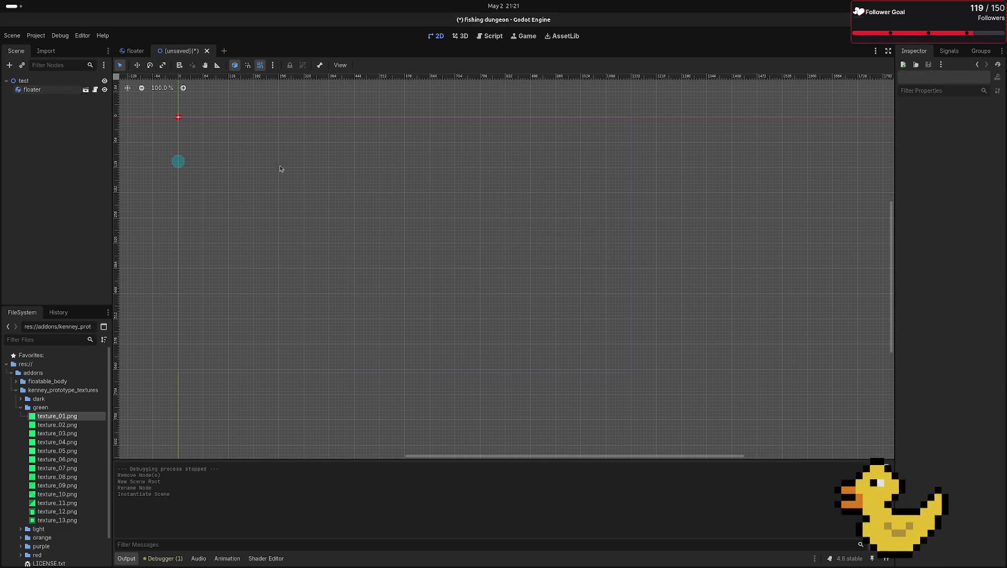
scroll(505, 260, "down", 2)
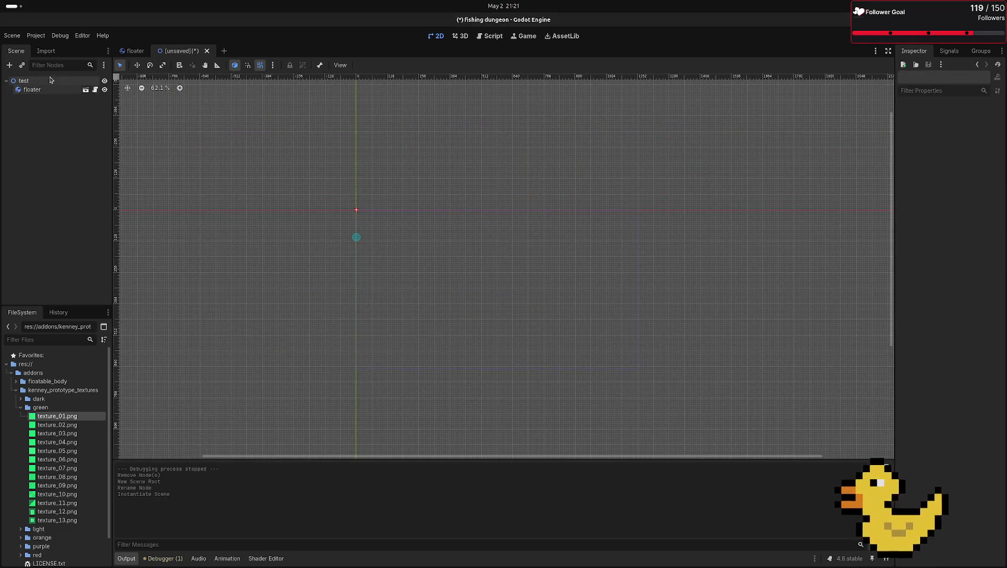
left_click(35, 81)
- Place the texture_01.png wall sprite at the origin and move floater below it so it draws on top
mouse_move(57, 415)
left_mouse_down()
mouse_move(502, 220)
mouse_move(483, 349)
mouse_move(479, 333)
left_mouse_up()
scroll(367, 222, "up", 9)
mouse_move(330, 231)
left_mouse_down()
mouse_move(360, 261)
mouse_move(345, 245)
left_mouse_up()
left_click_drag(44, 91, 44, 103)
- Set the Texture01 sprite's texture filter to Nearest, leaving repeat unchanged
left_click(71, 89)
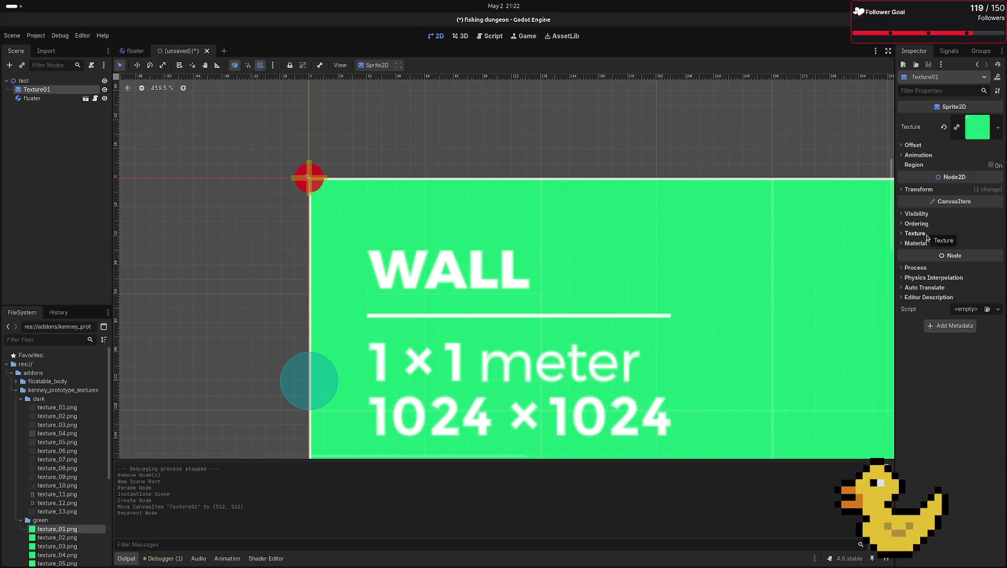
left_click(925, 234)
left_click(956, 244)
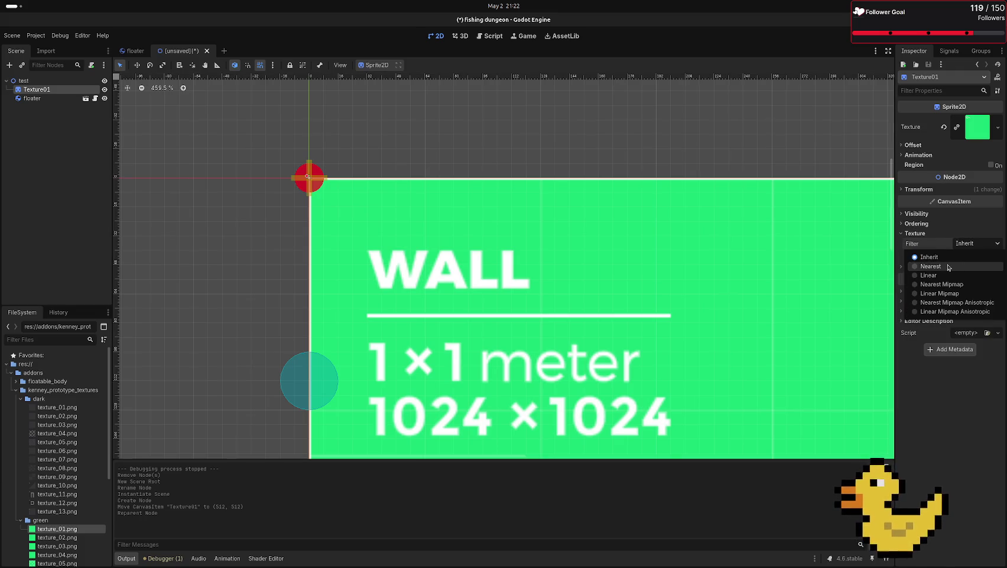
left_click(957, 266)
left_click(968, 256)
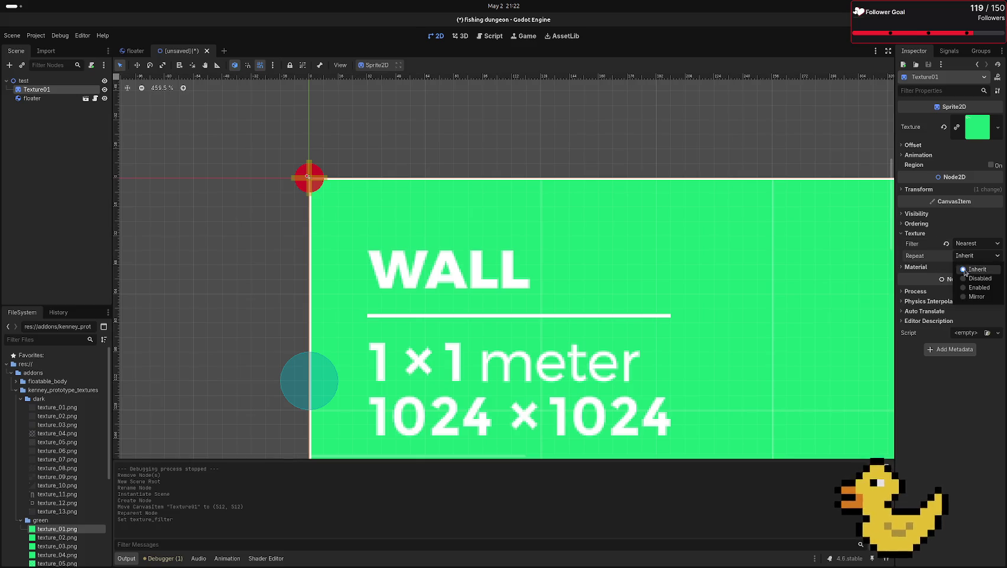
left_click(727, 130)
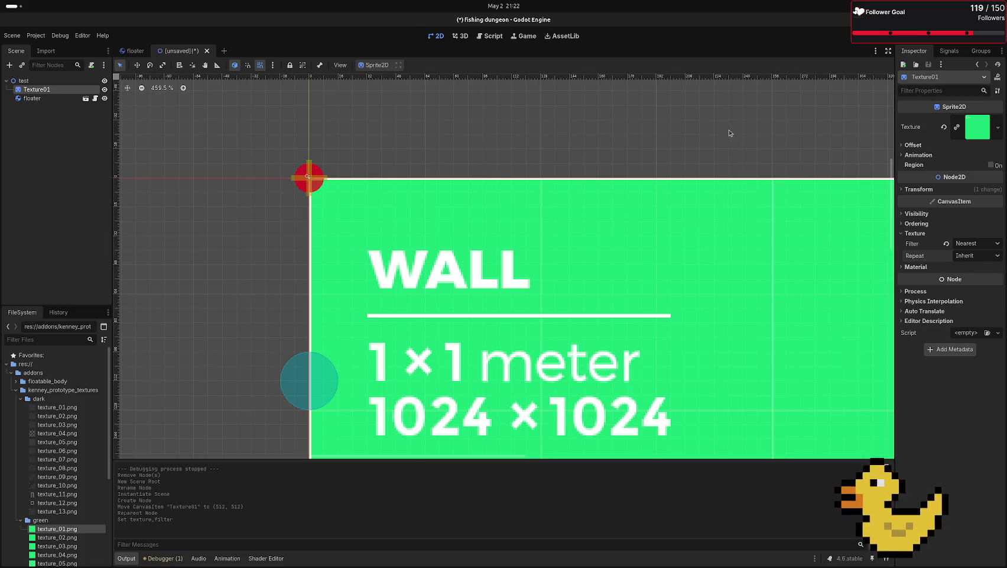
- Run the current scene with F6, saving it as test.tscn
scroll(725, 355, "down", 3)
scroll(495, 264, "up", 3)
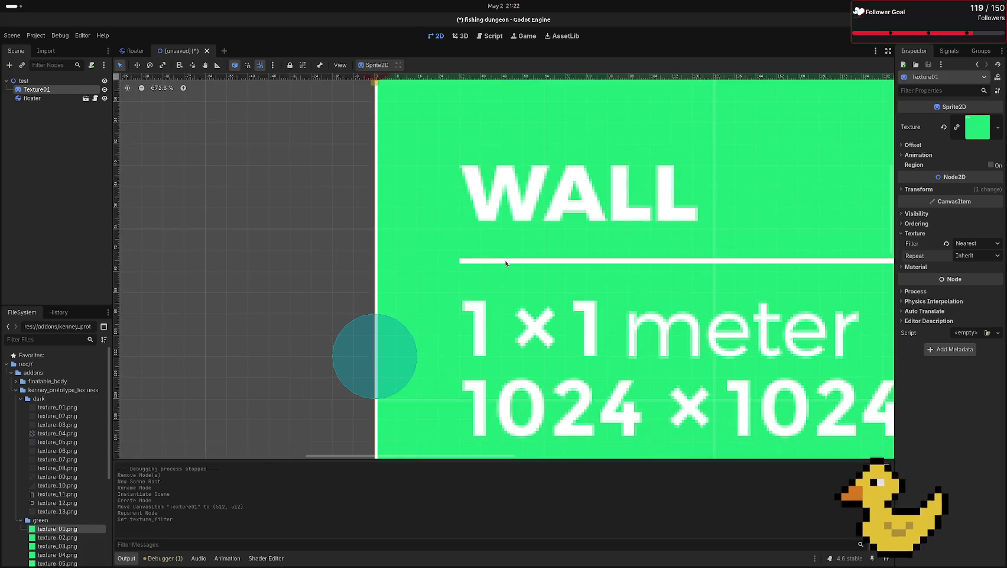
scroll(507, 239, "down", 4)
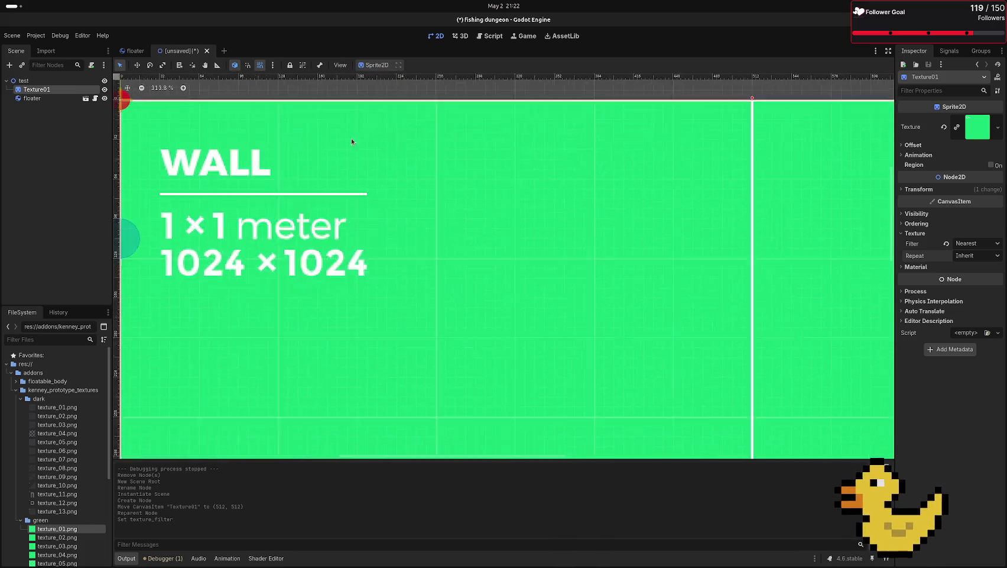
scroll(469, 226, "down", 4)
key("F6")
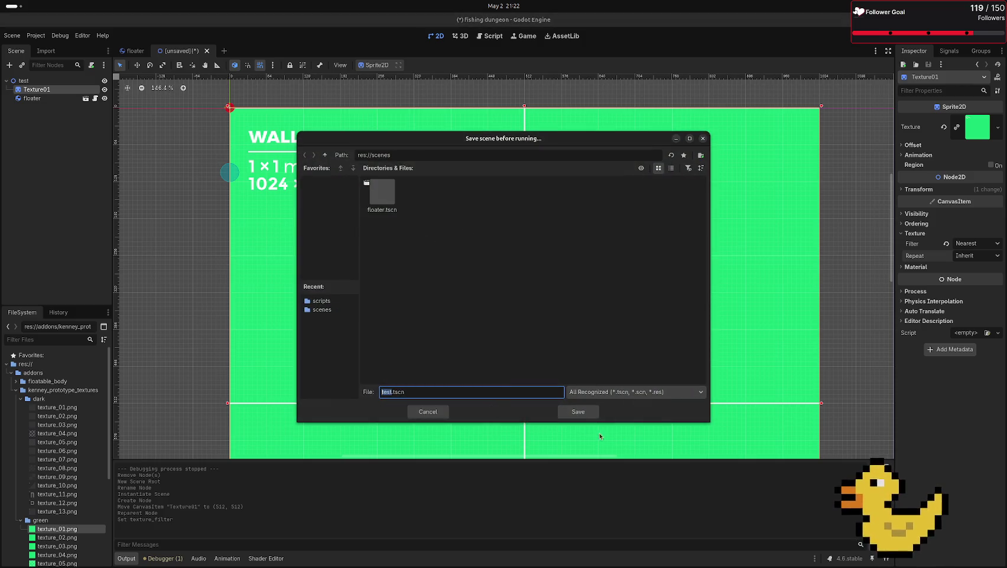
left_click(575, 410)
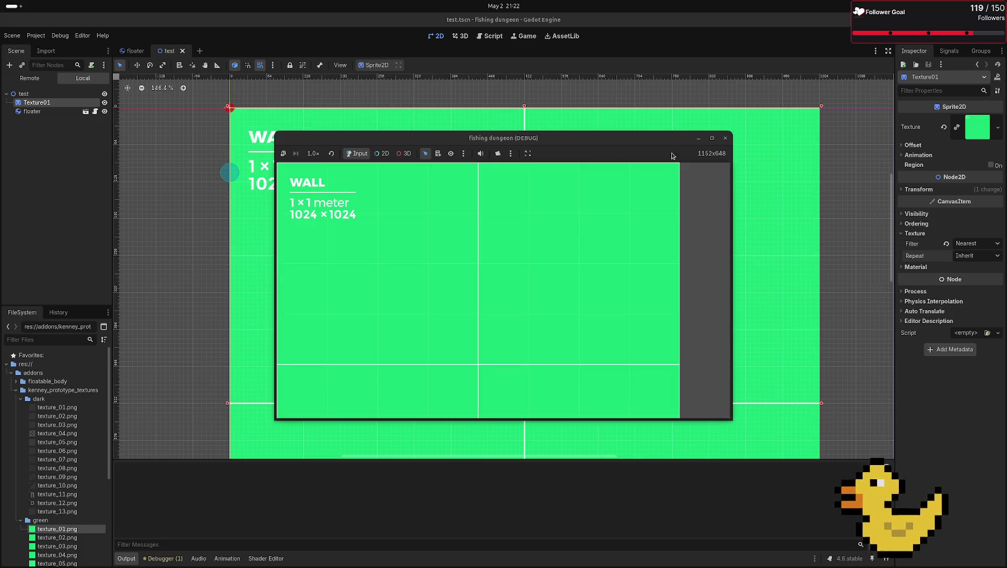
- Set the project's Display > Window stretch mode to viewport and run the game
left_click(712, 138)
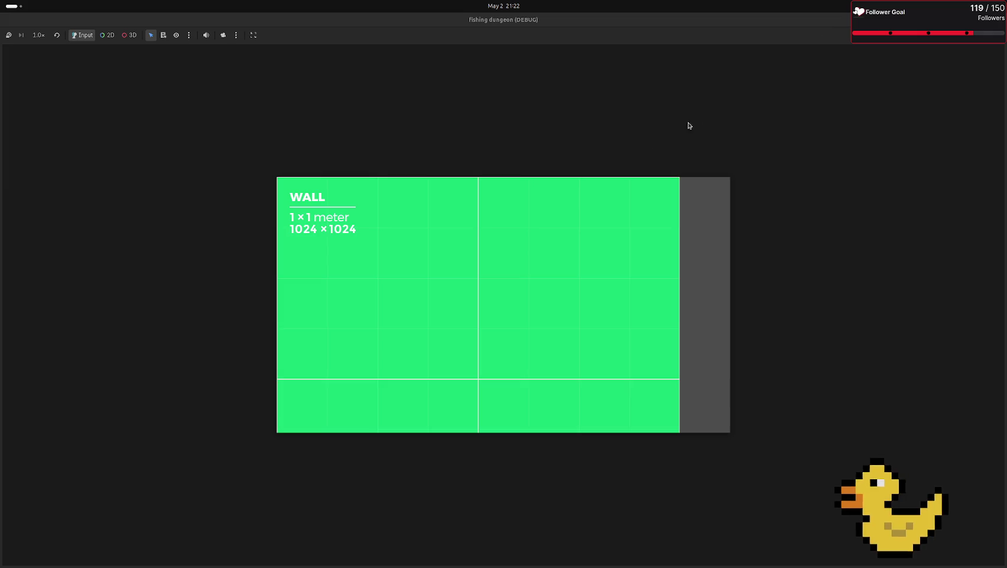
key("F8")
left_click(35, 36)
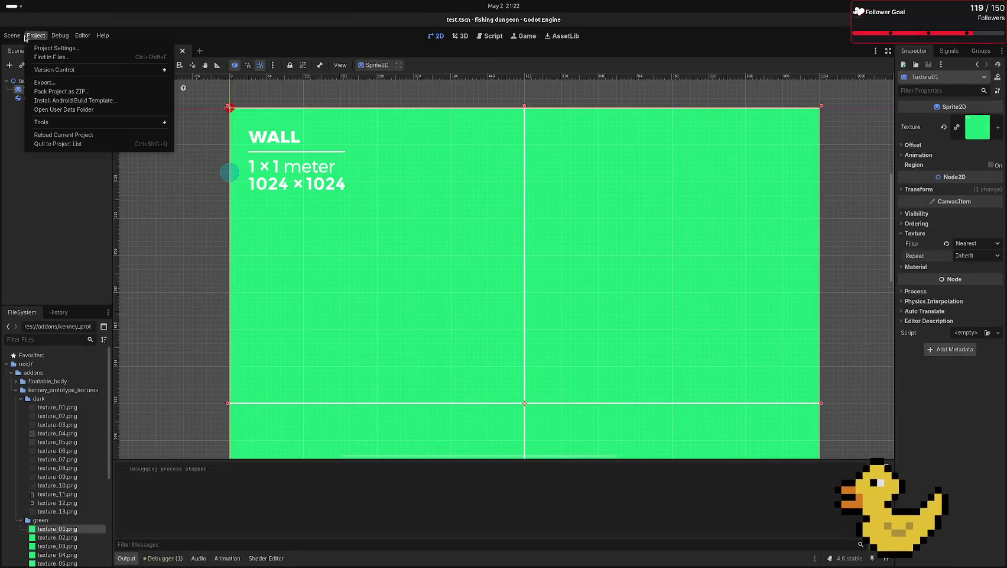
left_click(69, 50)
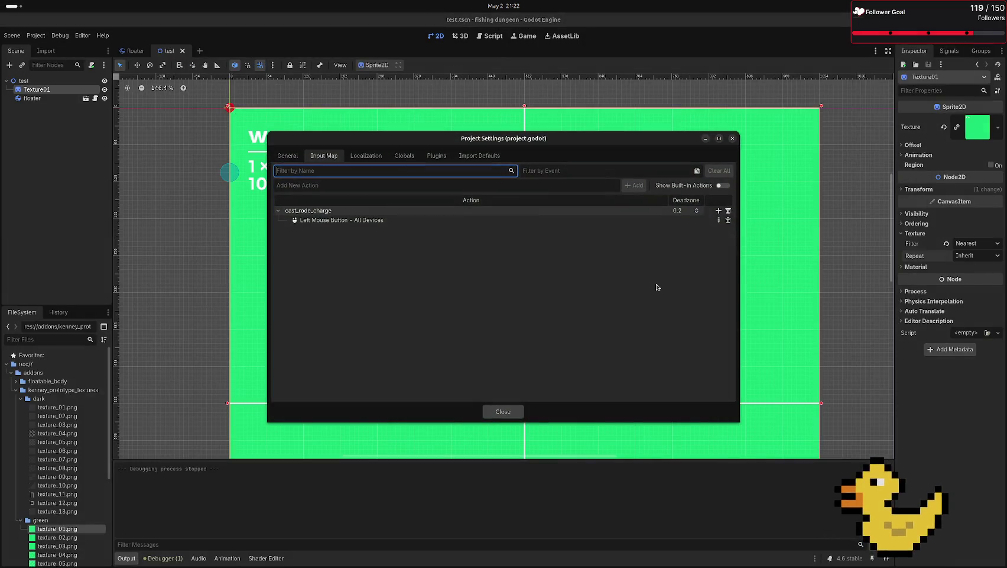
left_click(291, 156)
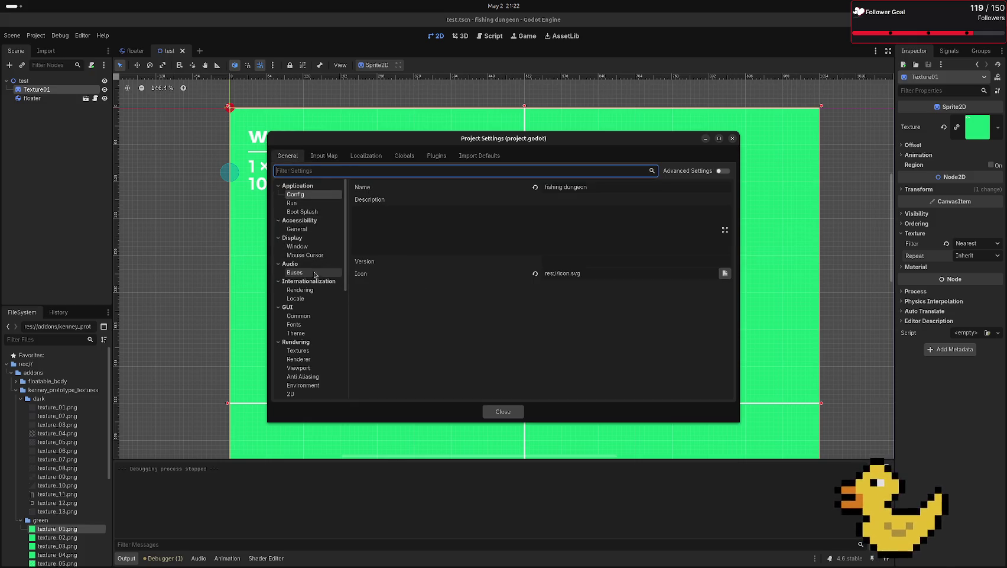
left_click(310, 247)
scroll(656, 336, "down", 1)
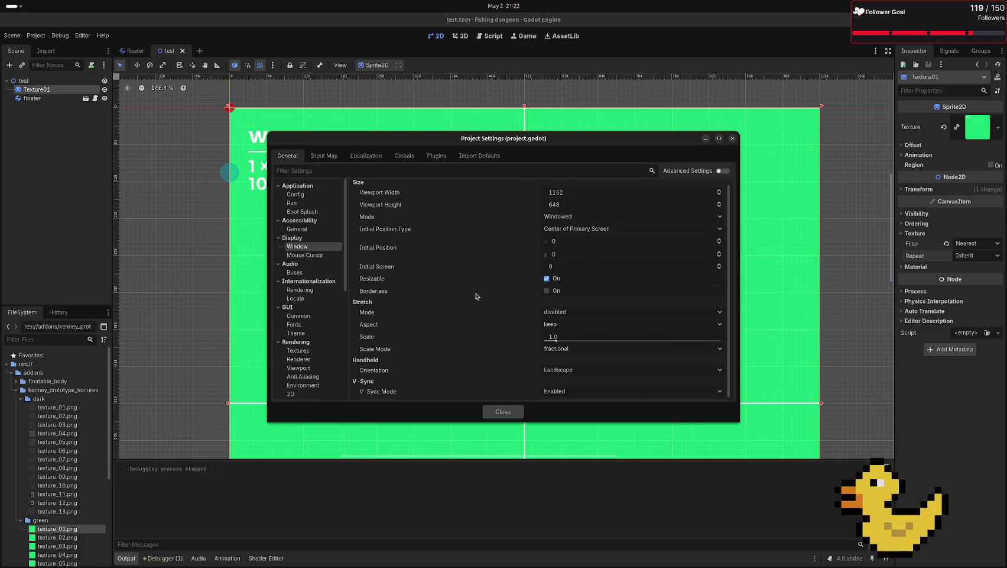
left_click(545, 313)
left_click(585, 344)
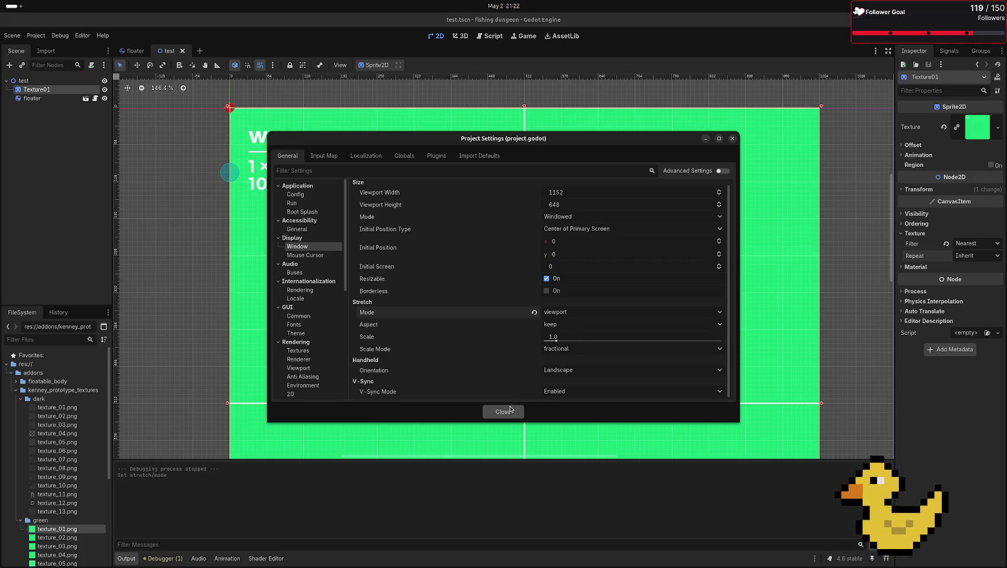
left_click(509, 410)
key("F5")
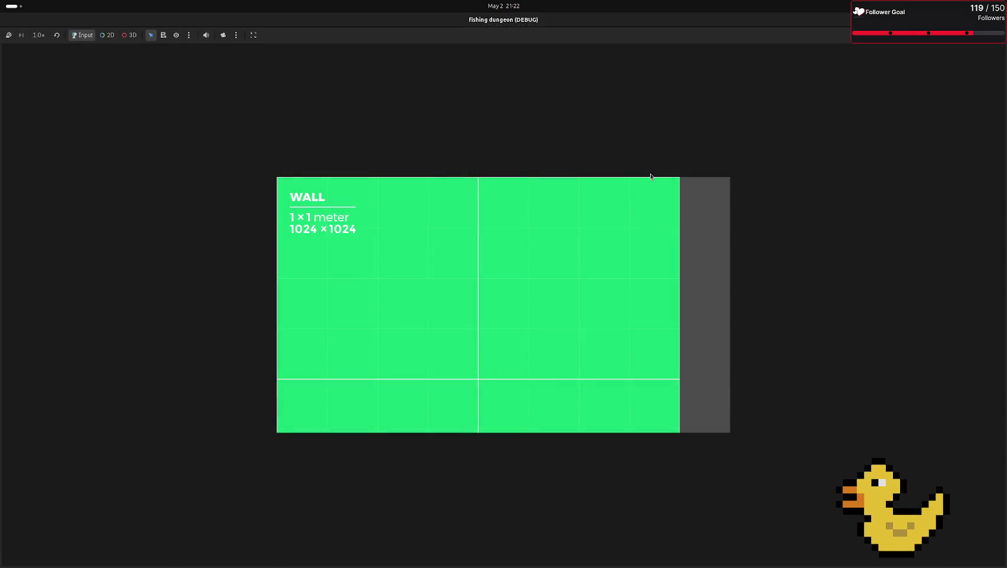
- Change the stretch mode to canvas_items and rerun the game maximized
key("F8")
left_click(35, 36)
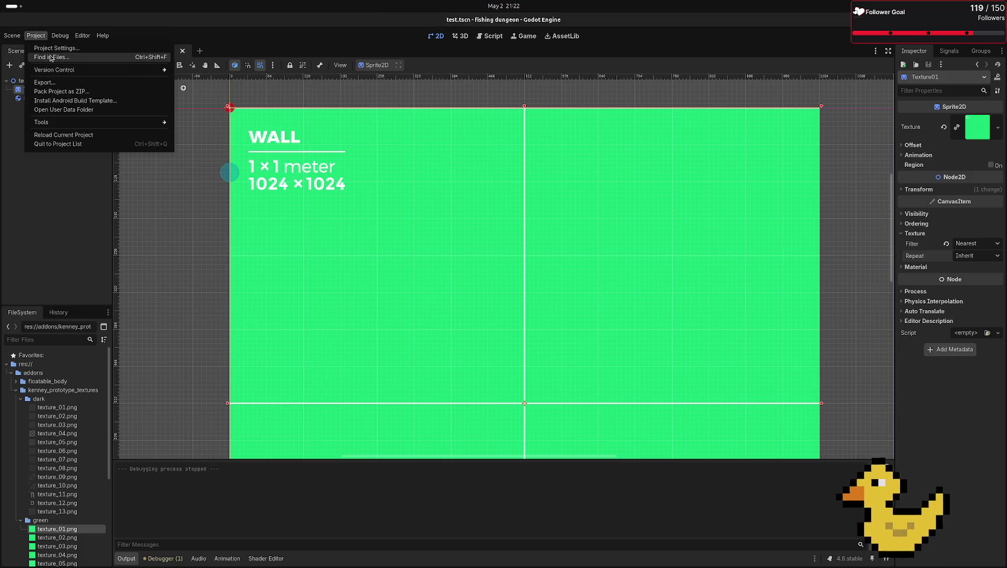
left_click(57, 47)
left_click(556, 316)
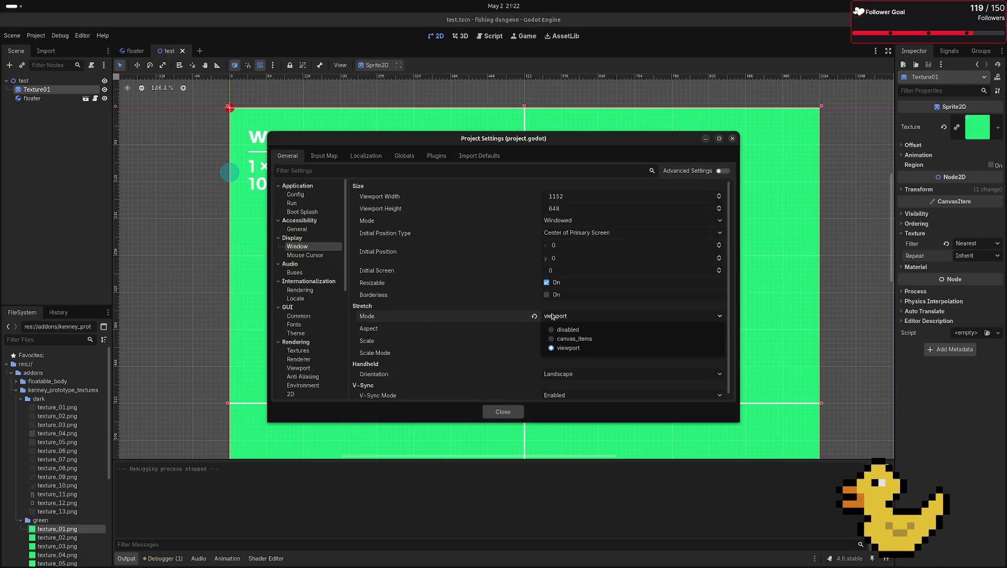
left_click(559, 330)
left_click(504, 412)
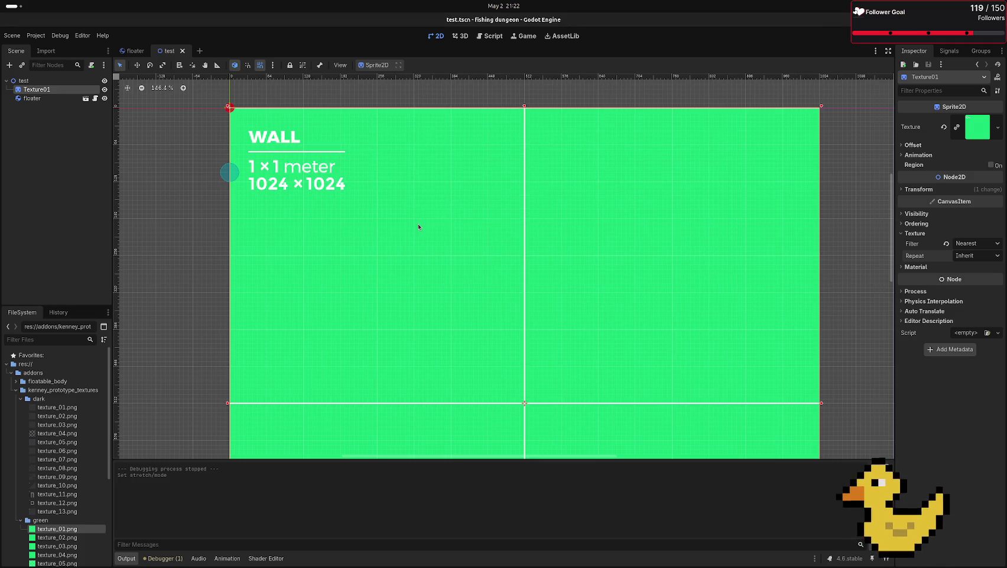
key("F5")
left_click(712, 140)
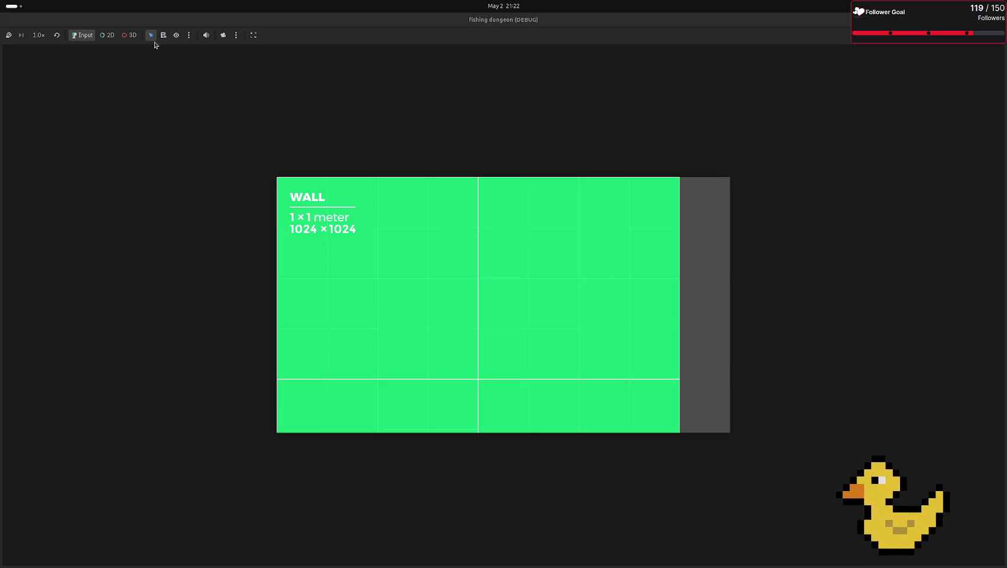
- Switch the game view to Stretch to Fit, close the game, and select the floater node
left_click(254, 36)
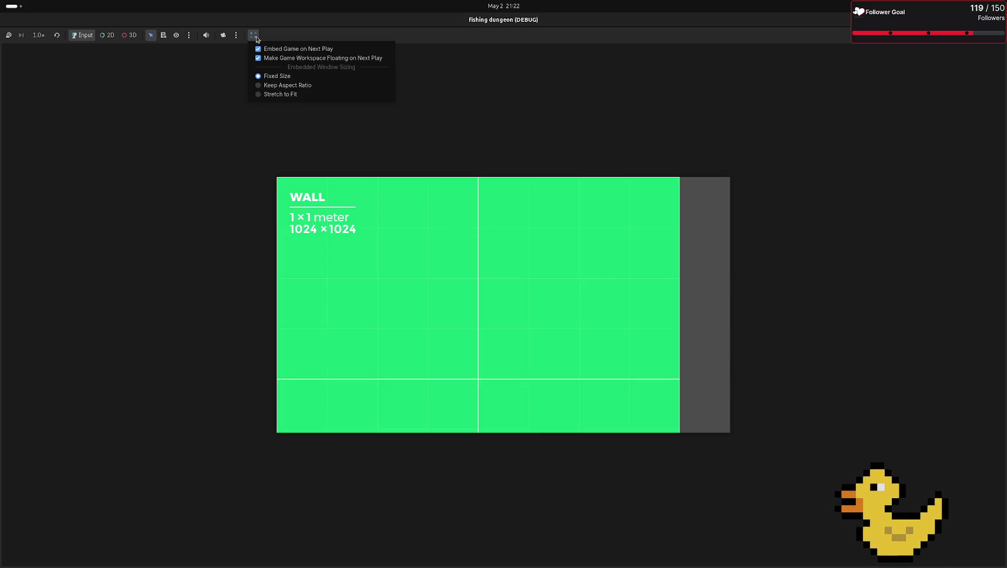
left_click(281, 94)
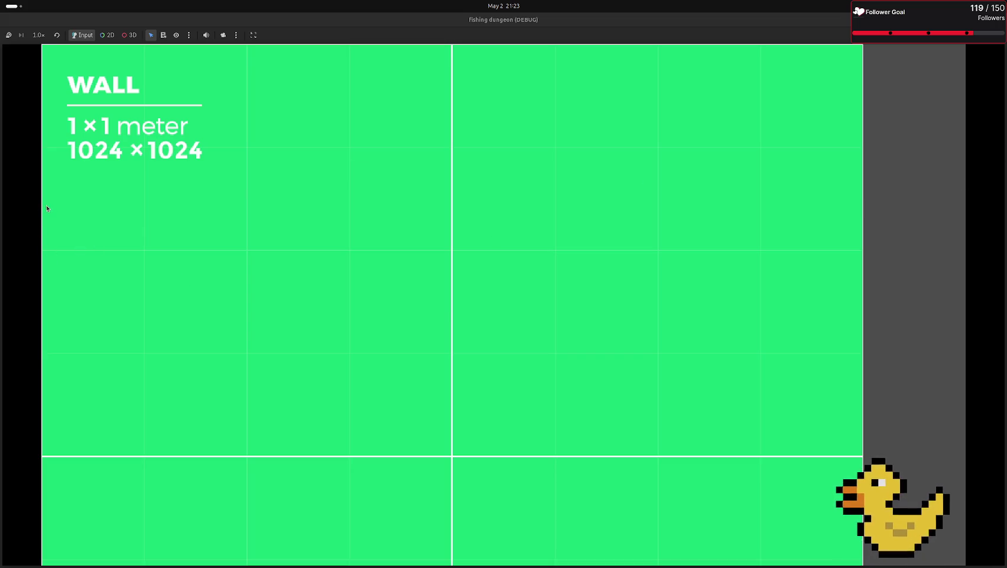
key("alt+F4")
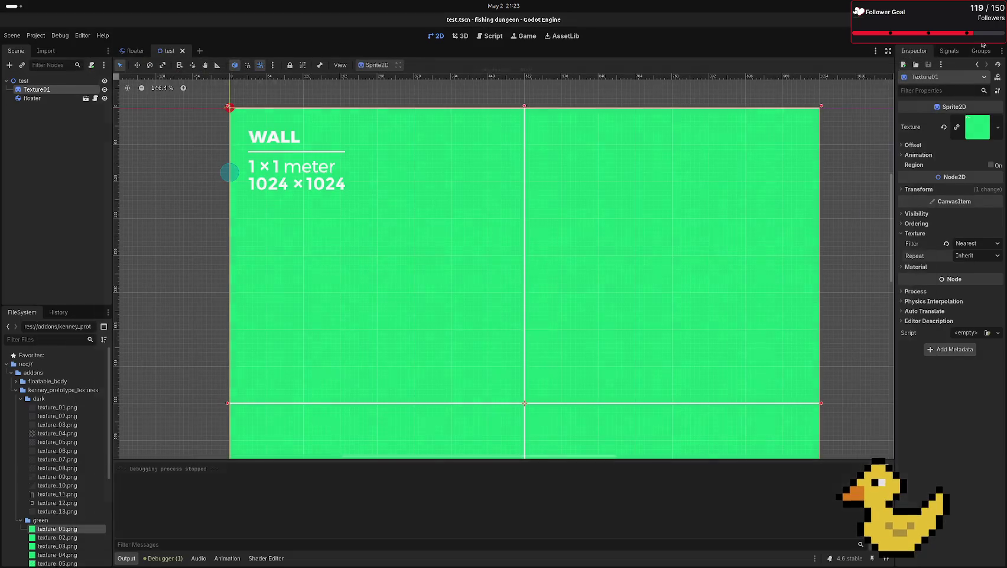
left_click(35, 98)
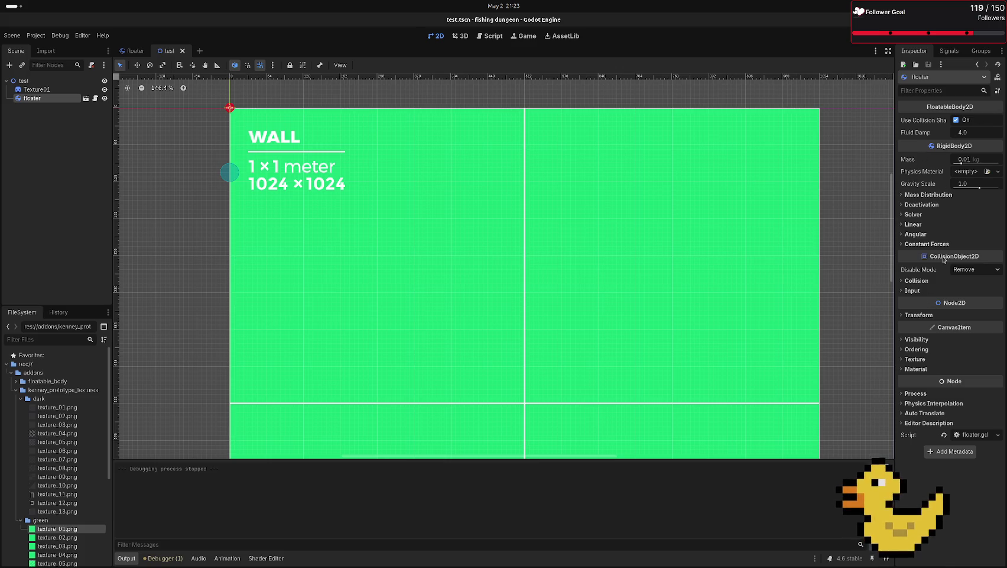
- Browse the floater's disable mode, collision, input and physics material settings without changes
left_click(969, 270)
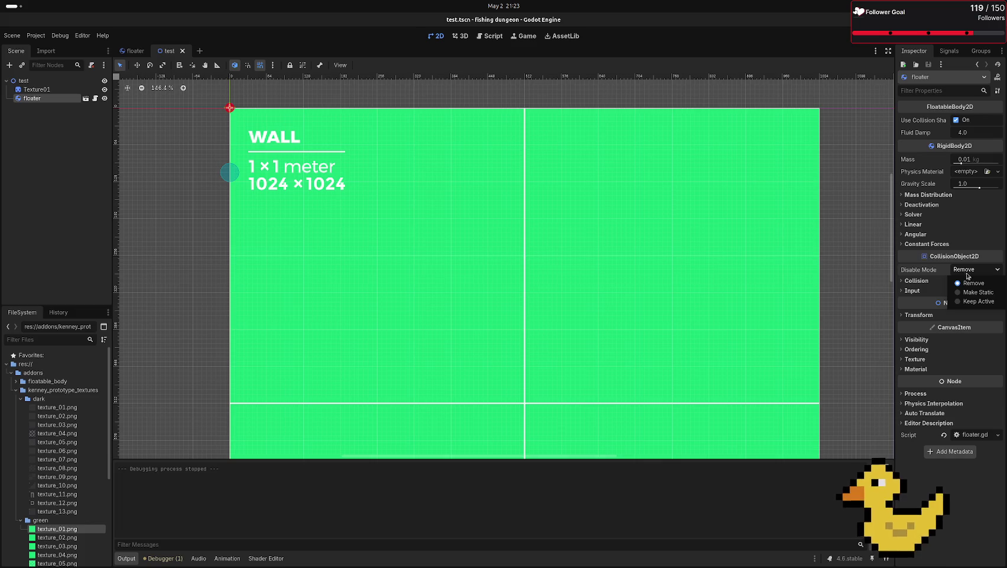
left_click(928, 283)
left_click(929, 284)
left_click(928, 285)
left_click(916, 291)
left_click(915, 291)
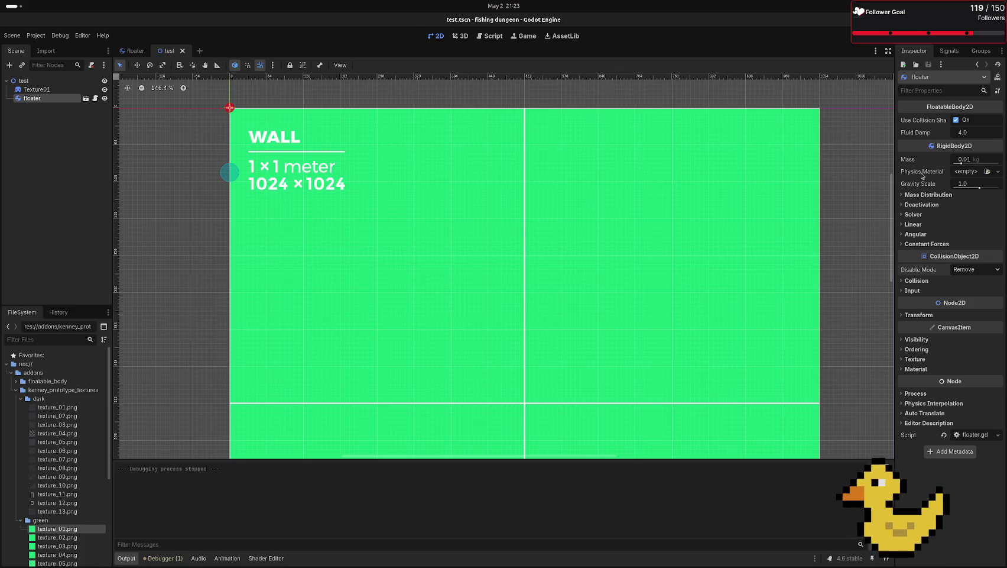
left_click(972, 172)
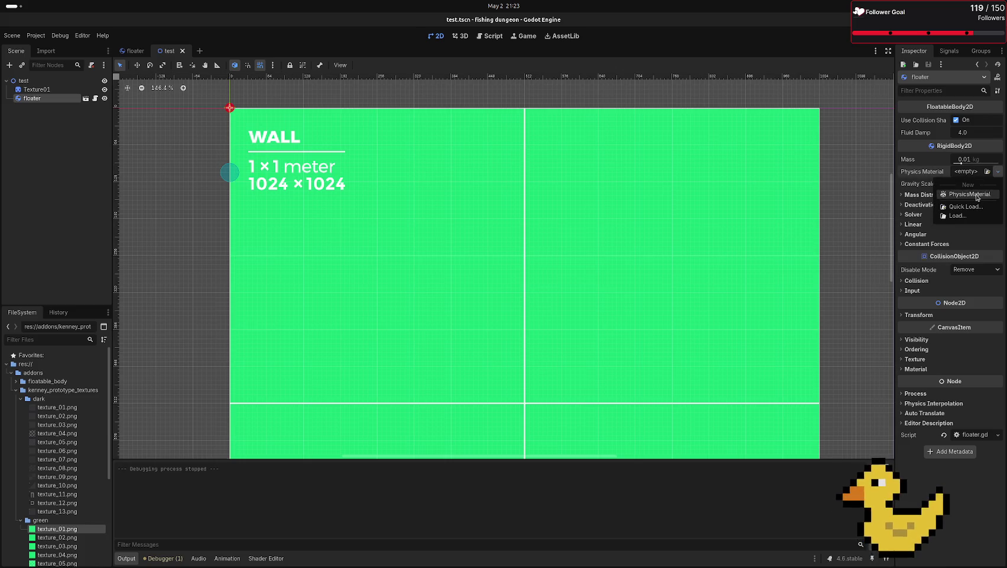
left_click(724, 99)
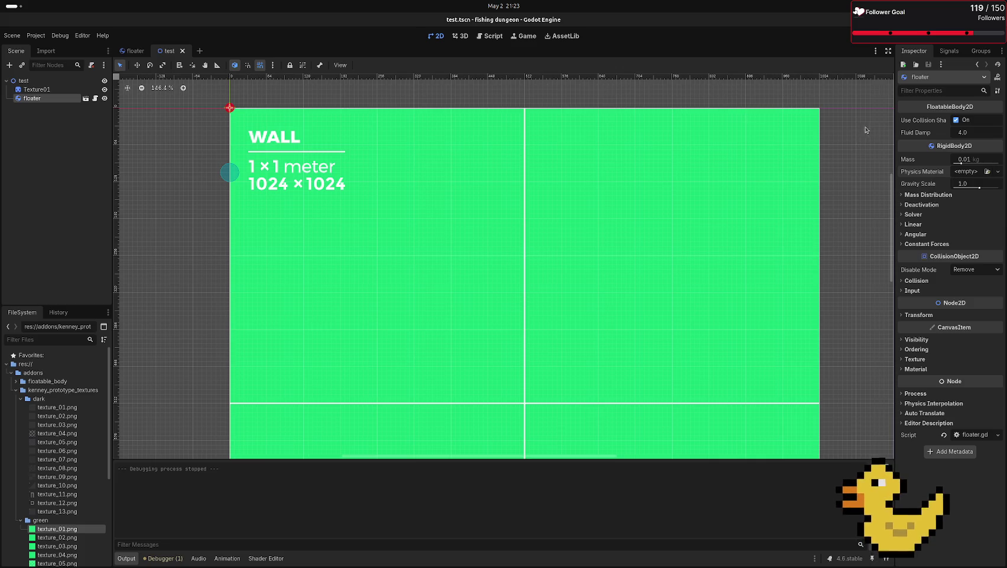
- Set the floater's Gravity Scale to 0 and open floater.gd
mouse_move(952, 151)
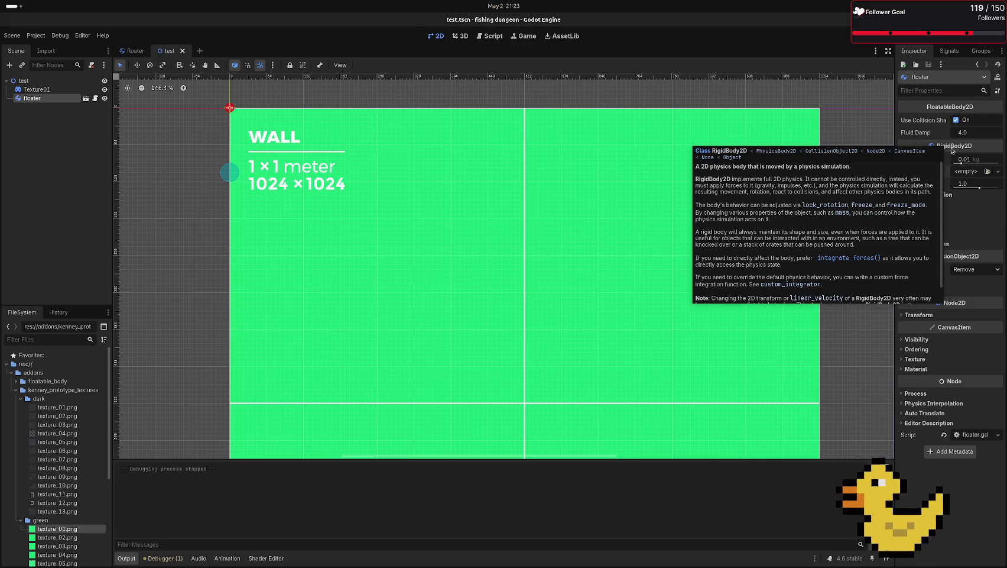
left_click(969, 185)
type("0")
key("Return")
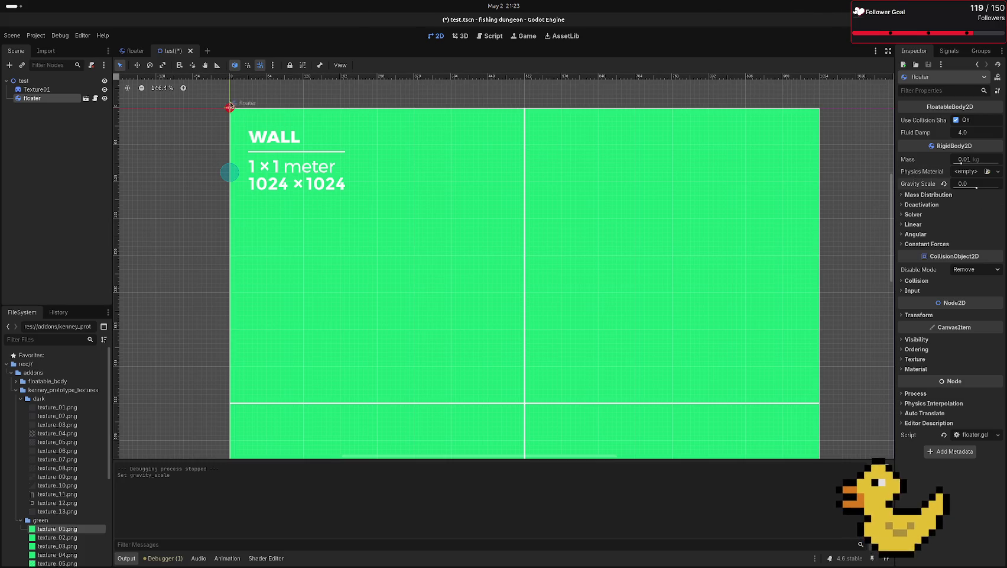
mouse_move(1, 16)
left_click(94, 98)
left_click(324, 181)
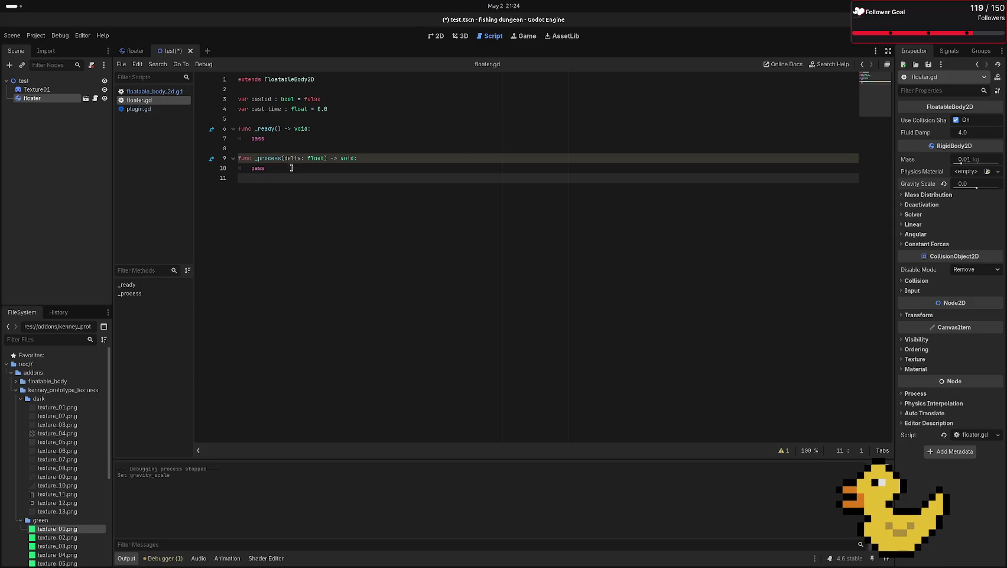
- Add 'var casting : bool = false' on a new line below the casted declaration
triple_click(271, 169)
double_click(256, 168)
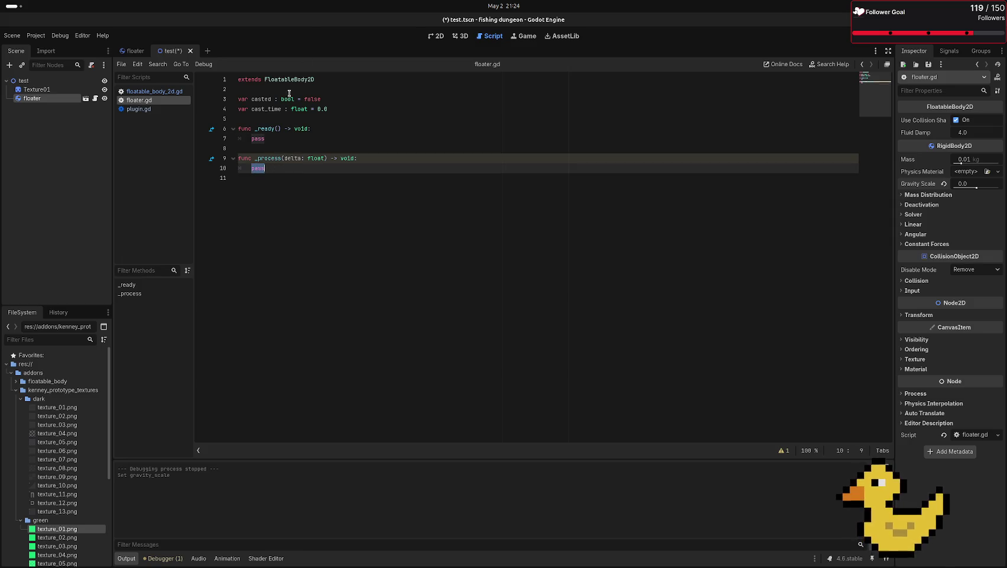
left_click(334, 100)
key("Return")
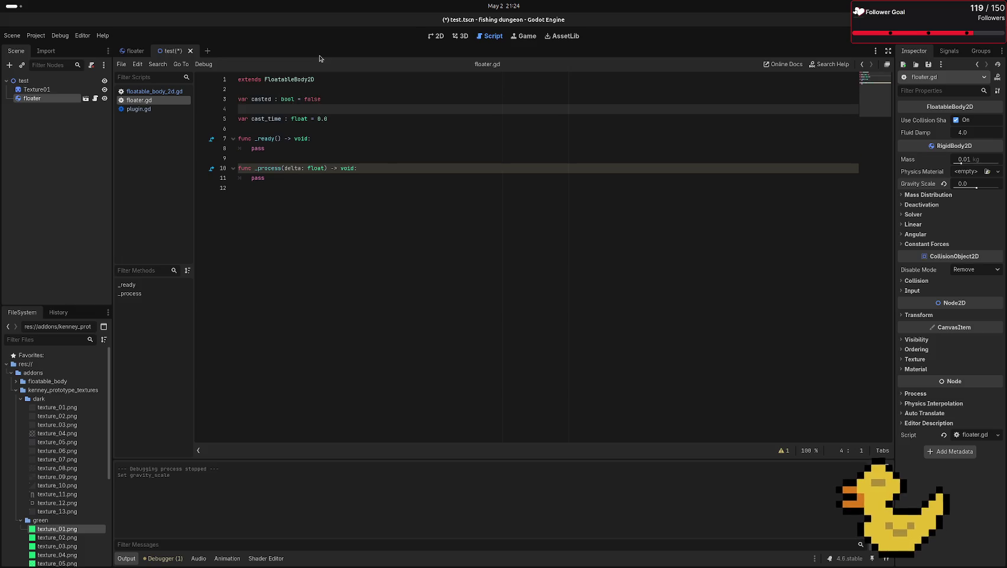
type("var casting :")
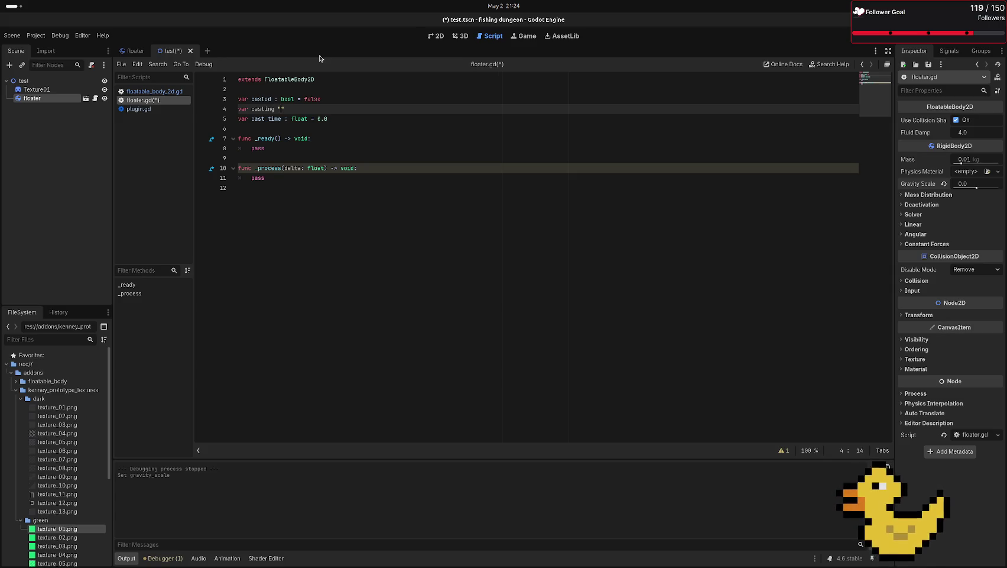
key("BackSpace")
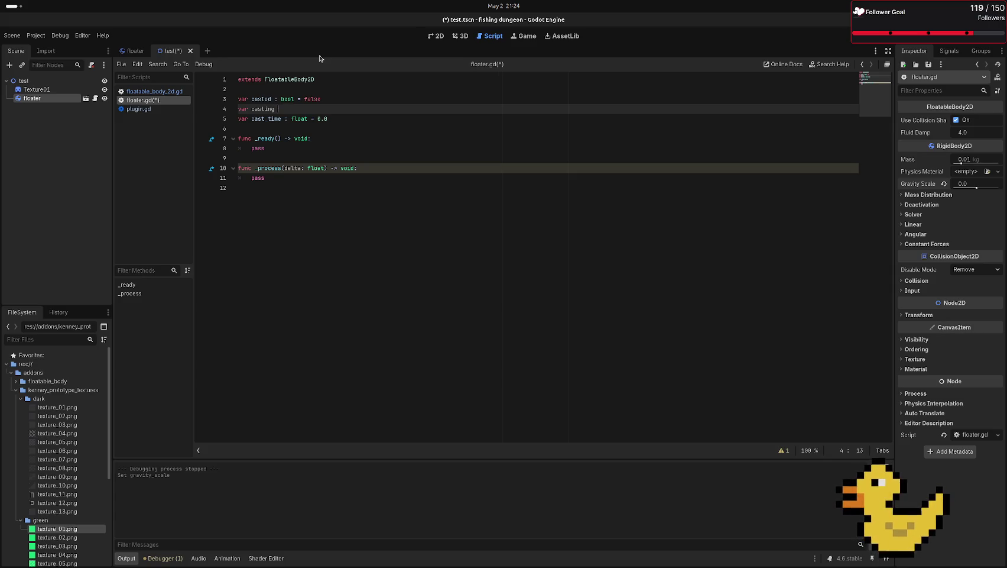
type("bool = f")
type("alse")
left_click_drag(251, 119, 282, 121)
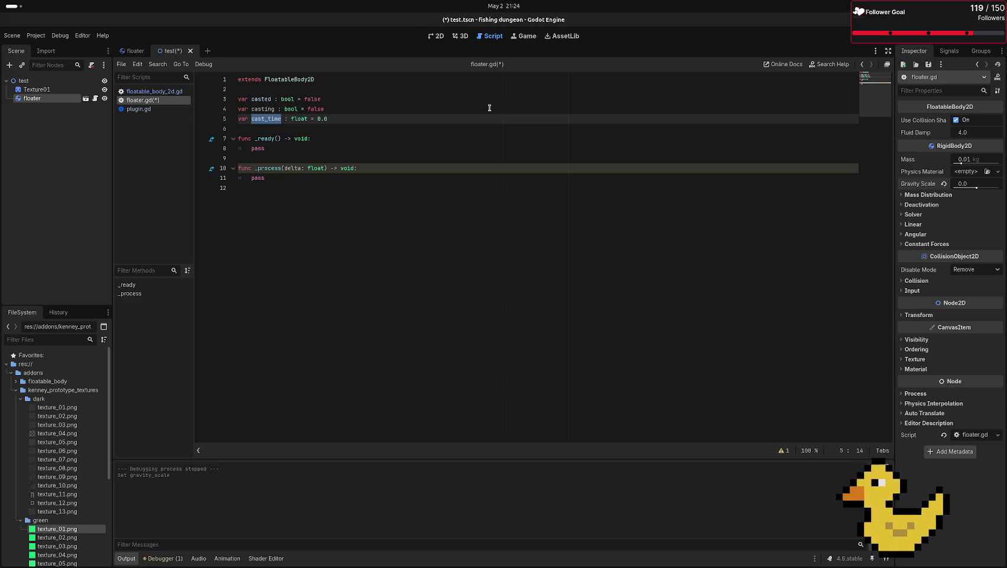
- Delete the unused _ready function and the placeholder pass in _process
left_click(266, 149)
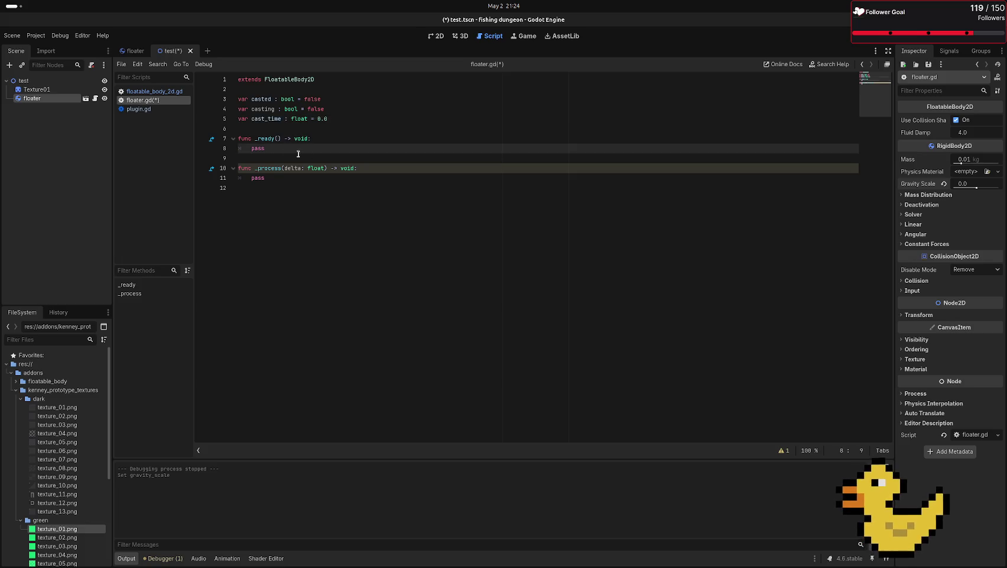
key("shift+Up")
key("shift+Up")
key("shift+Left")
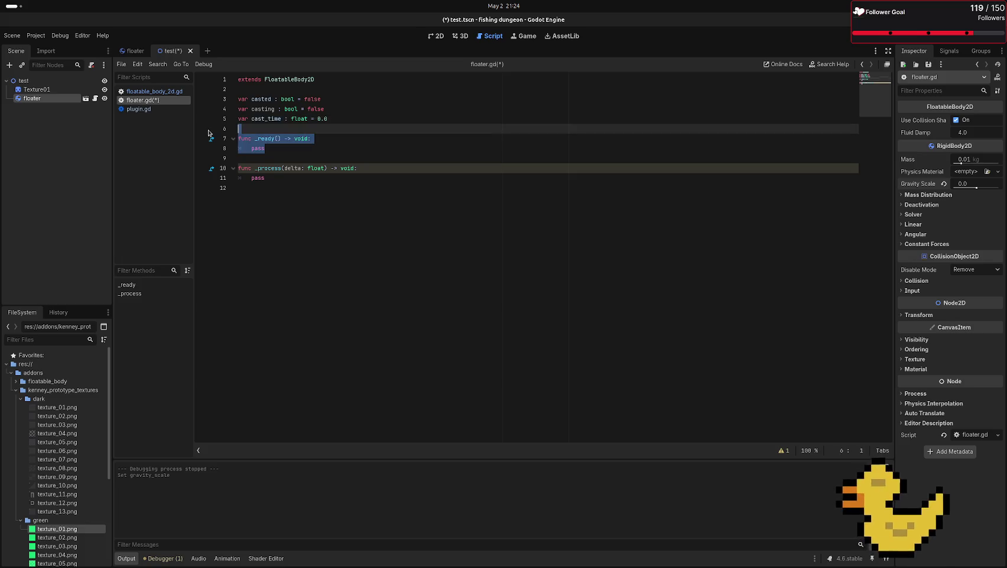
key("BackSpace")
double_click(299, 148)
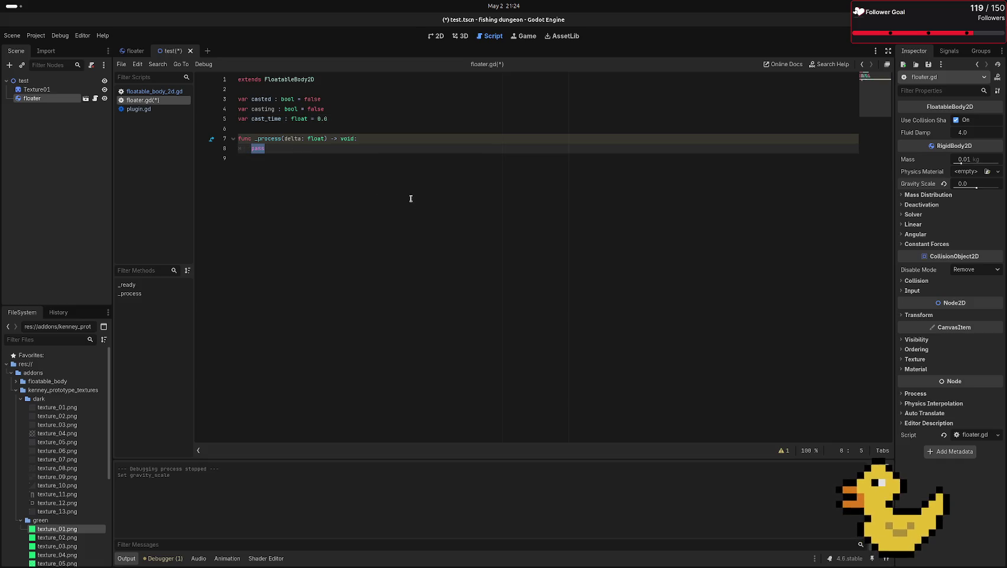
key("BackSpace")
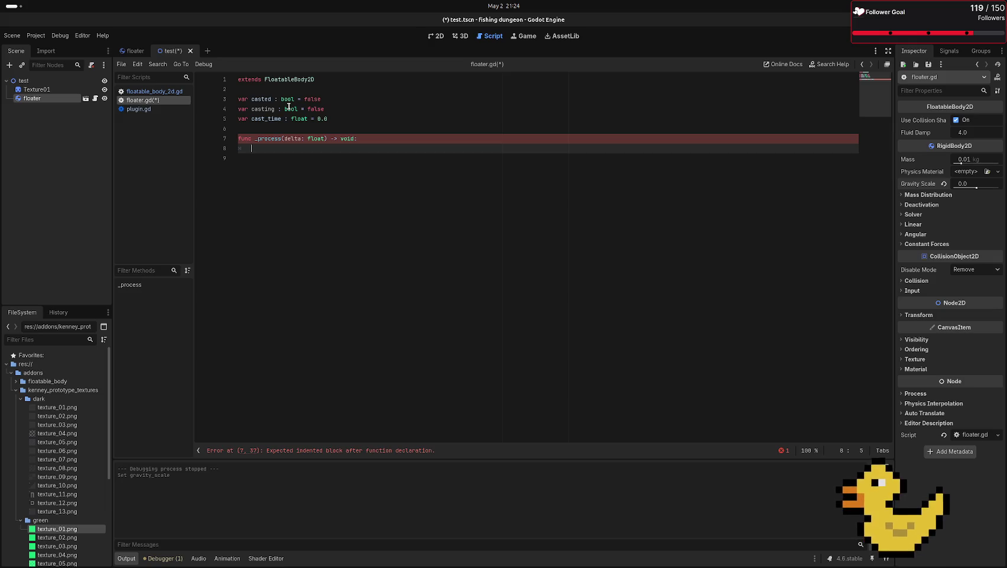
- Write an 'if Input.is_action_pressed(...)' block that adds delta to cast_time
type("if Inp")
type("ut")
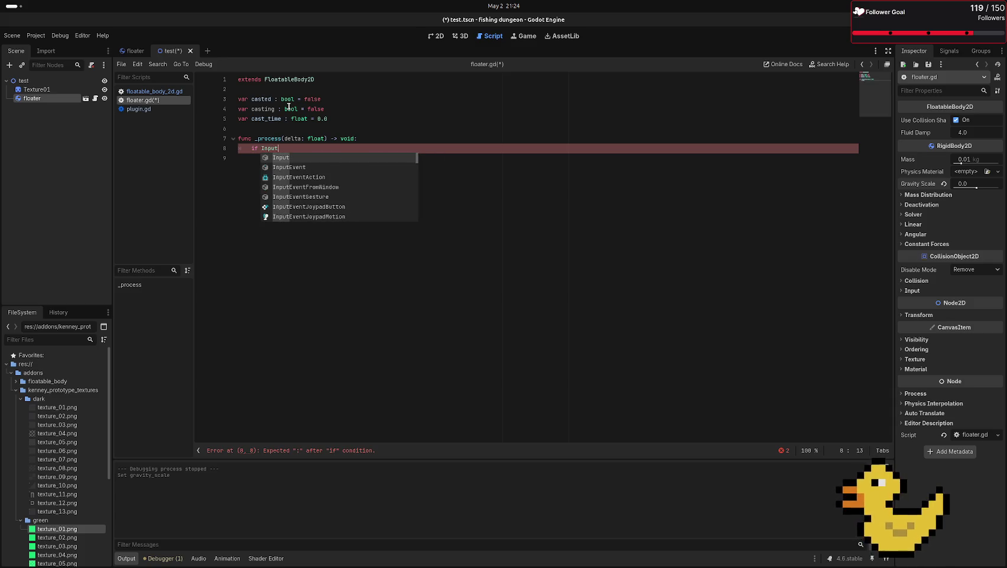
type(".is_ac")
key("Return")
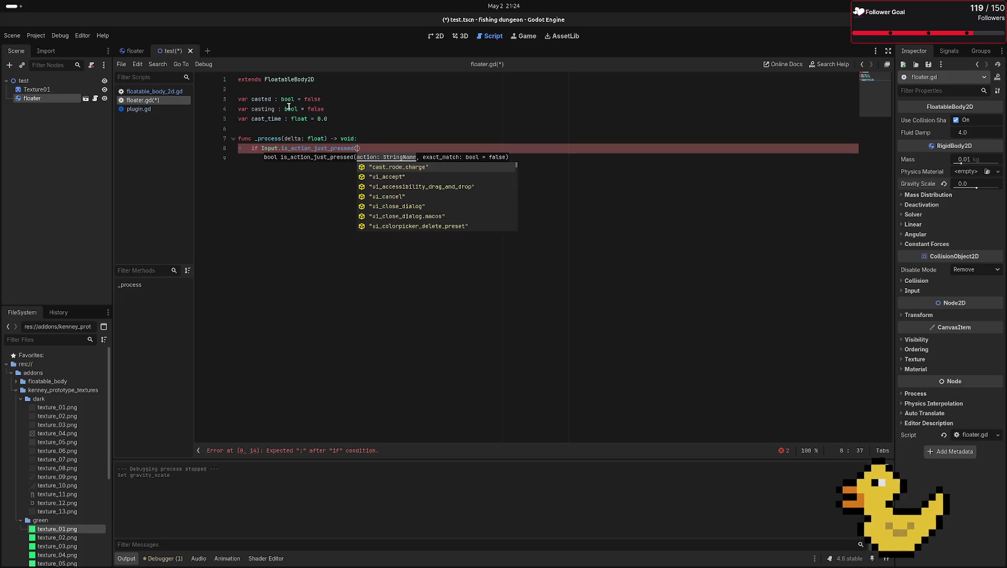
key("BackSpace")
key("BackSpace")
key("BackSpace")
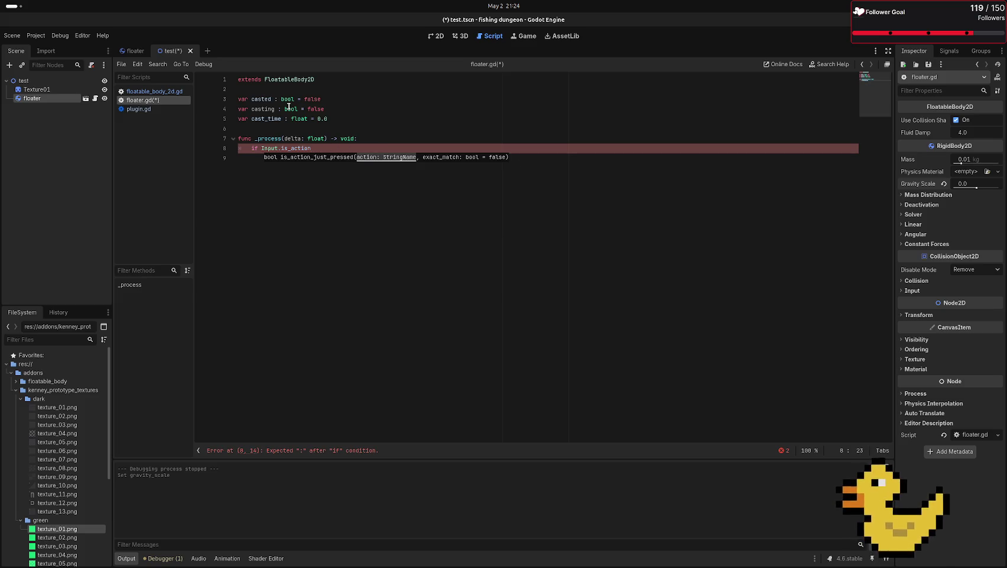
type("_press")
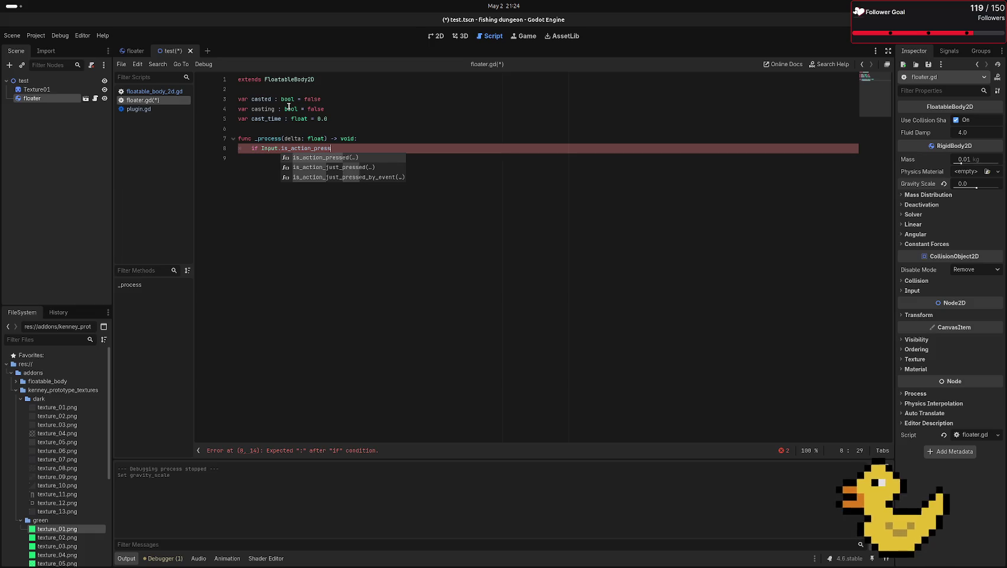
key("Return")
key("Return")
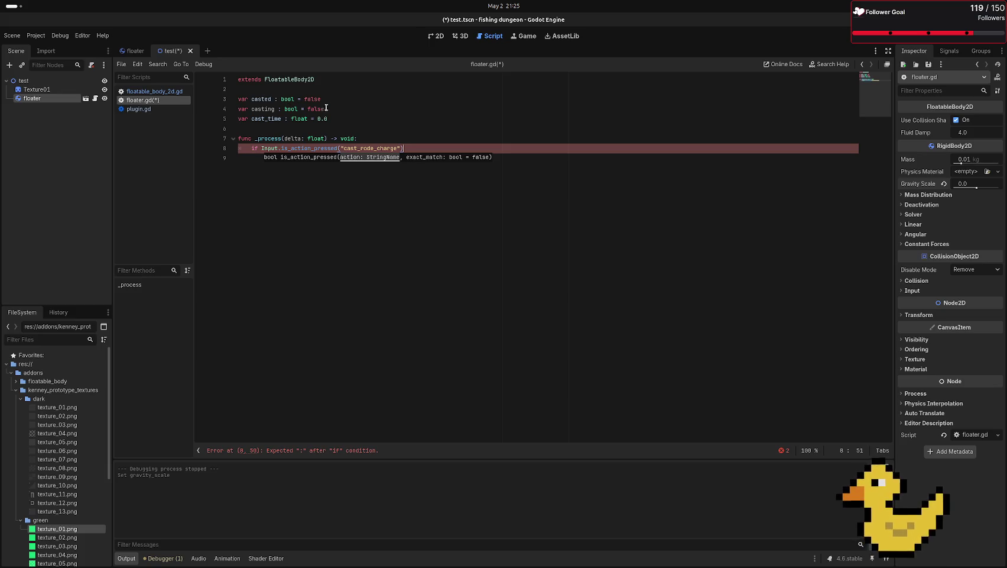
type(":")
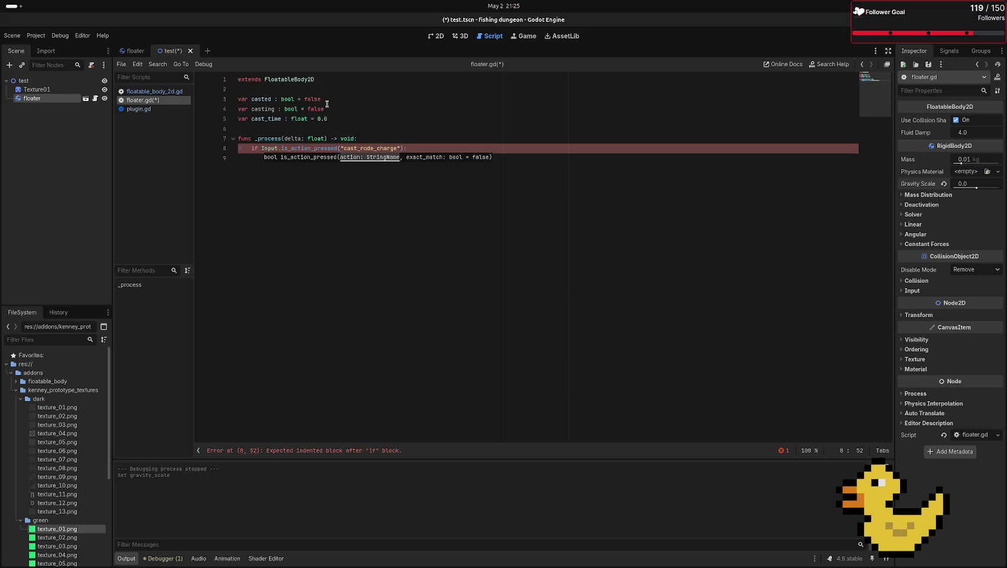
key("Return")
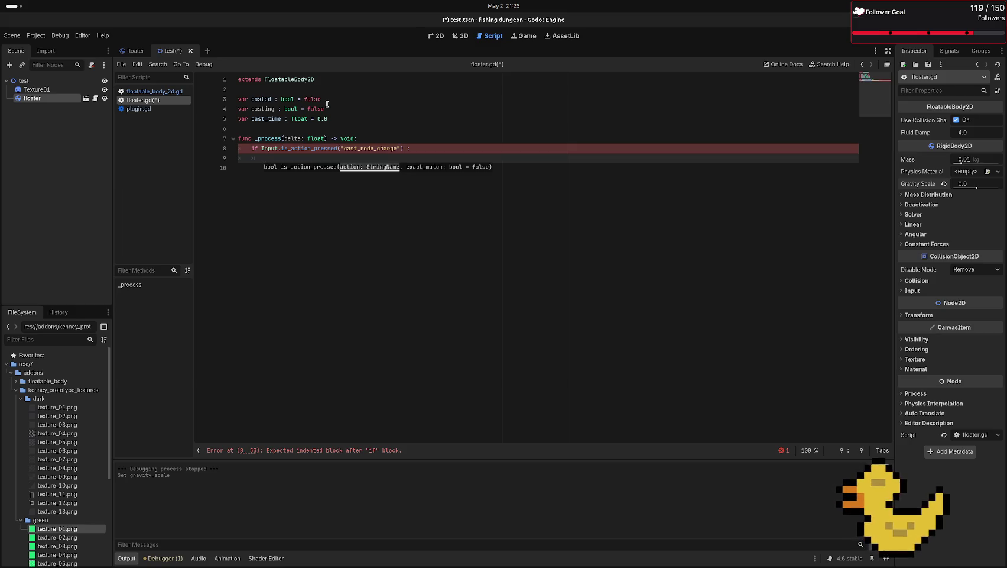
type("cas")
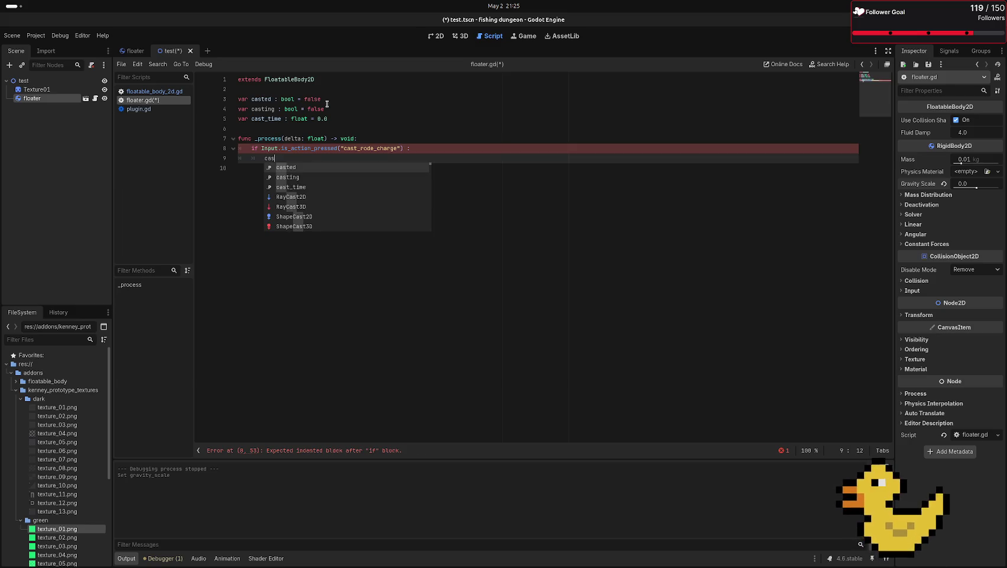
key("Down")
key("Down")
key("Return")
type("+= del")
key("Return")
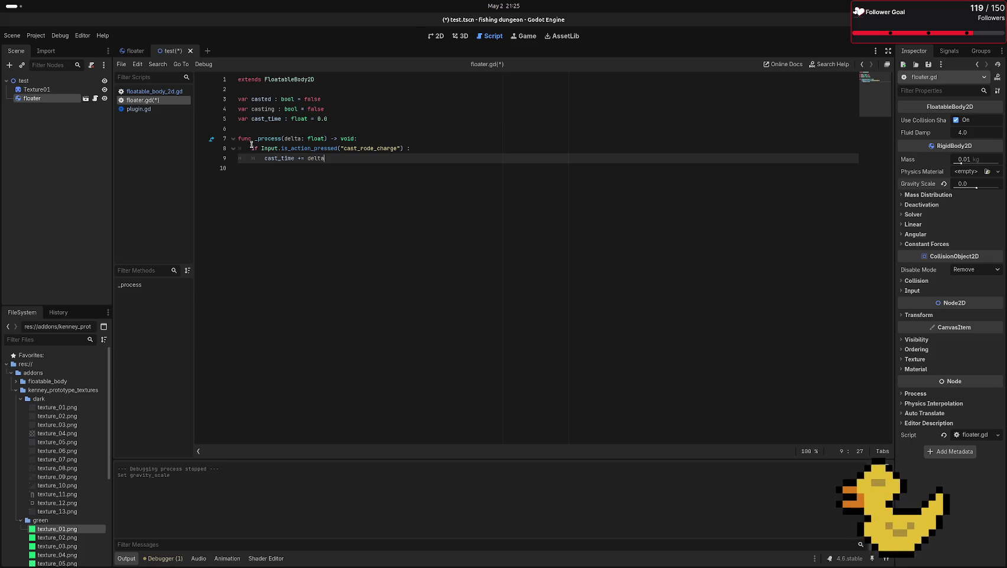
- Extend the if condition with 'and !casted'
left_click(408, 148)
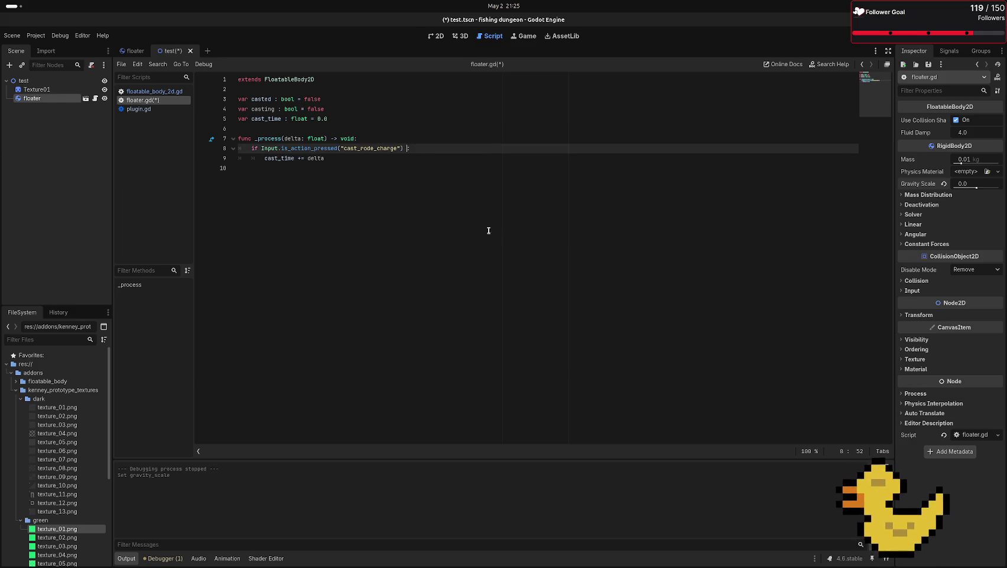
type("and ")
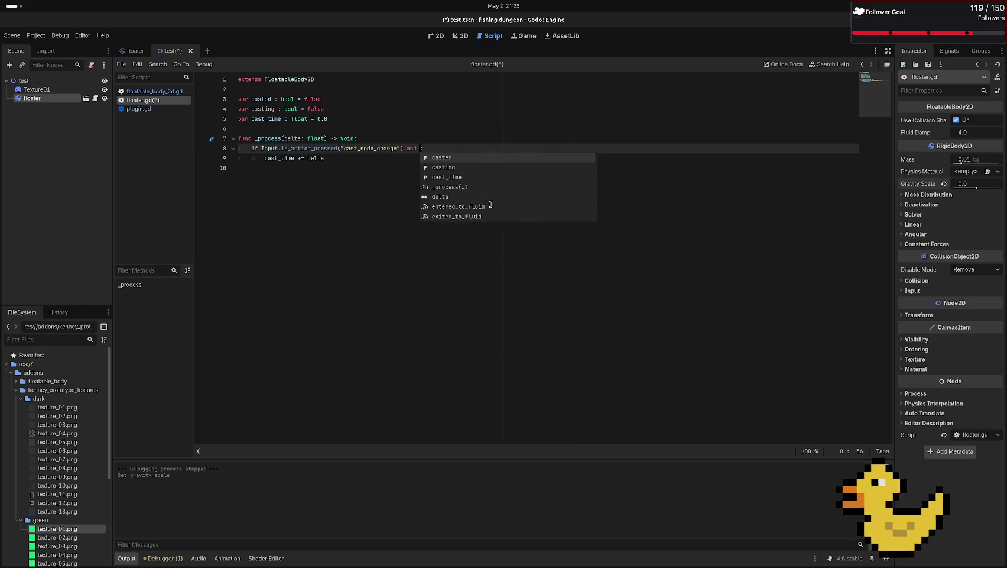
type("!")
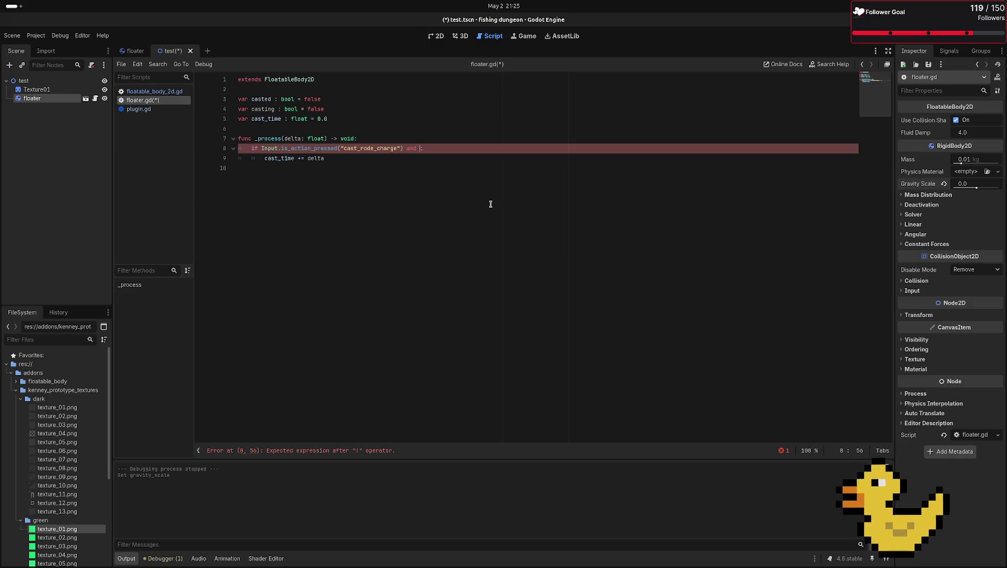
type("caste")
key("BackSpace")
type("d")
left_click(462, 137)
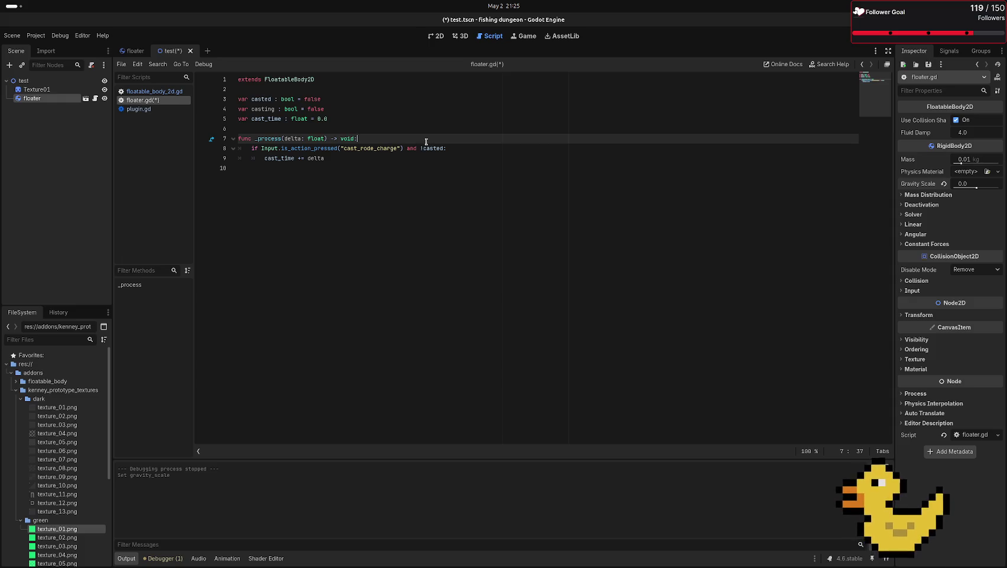
- Add 'casting = true' on a new line after cast_time += delta
left_click(367, 158)
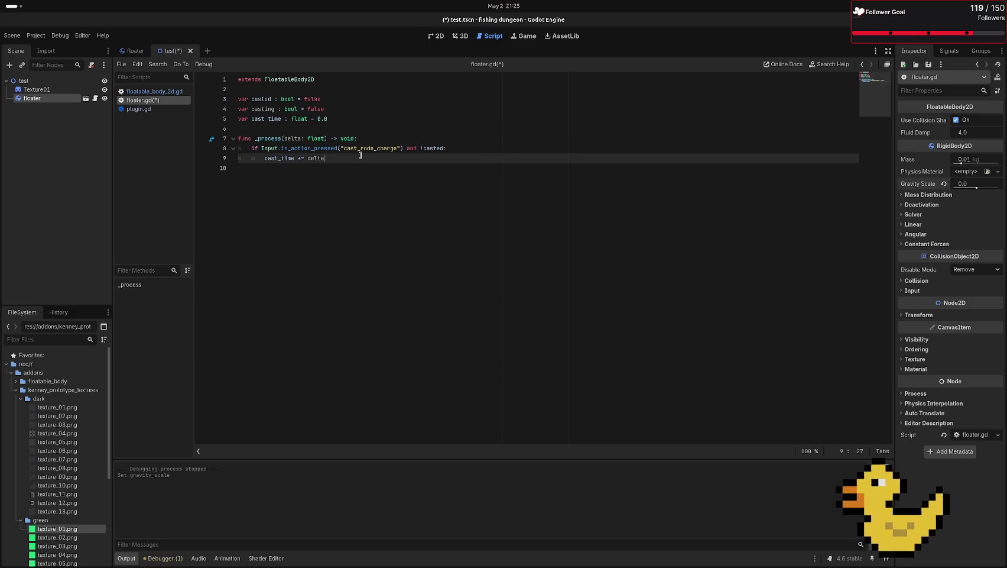
key("Return")
type("c")
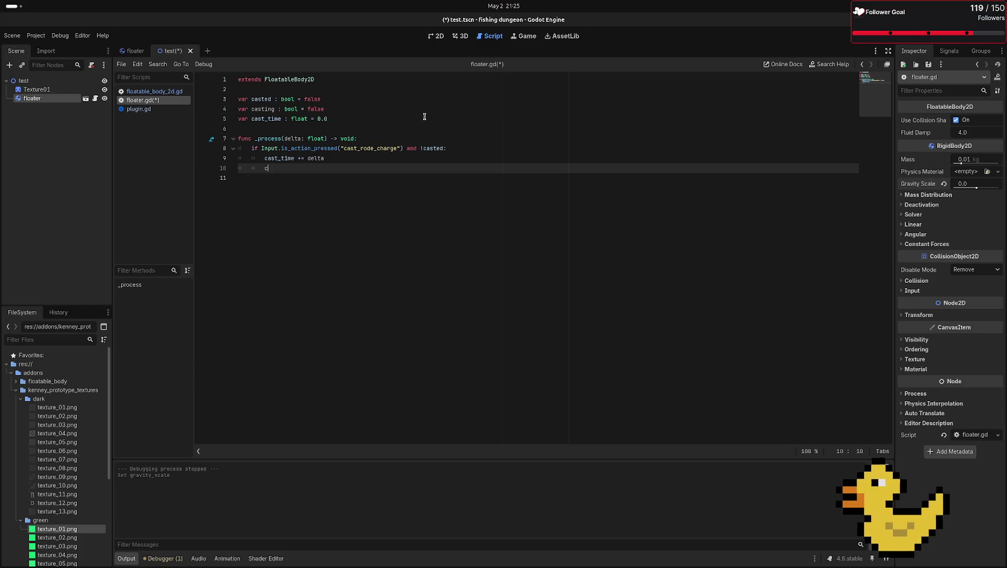
type("asting")
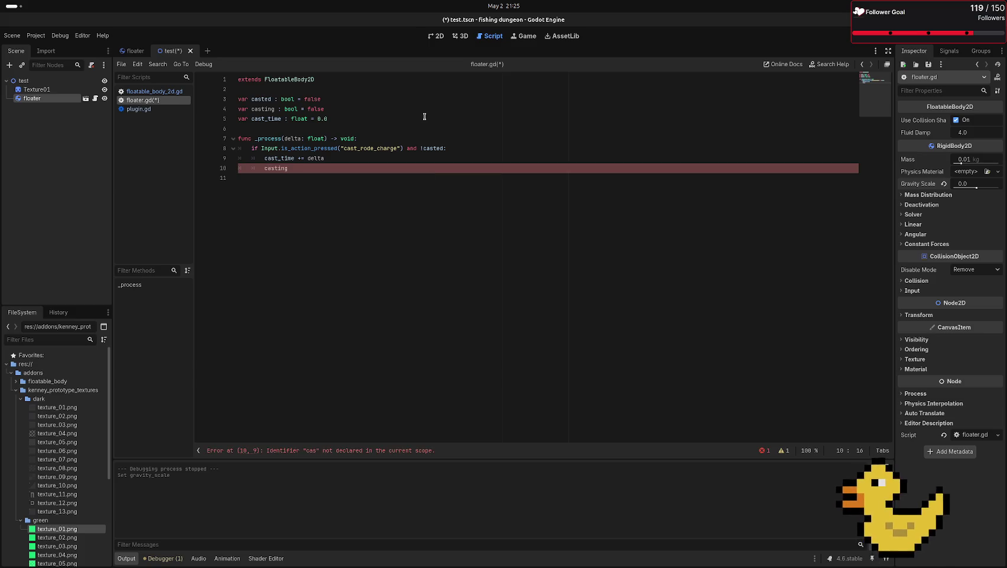
type(" = ")
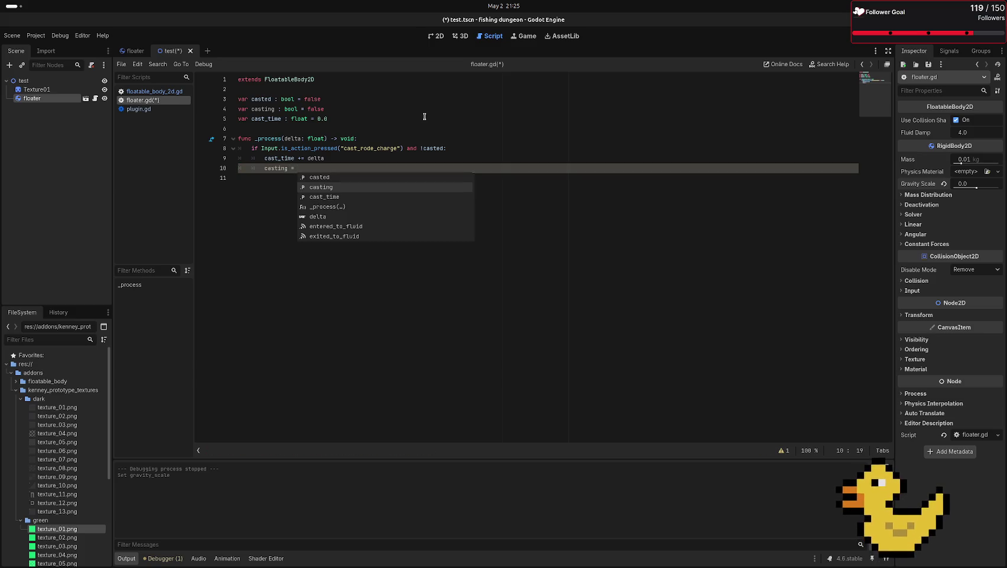
type("true")
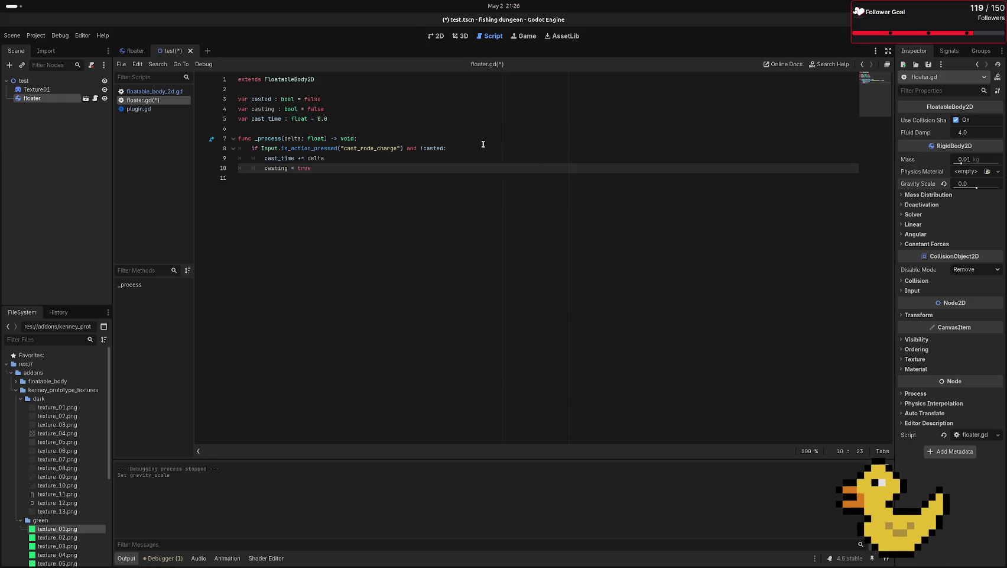
key("shift+Up")
- Start a new outer-level 'if Input.' line below the charging block
key("shift+Down")
key("shift+Up")
key("shift+Up")
key("shift+Home")
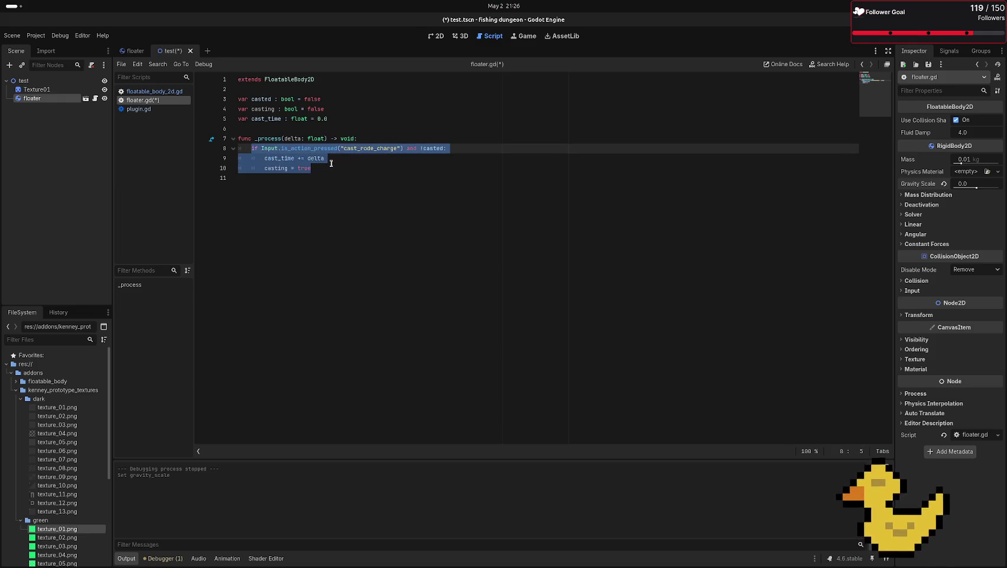
key("Right")
key("Return")
type("if")
key("BackSpace")
key("BackSpace")
key("BackSpace")
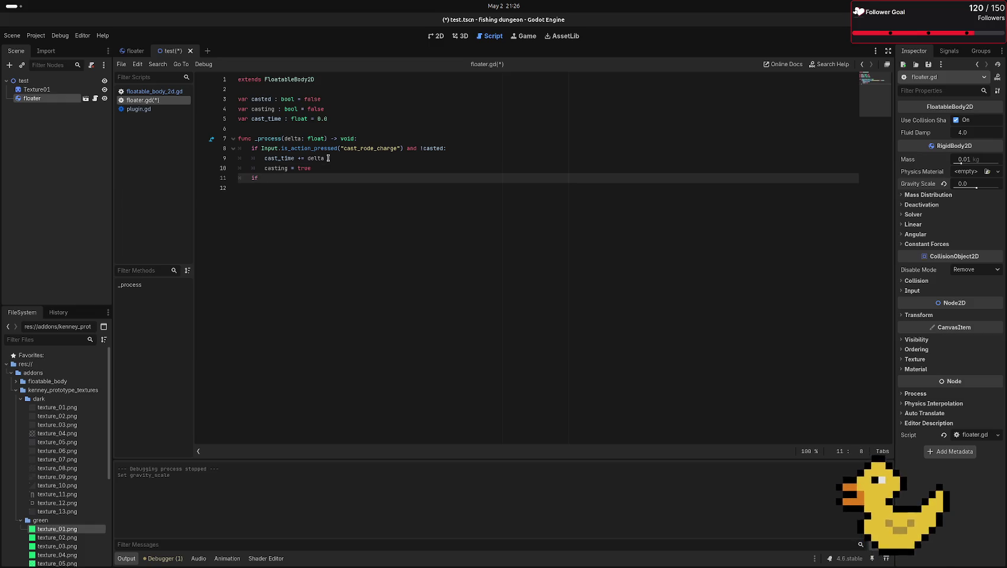
type("Input")
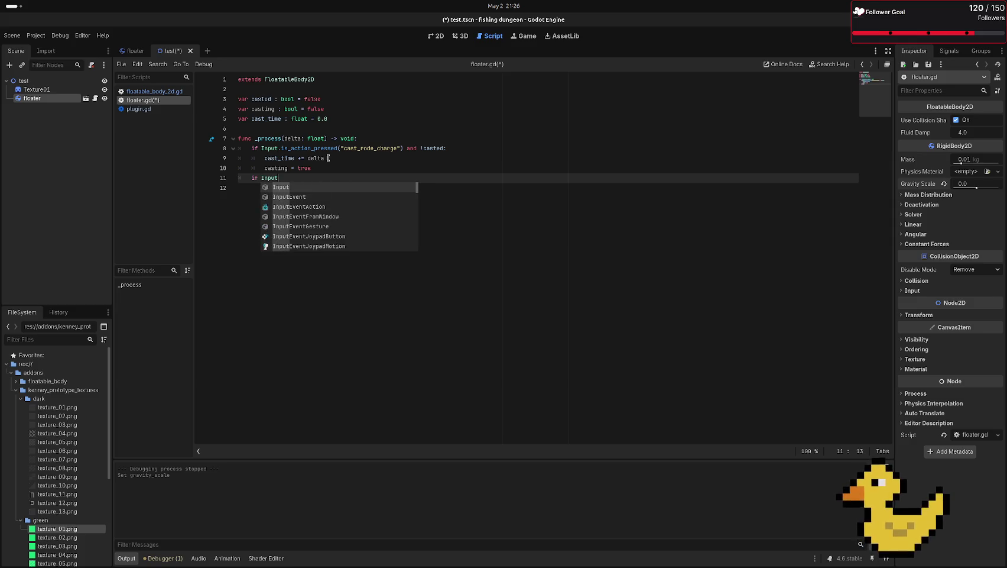
type(".,is")
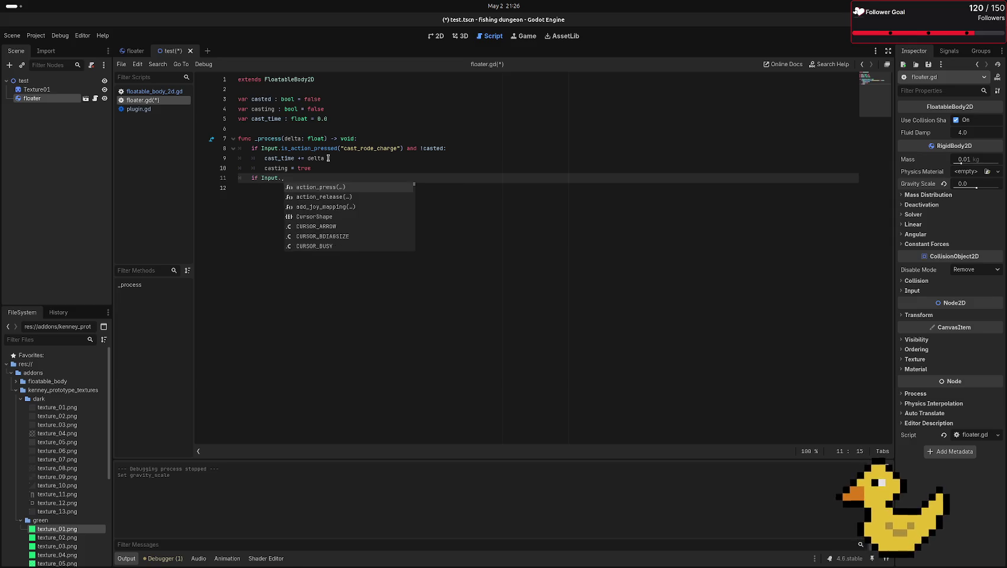
key("Left")
key("Left")
key("BackSpace")
key("Right")
key("Right")
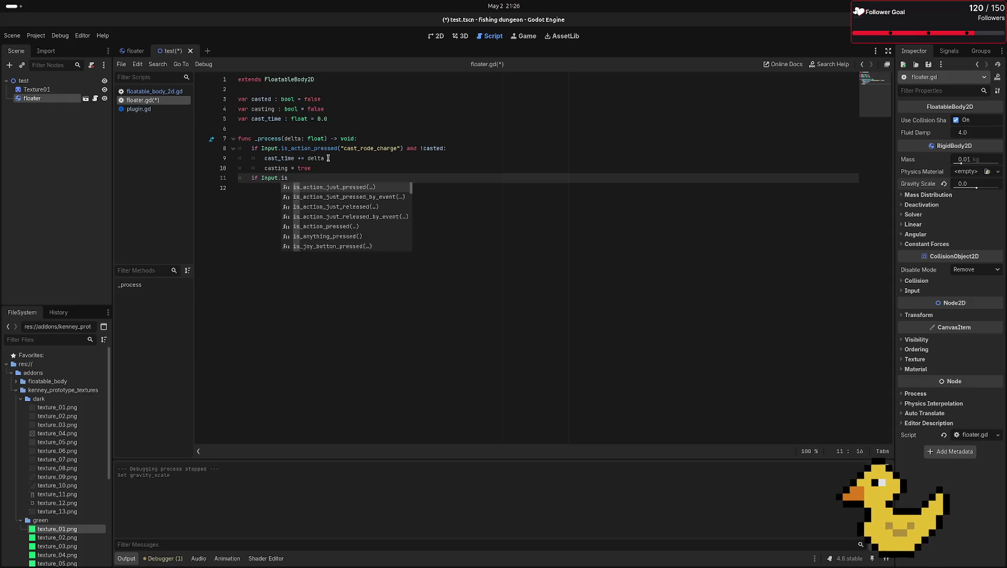
- Complete the condition as is_action_just_released("cast_rode_charge"):
type("+ac")
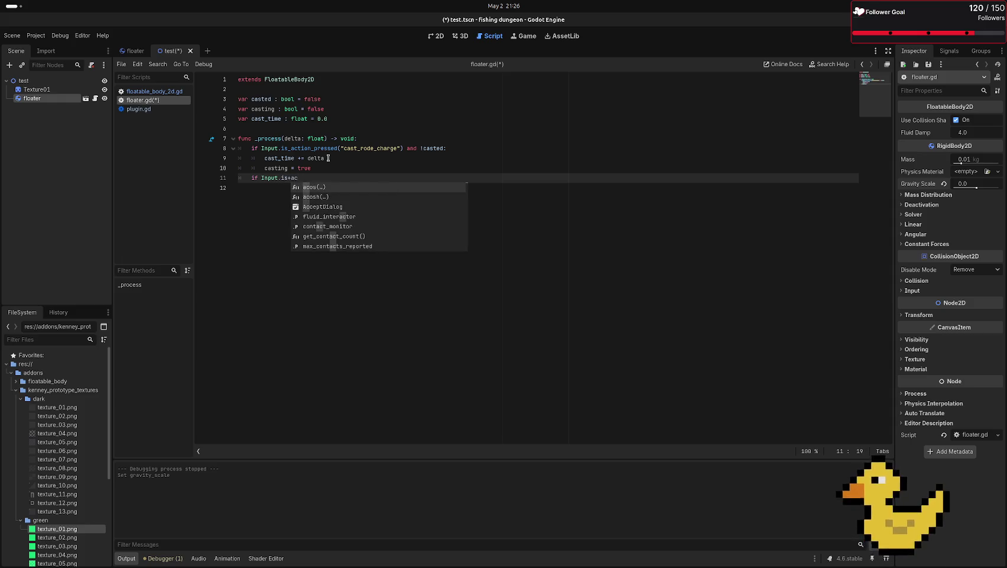
key("BackSpace")
key("BackSpace")
key("BackSpace")
type("action")
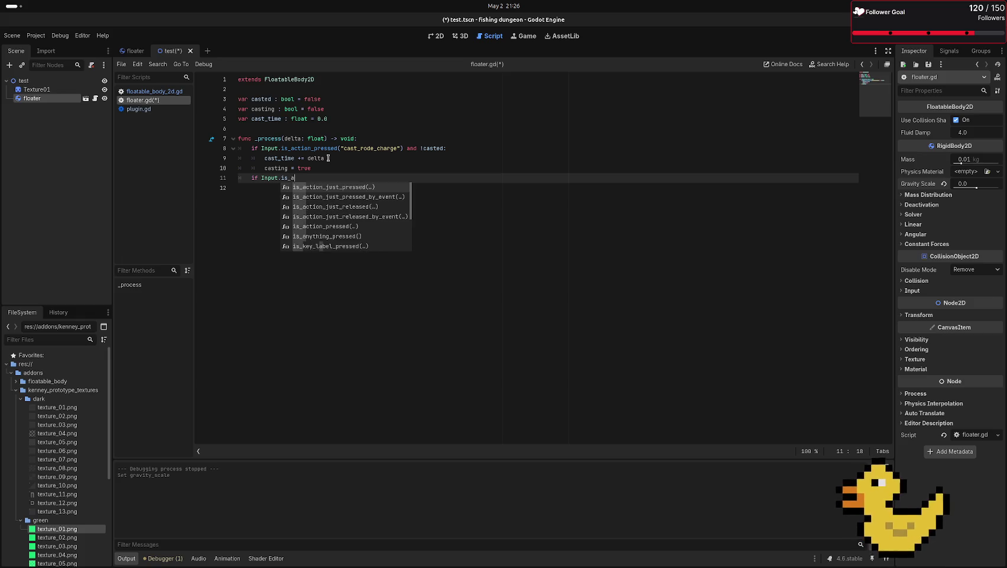
key("BackSpace")
type("_j")
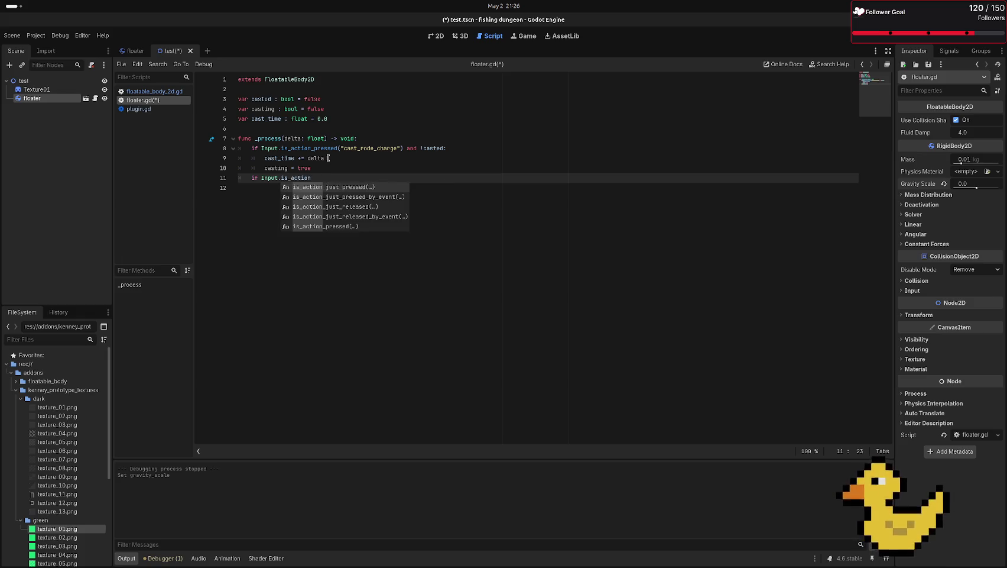
key("Down")
key("Down")
key("Return")
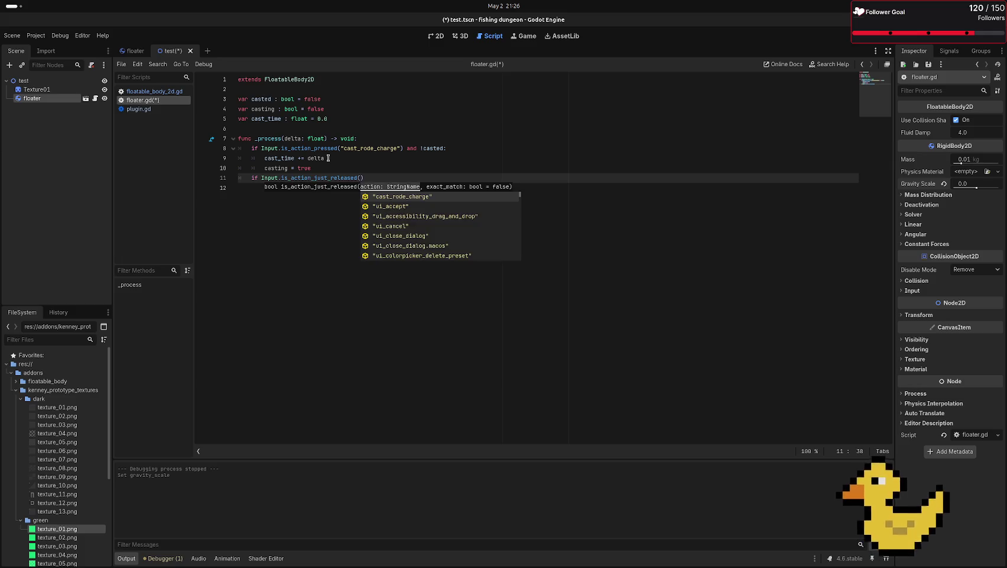
key("Return")
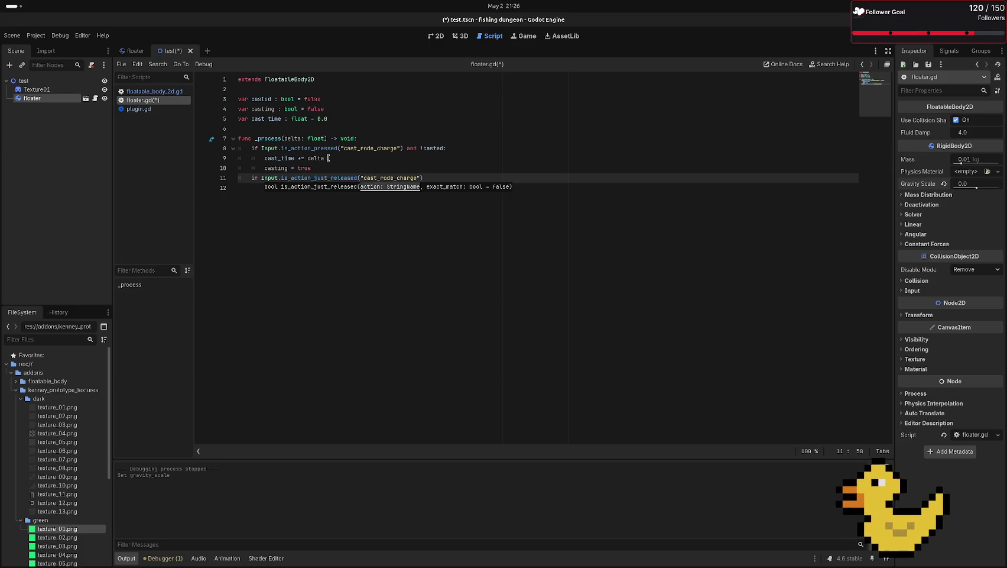
type("\"")
key("BackSpace")
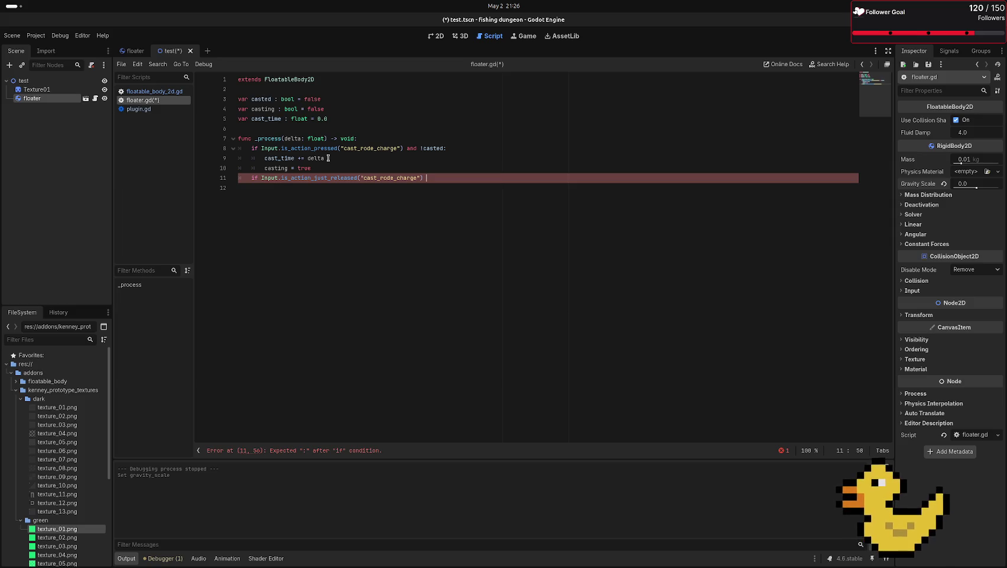
type(":")
key("Return")
- Inside the release check, set casted = true and casting = false
type("cas")
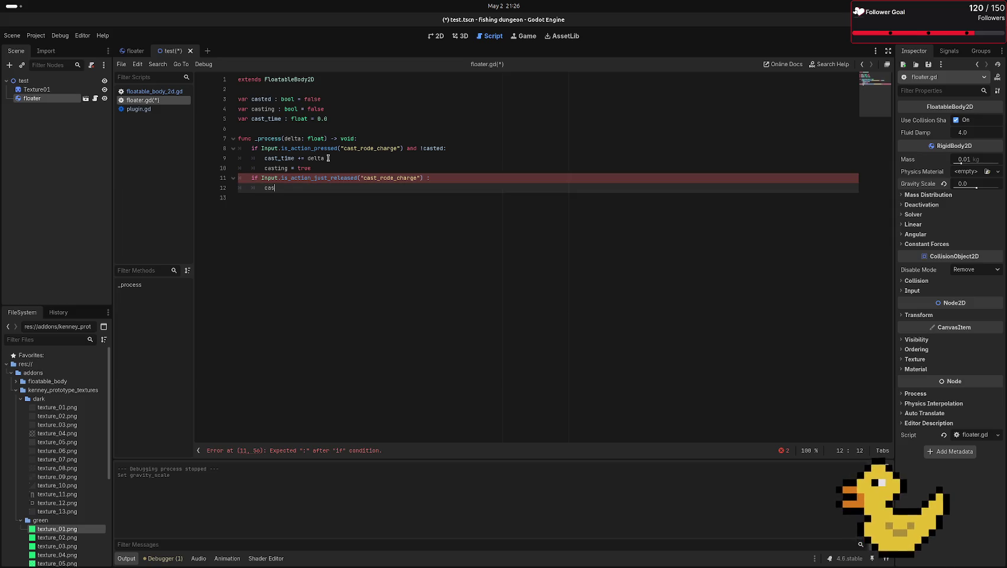
type("ted = true")
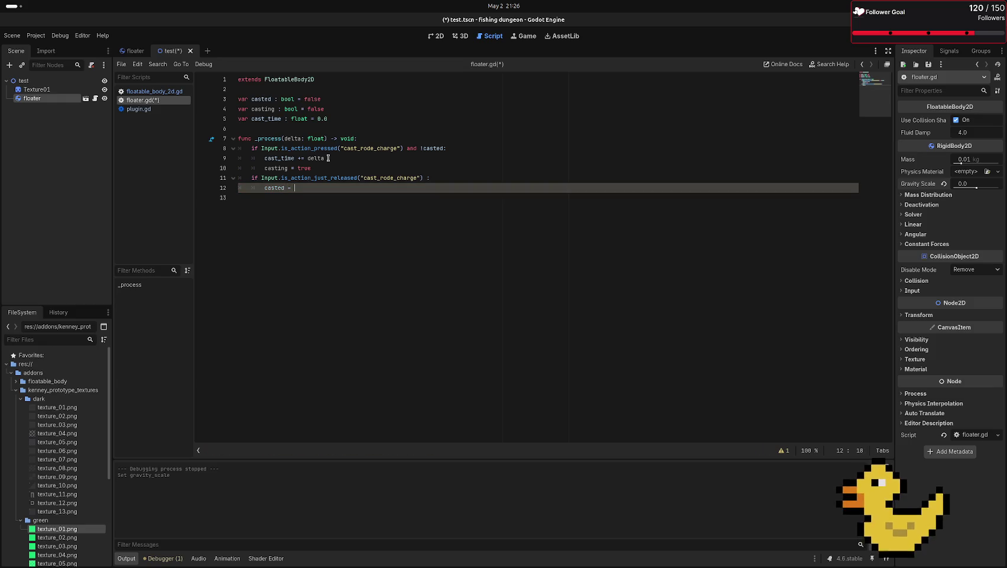
key("Return")
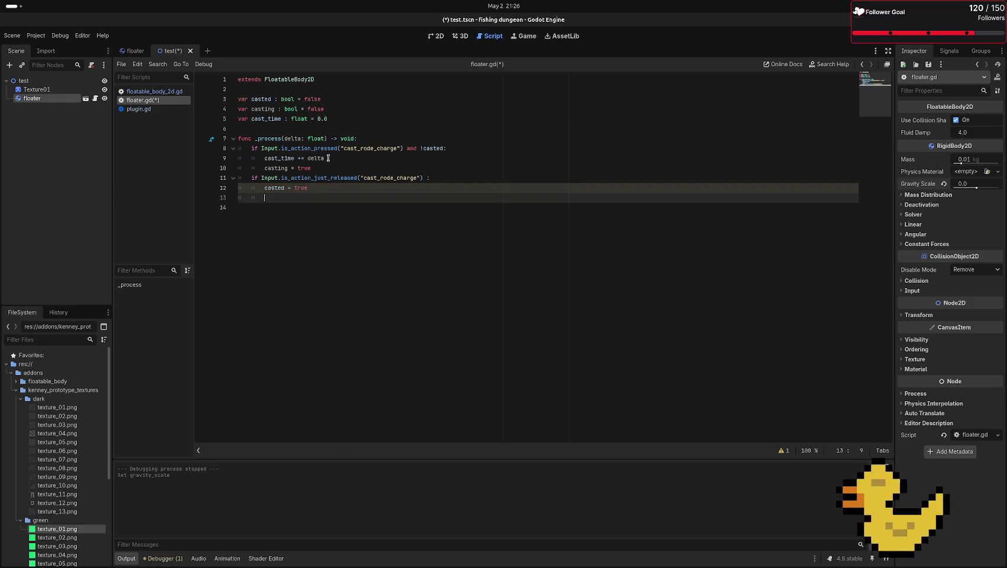
type("cas")
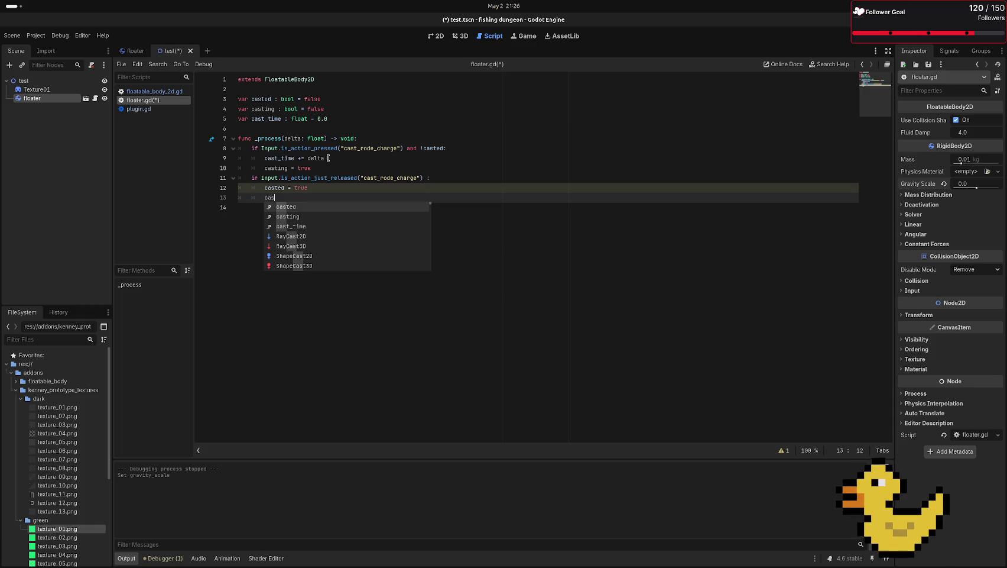
key("Down")
key("Return")
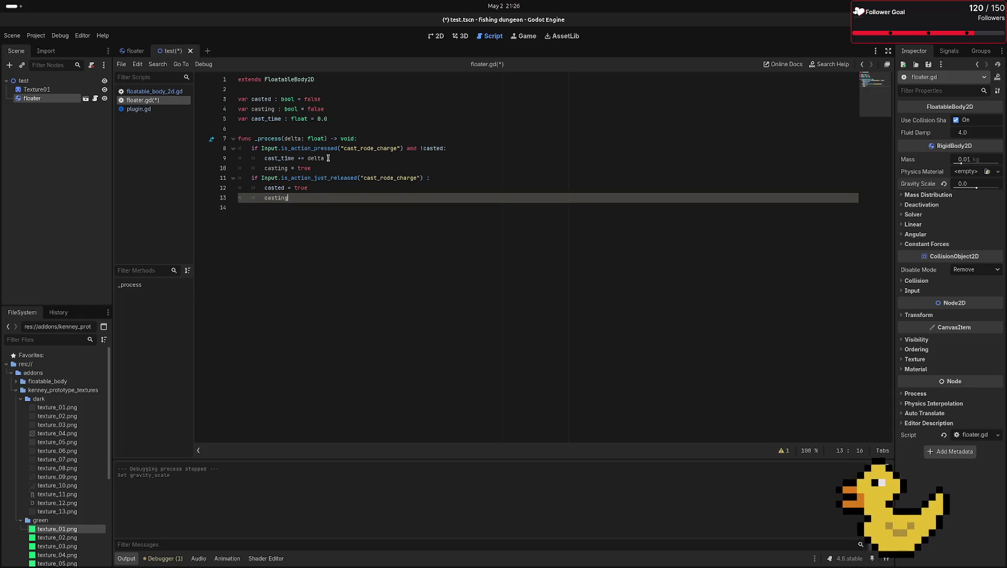
type(" = false")
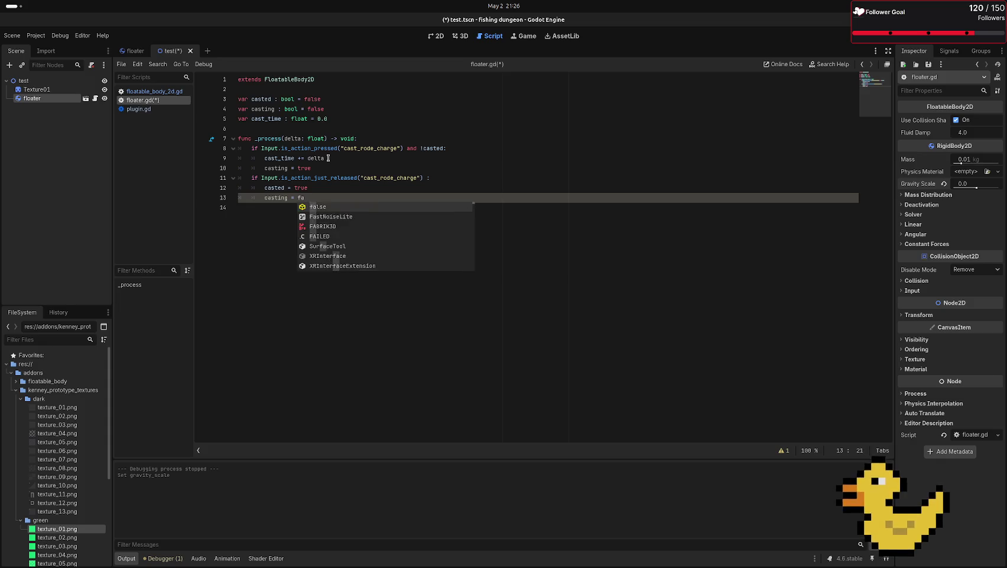
key("Escape")
key("Return")
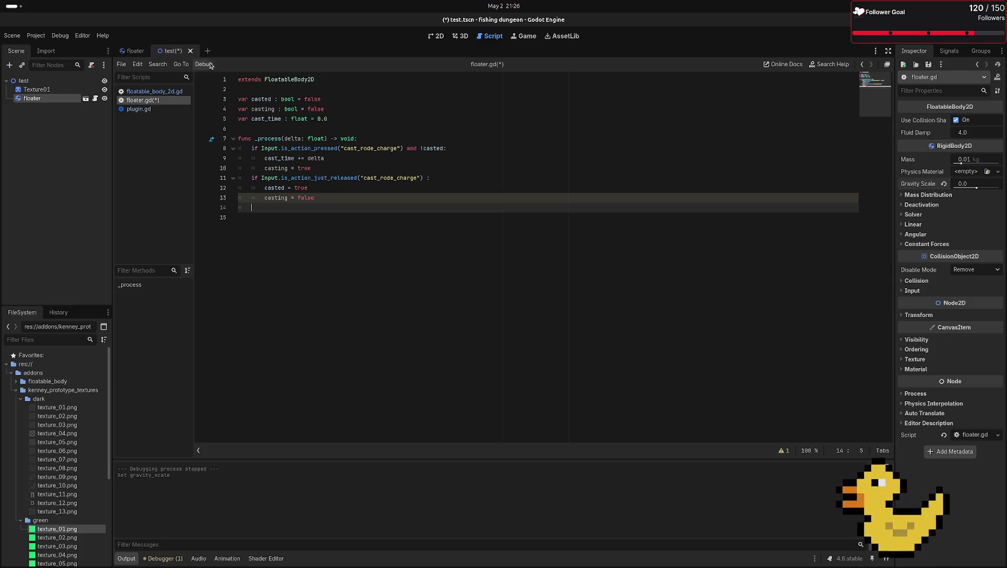
left_click_drag(420, 148, 439, 148)
left_click(457, 174)
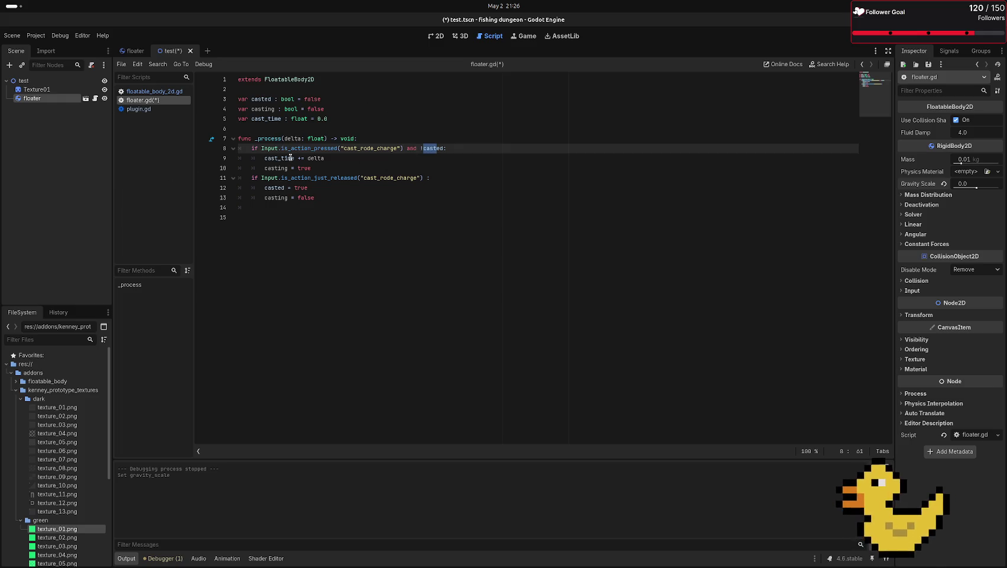
left_click(300, 128)
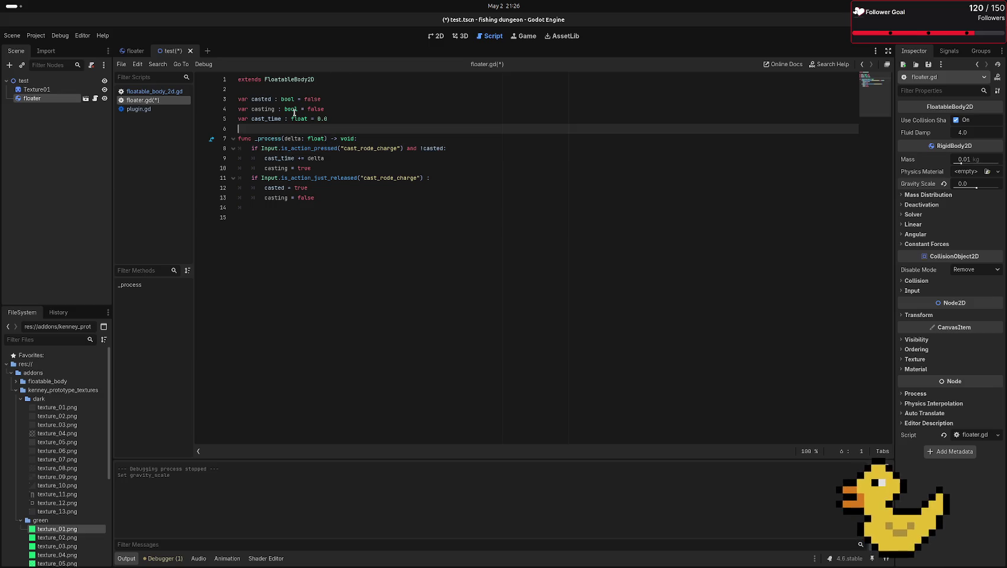
key("ctrl+s")
left_click(354, 177)
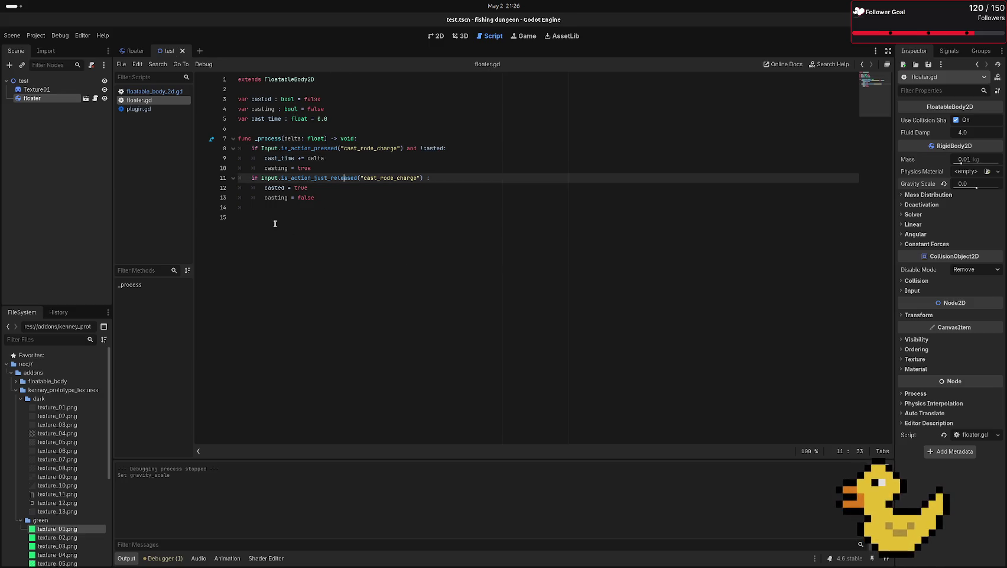
left_click(276, 200)
double_click(274, 188)
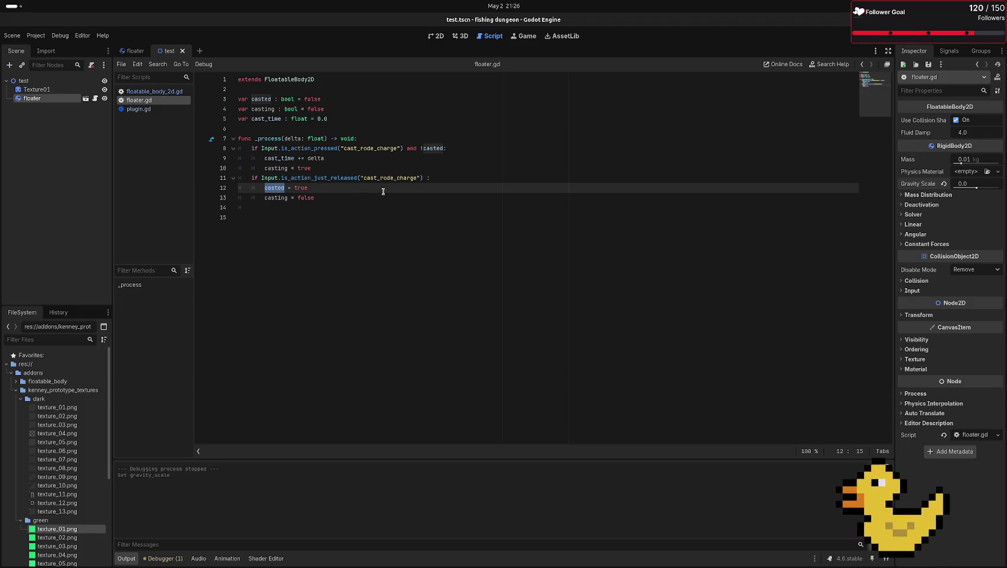
double_click(284, 198)
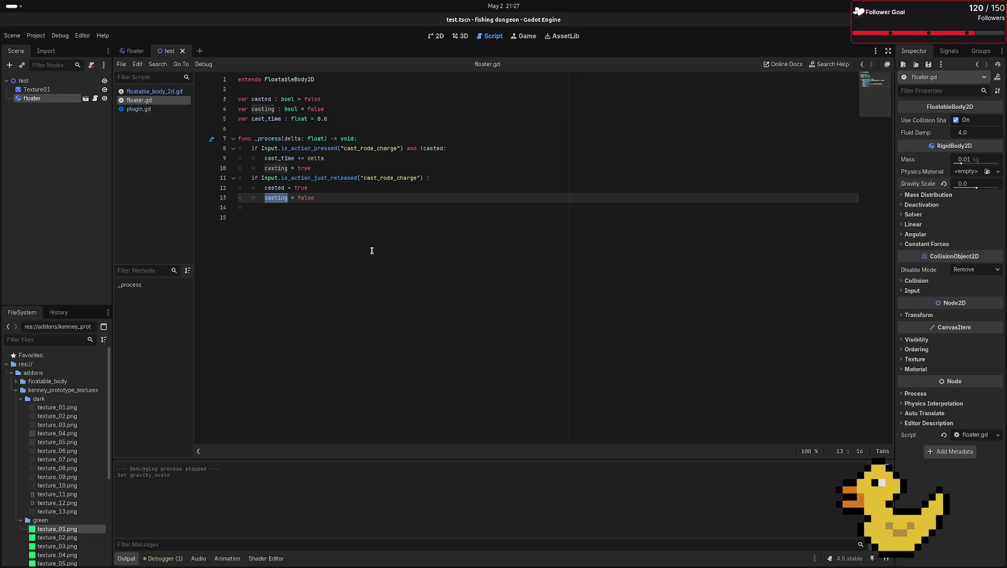
left_click(373, 231)
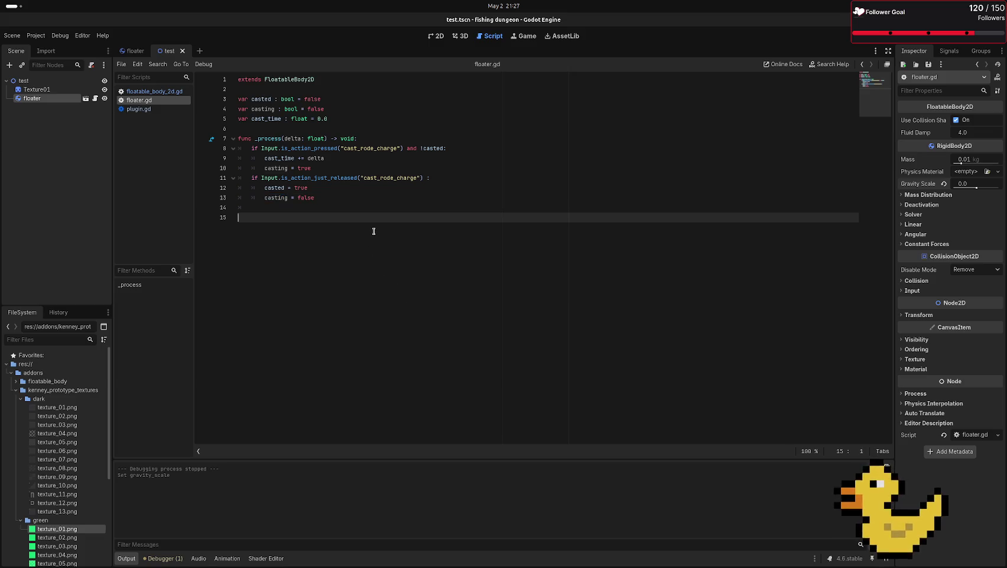
left_click(292, 207)
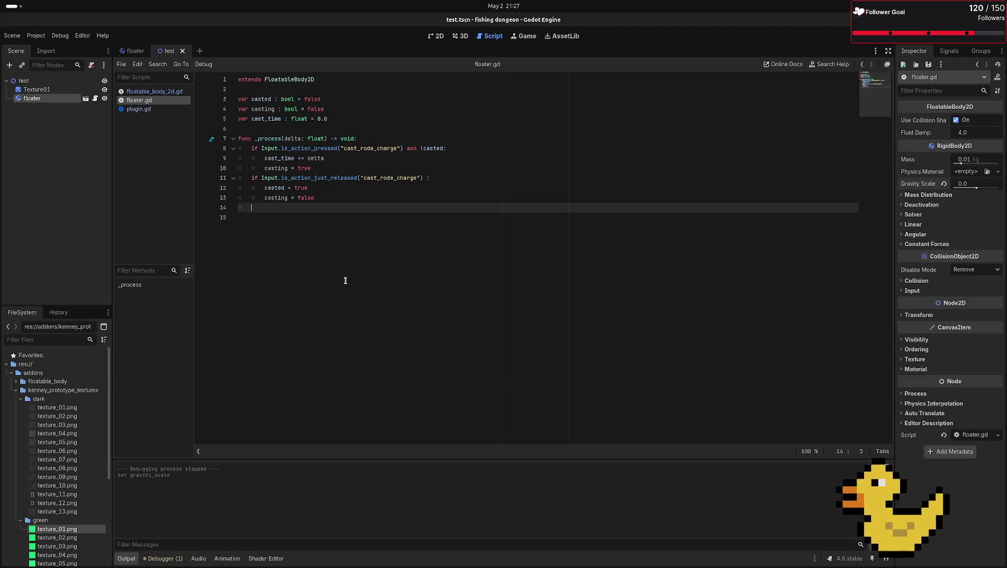
key("Tab")
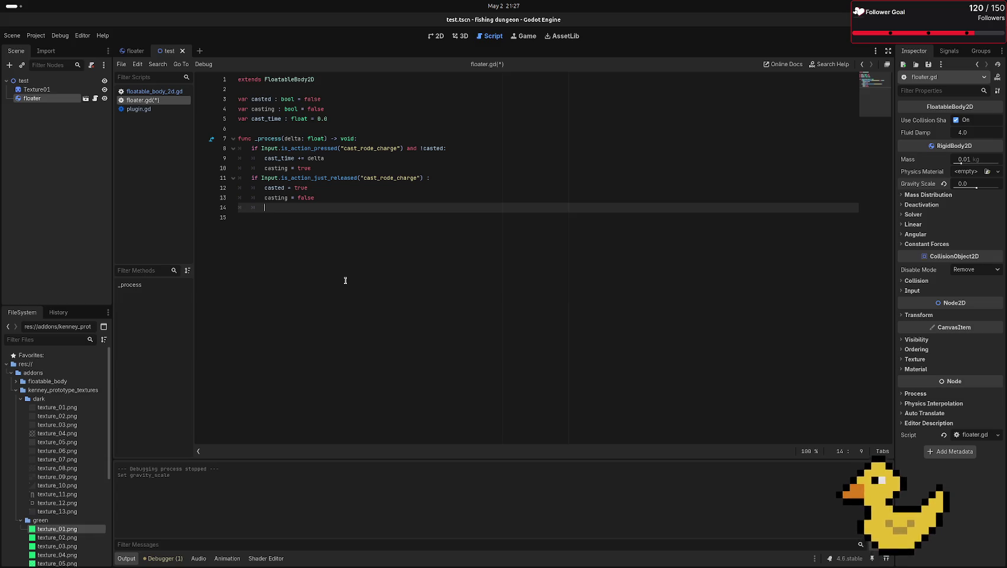
- Write apply_central_impulse(Vector2.RIGHT * cast_time) on line 14 using autocomplete suggestions
type("appl")
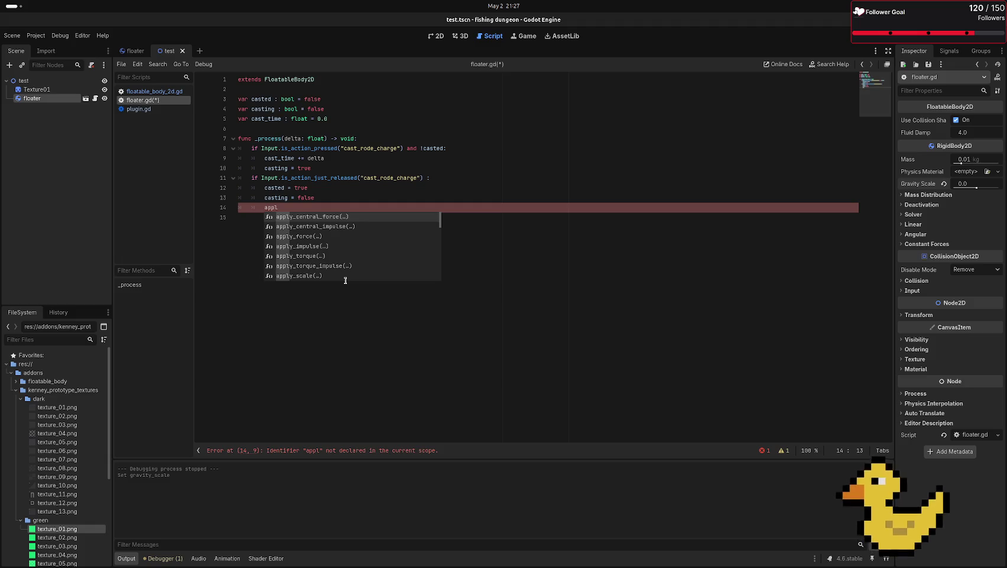
key("Down")
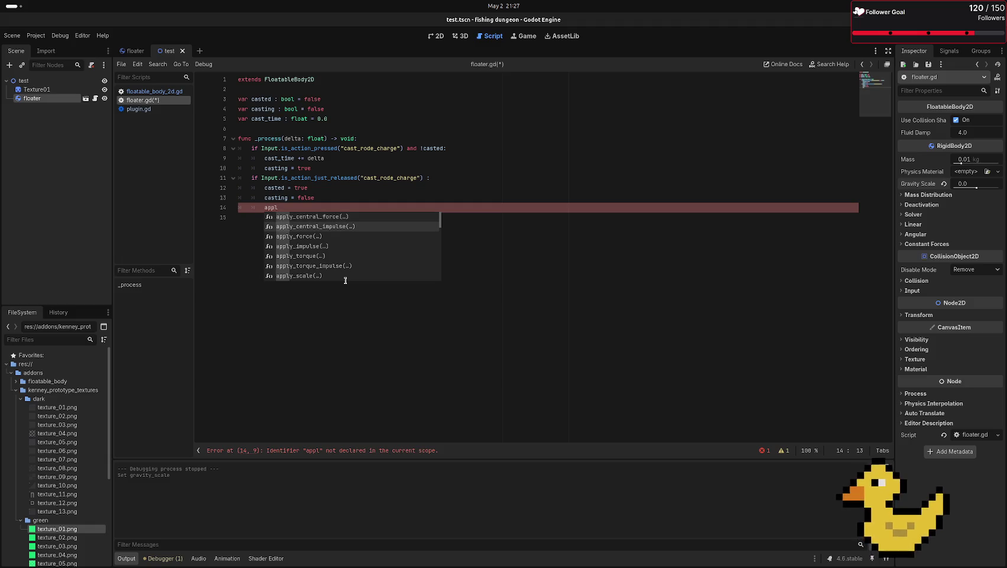
key("Return")
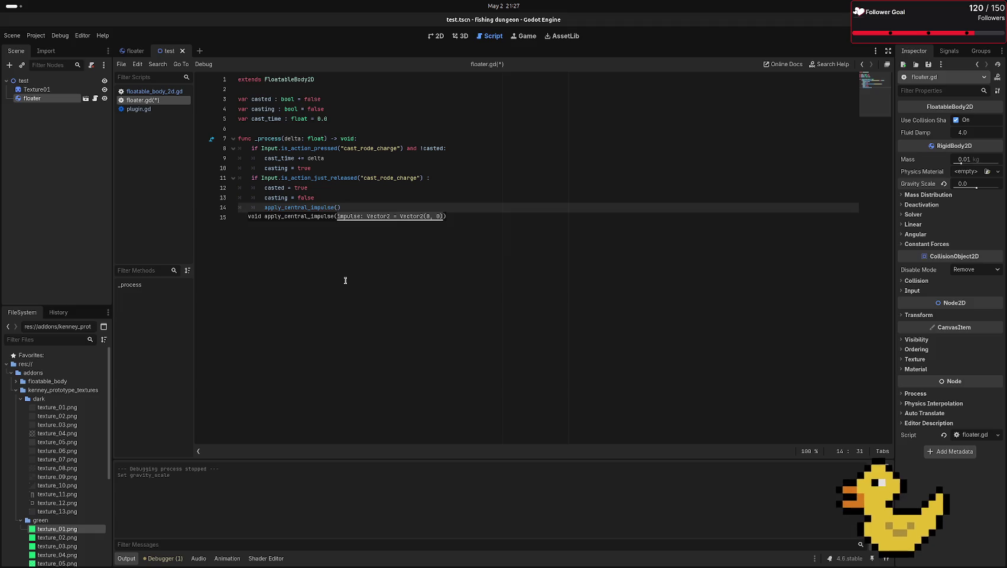
type("Vector2")
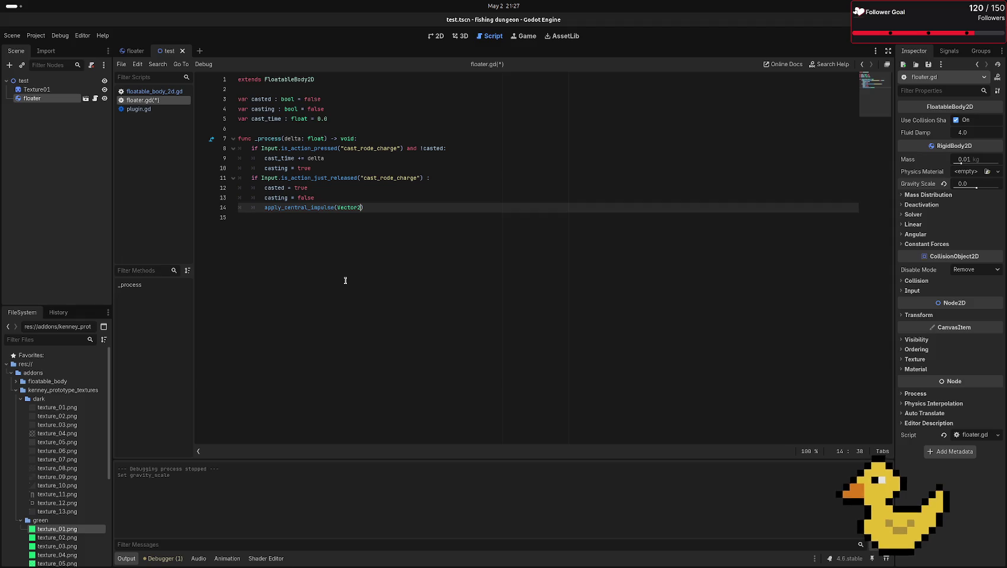
type("<R")
key("BackSpace")
key("BackSpace")
type(".R")
key("Return")
type("* ")
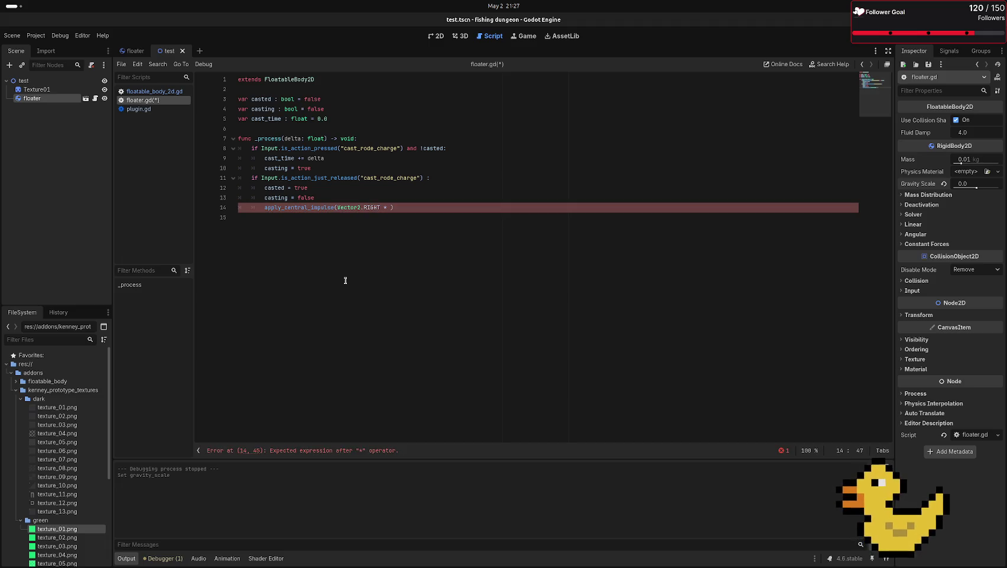
type("cas")
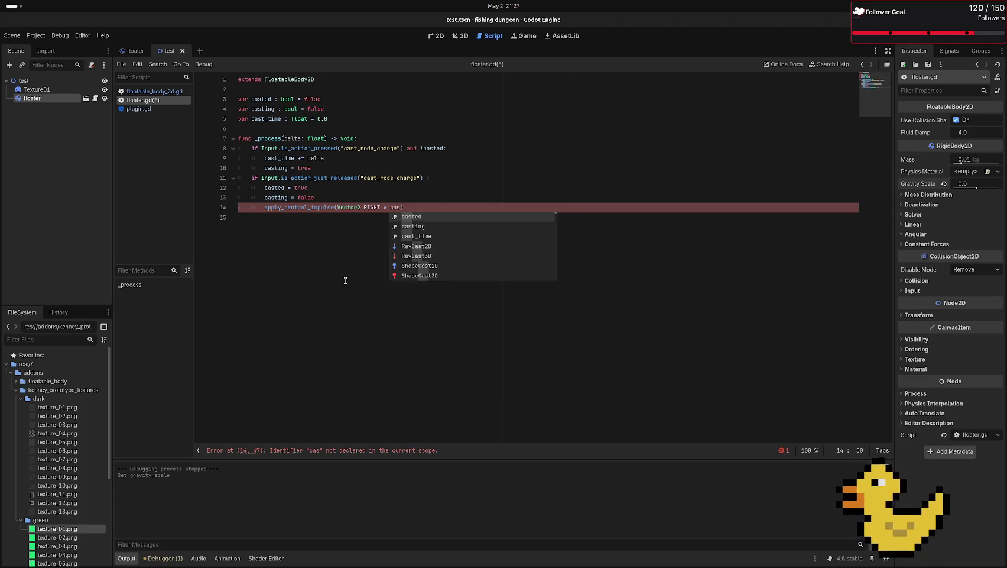
key("Down")
key("Down")
key("Return")
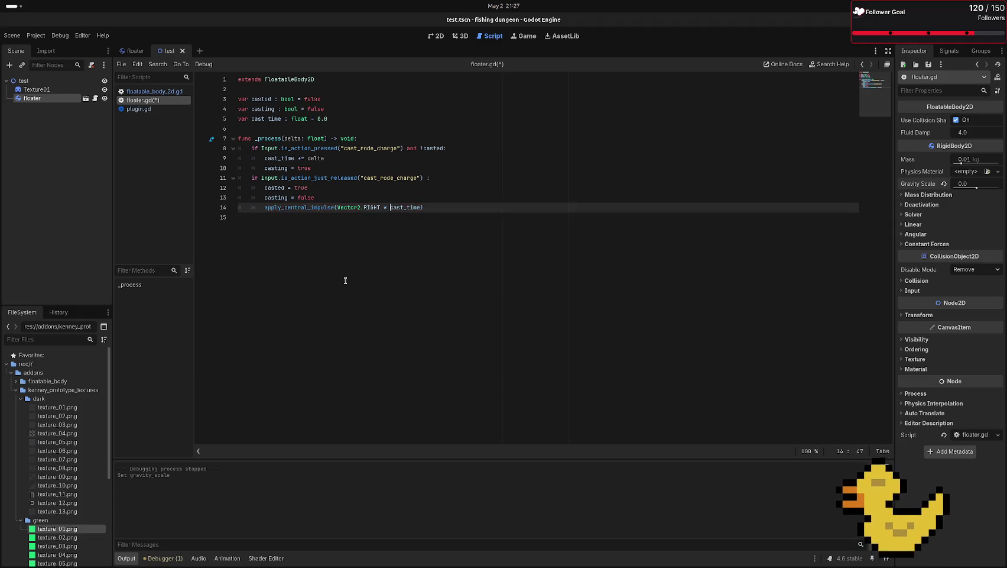
- Wrap cast_time in a clamp call with limits 0 and 50
type("ck")
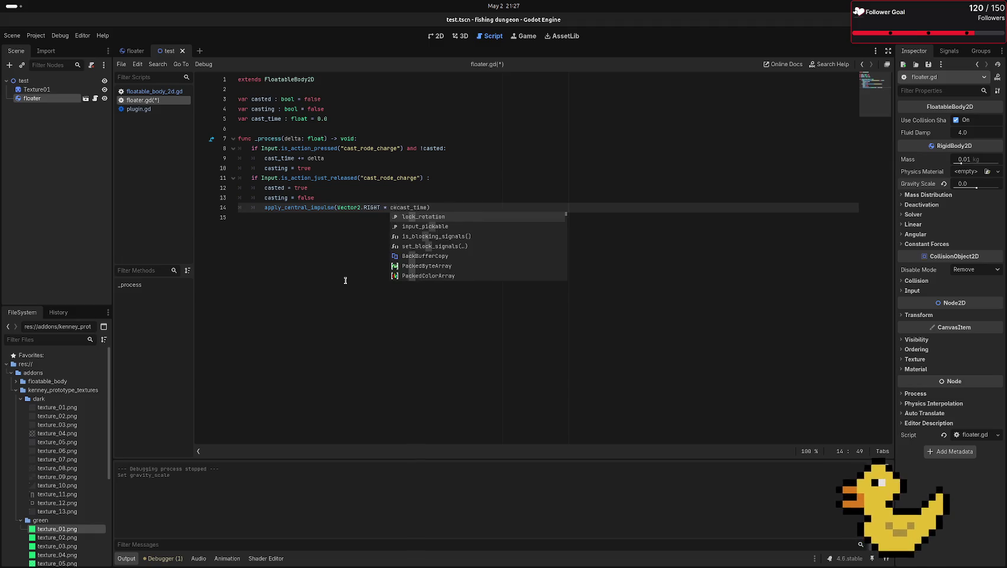
key("BackSpace")
type("la")
key("BackSpace")
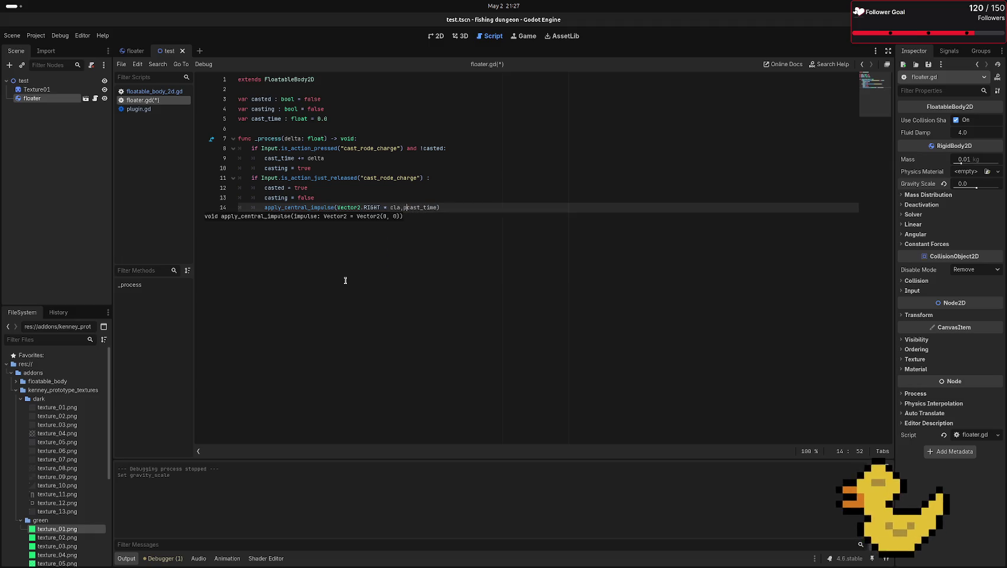
type("a")
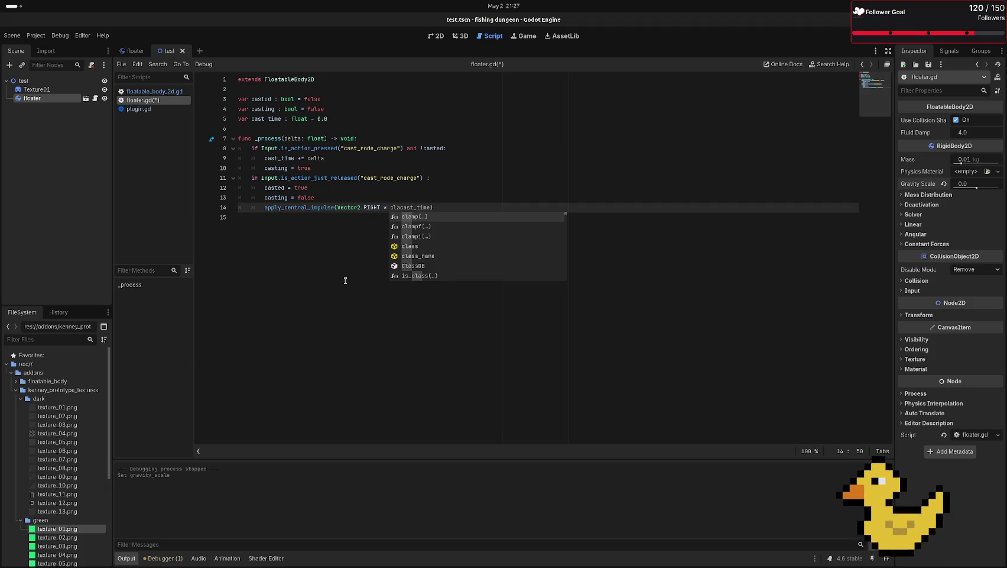
type("m")
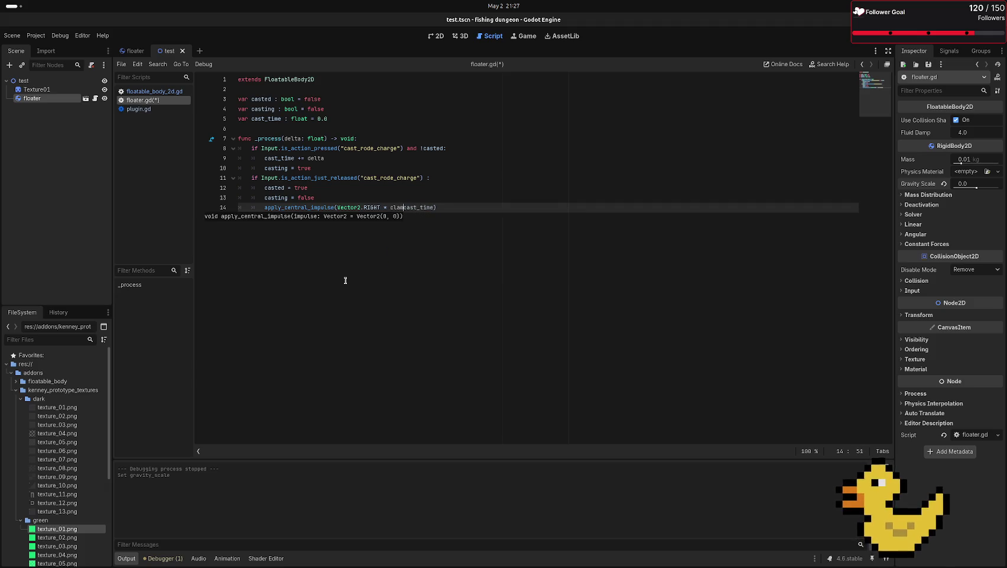
type("p")
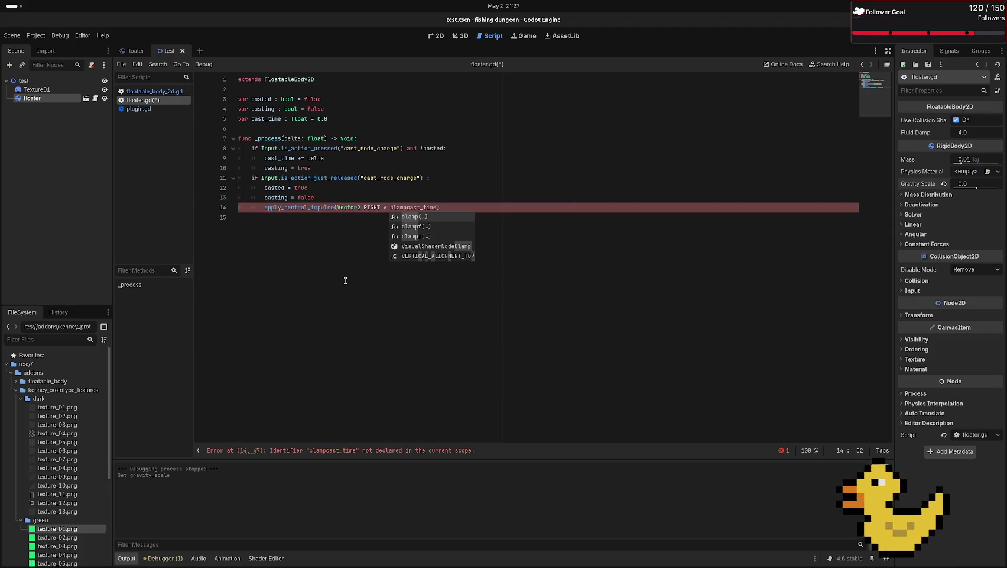
type("(")
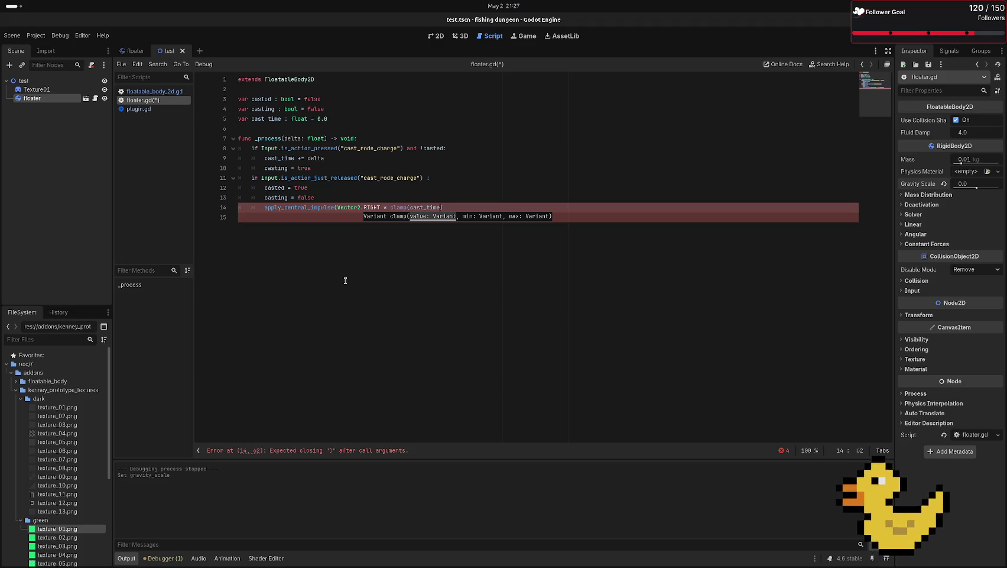
type("))")
key("Left")
key("Left")
key("Left")
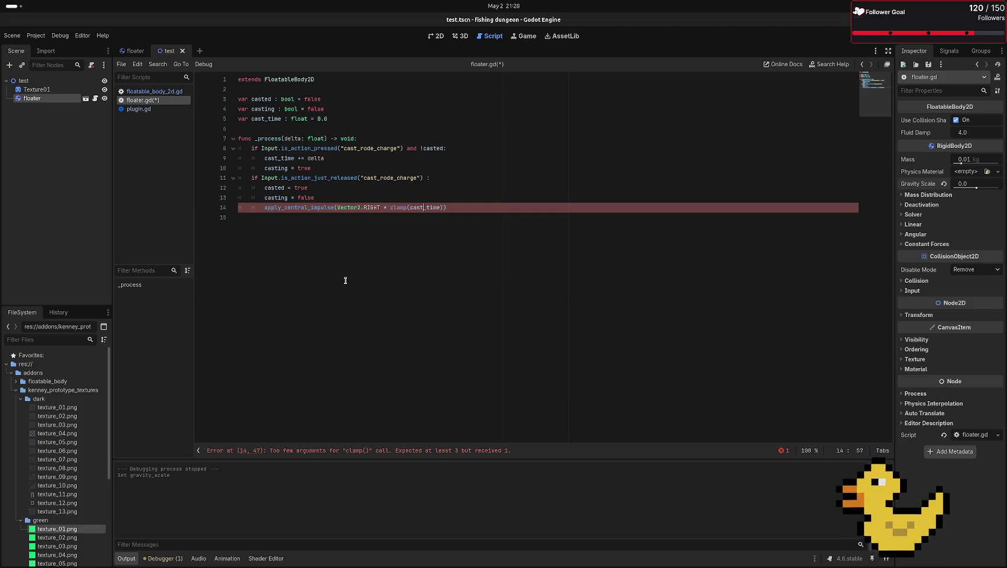
key("Left")
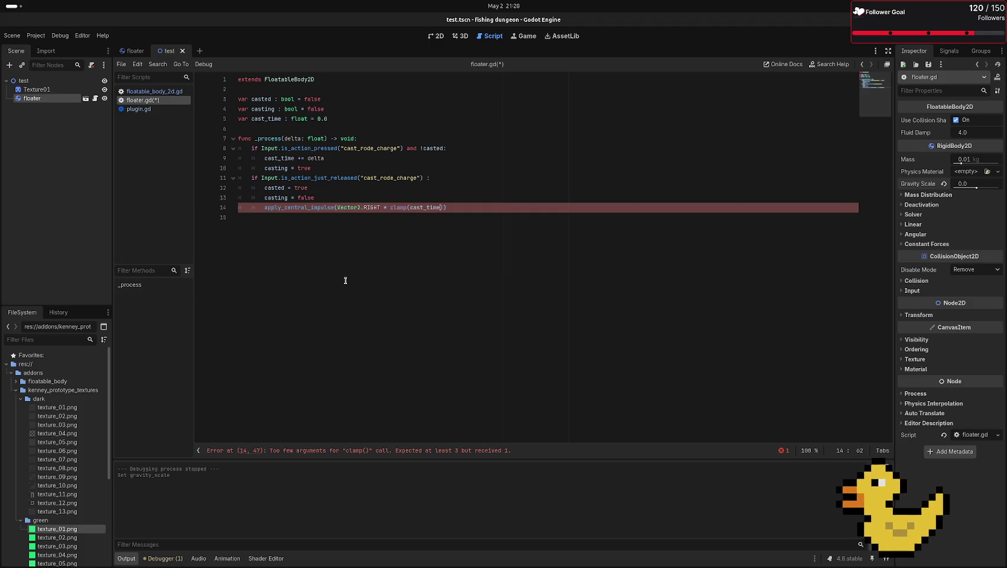
key("Left")
key("ctrl+space")
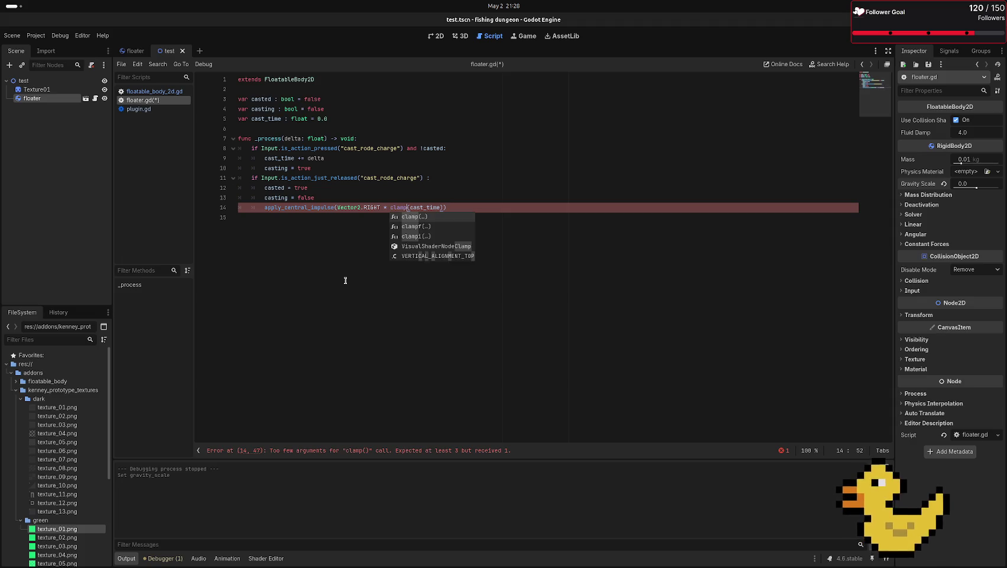
key("Right")
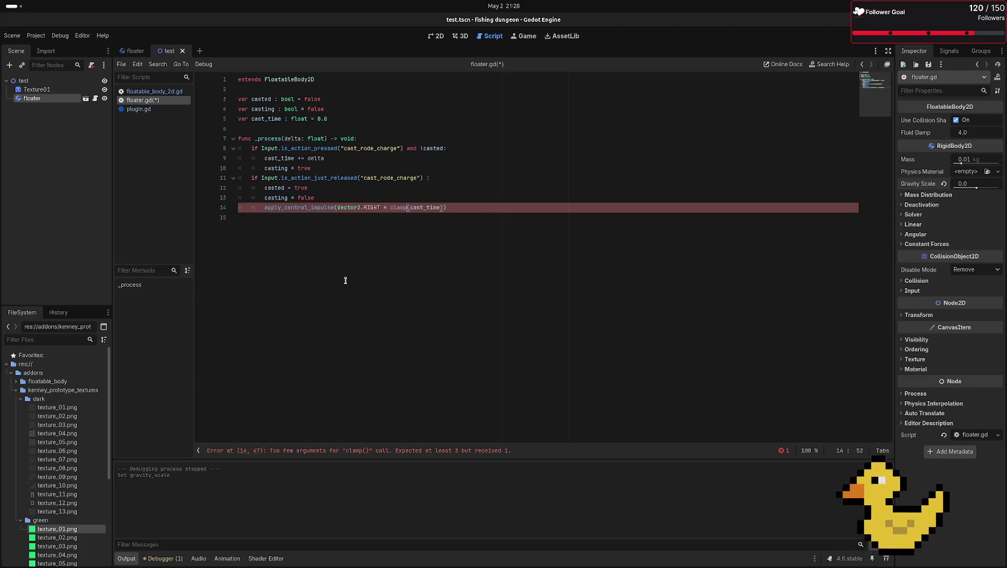
type("m")
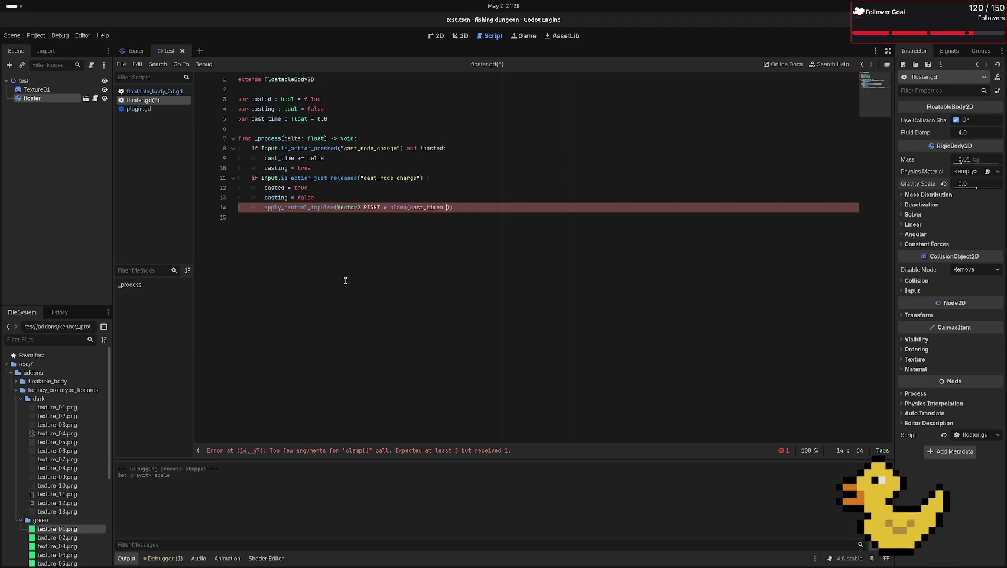
key("BackSpace")
key("BackSpace")
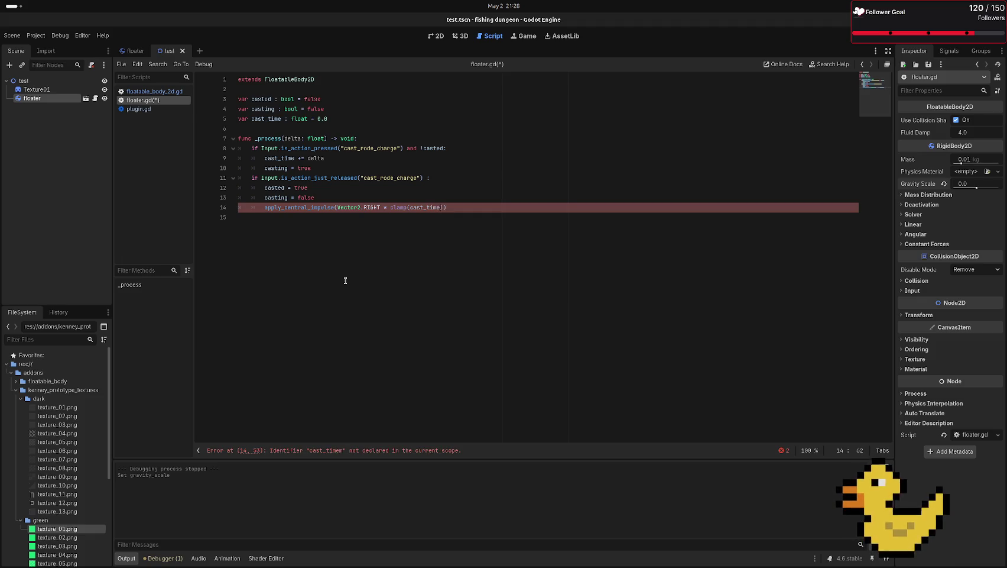
type(", 0")
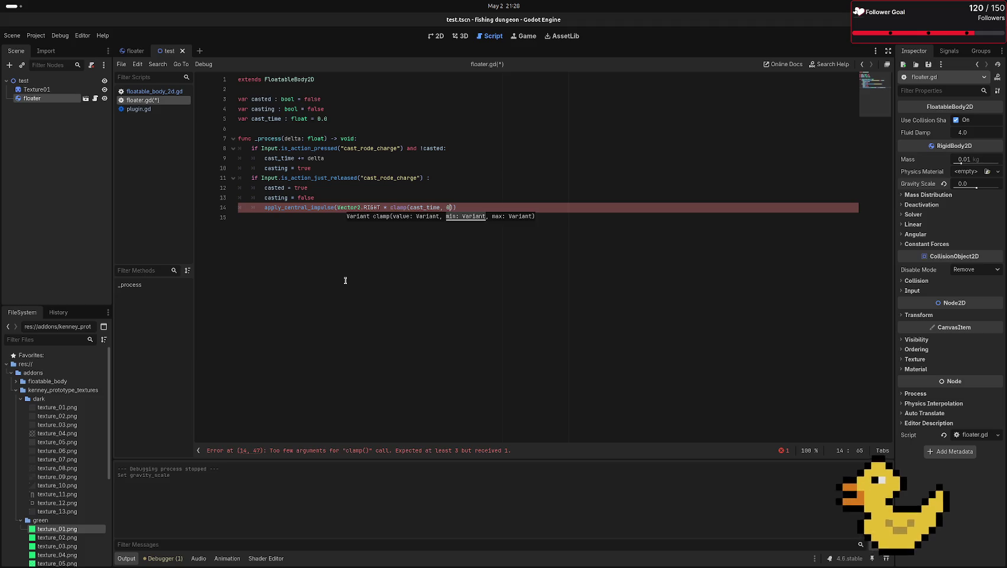
type(", 50")
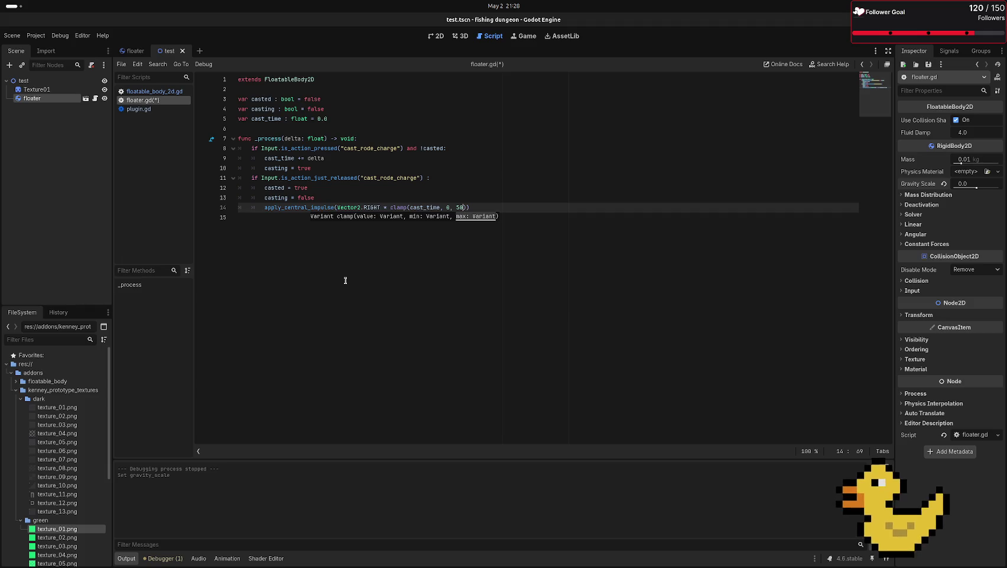
- Write a max(min(50, cast_time), 0) expression on line 15
left_click(450, 207)
left_click(471, 258)
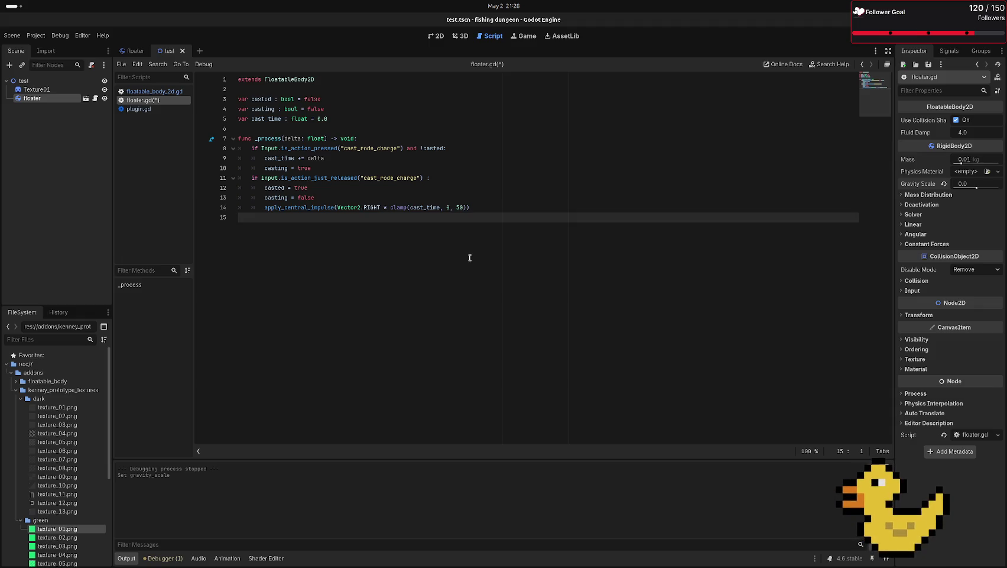
type("min")
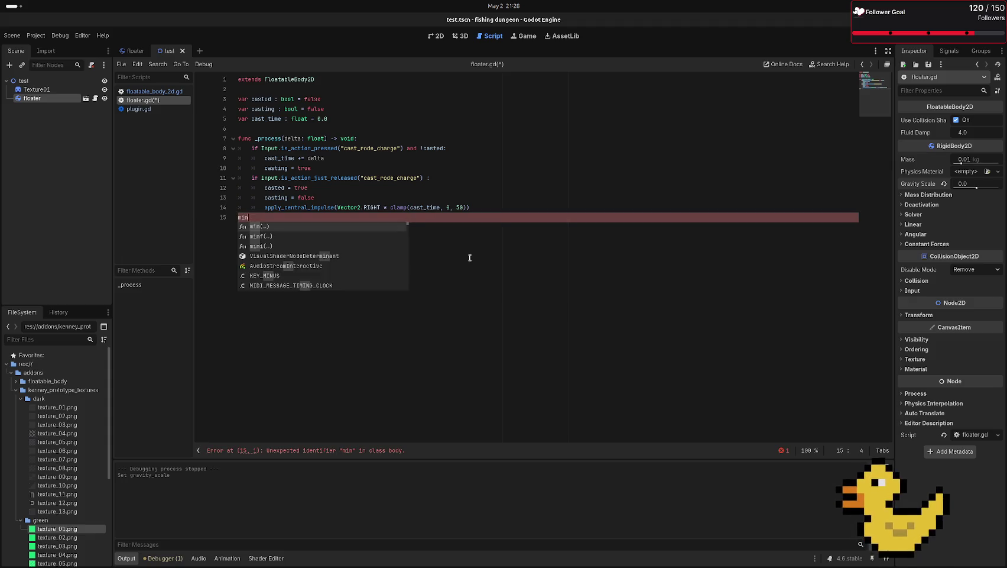
key("Return")
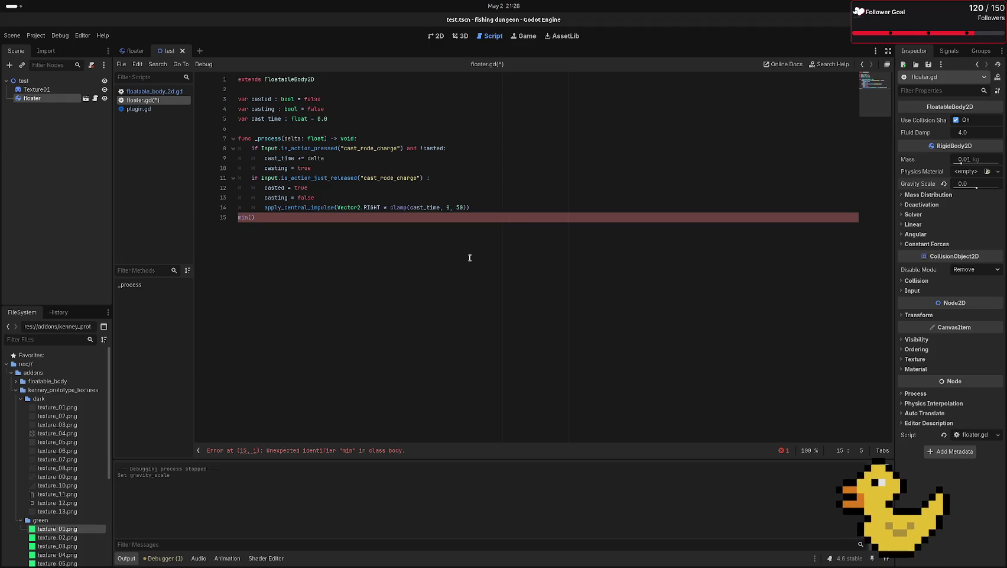
type("50")
type(", 100")
key("BackSpace")
key("BackSpace")
key("BackSpace")
type(", ")
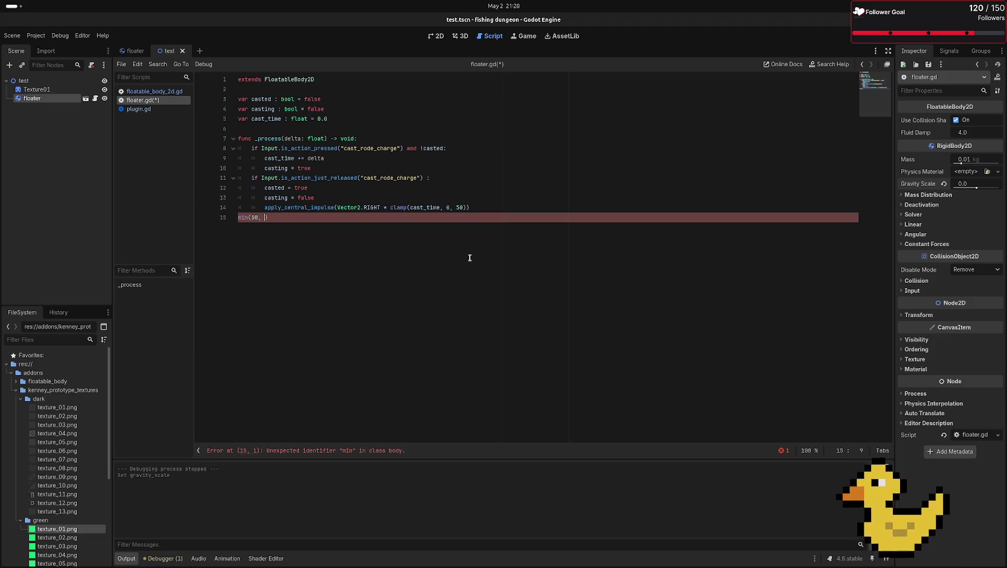
type("cast_time")
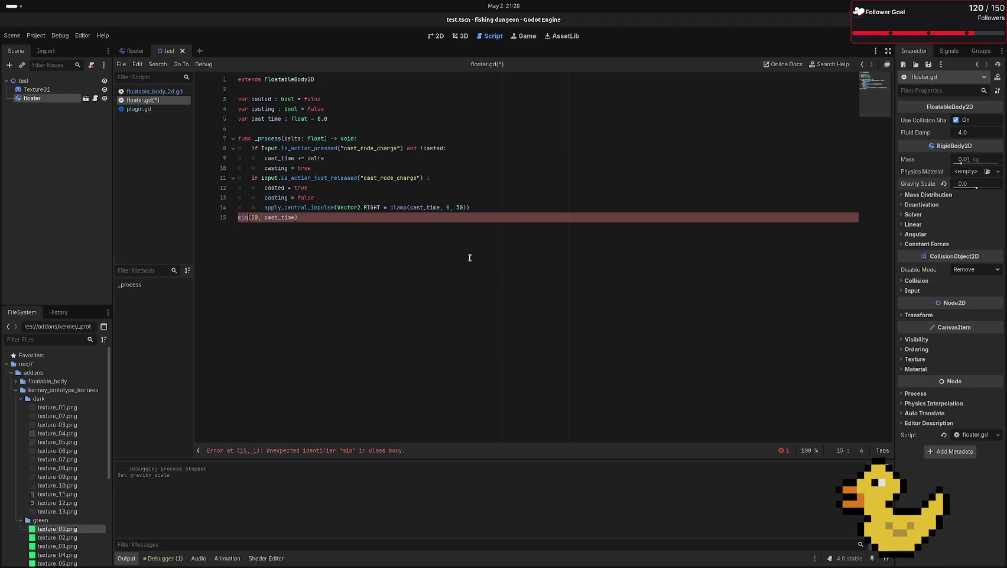
type("max")
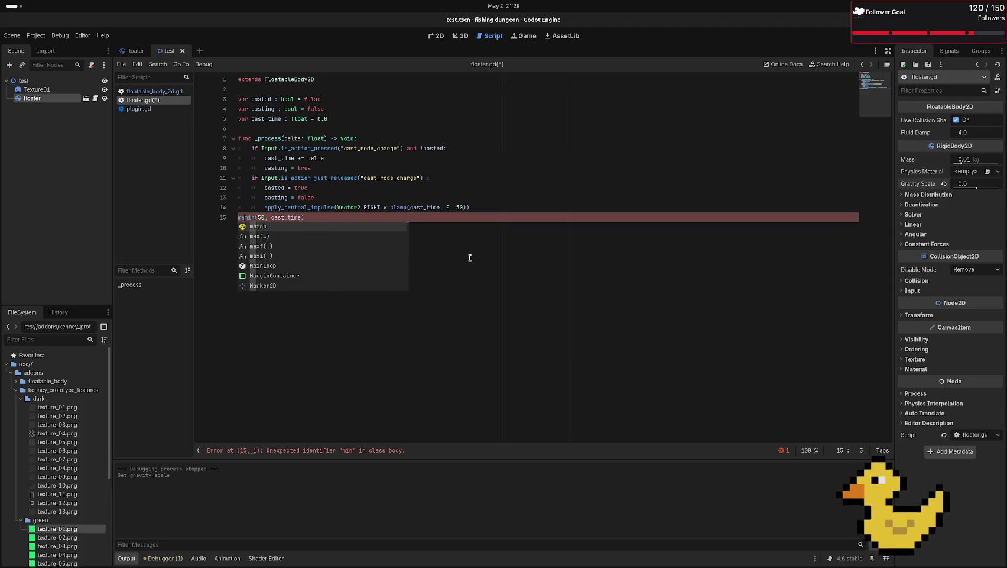
key("Escape")
type("(")
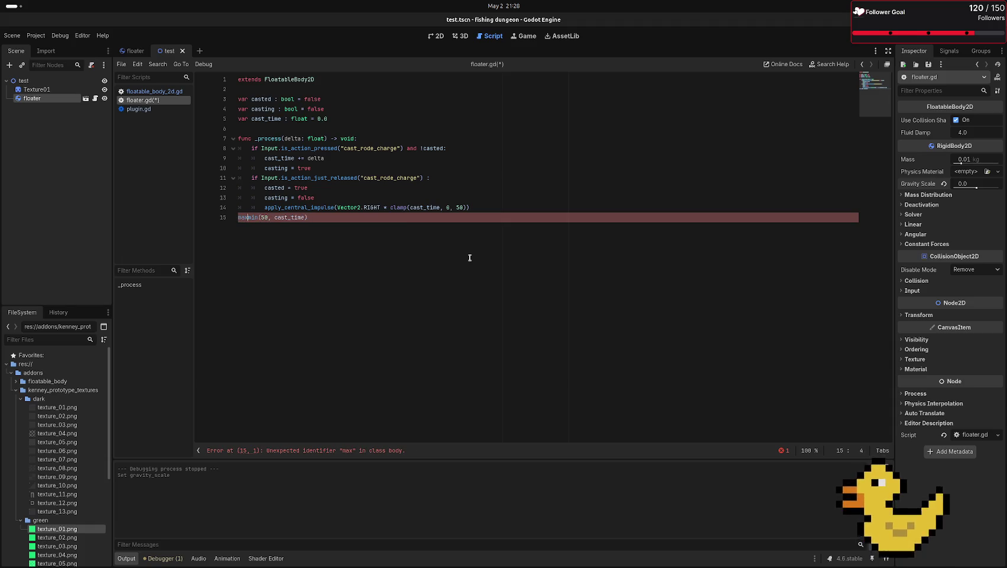
key("Right")
key("Right")
key("Right")
type(", 0")
type(")")
key("Left")
key("Left")
key("Left")
- Delete the stray line 15, leaving the clamp(cast_time, 0, 50) impulse call intact
key("End")
key("shift+Left")
key("shift+Left")
key("shift+Left")
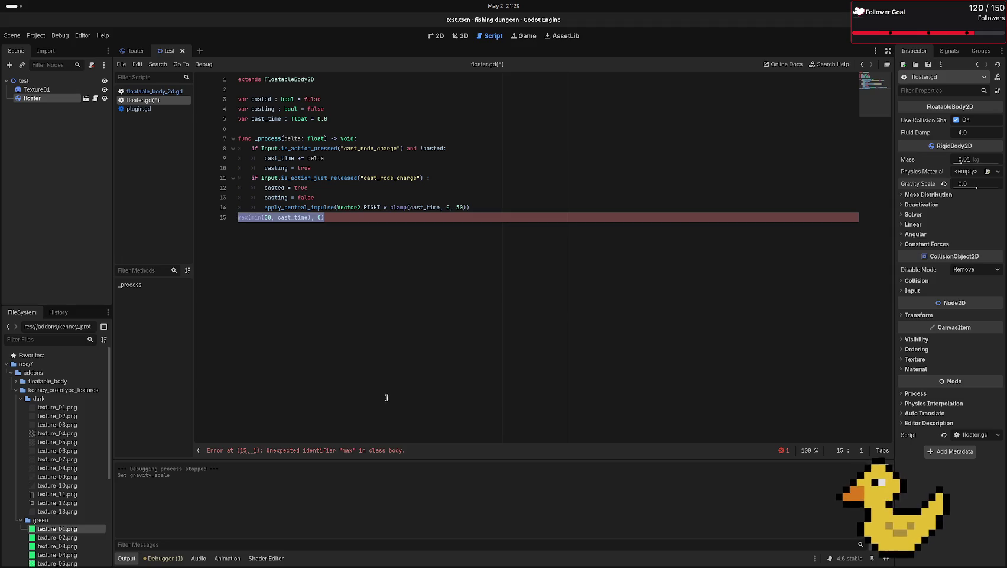
left_click_drag(251, 217, 263, 218)
left_click(291, 218)
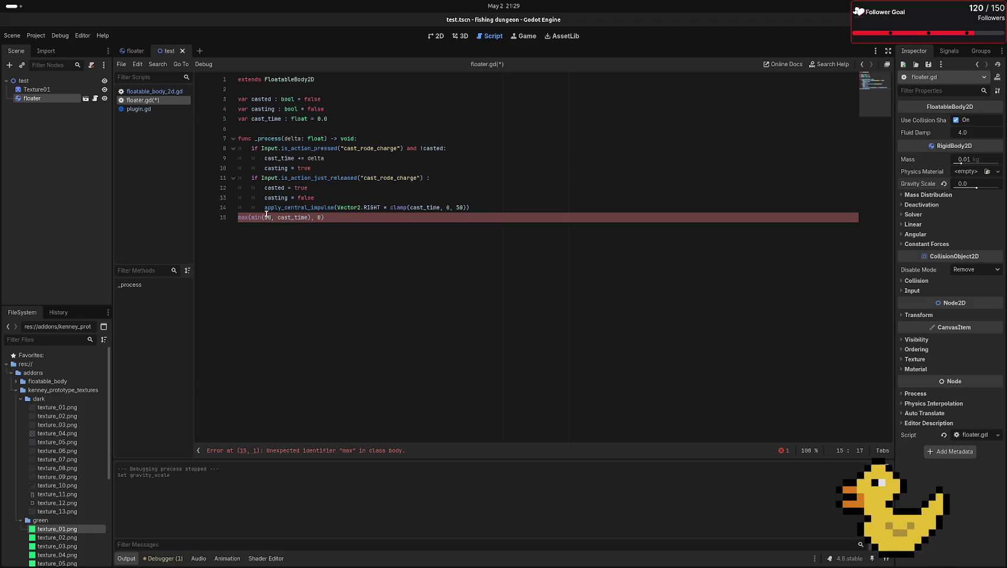
left_click(317, 218)
left_click(349, 217)
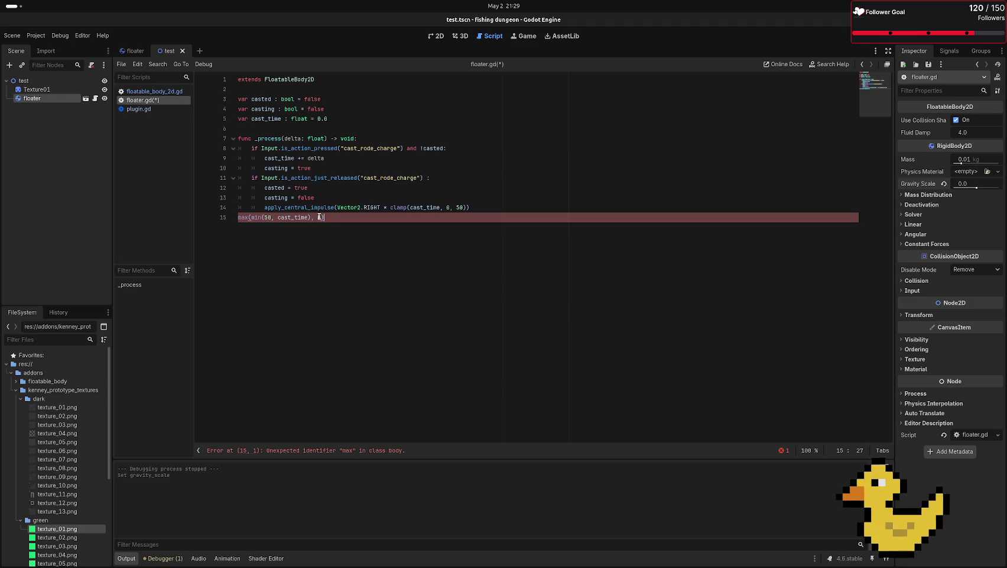
double_click(289, 217)
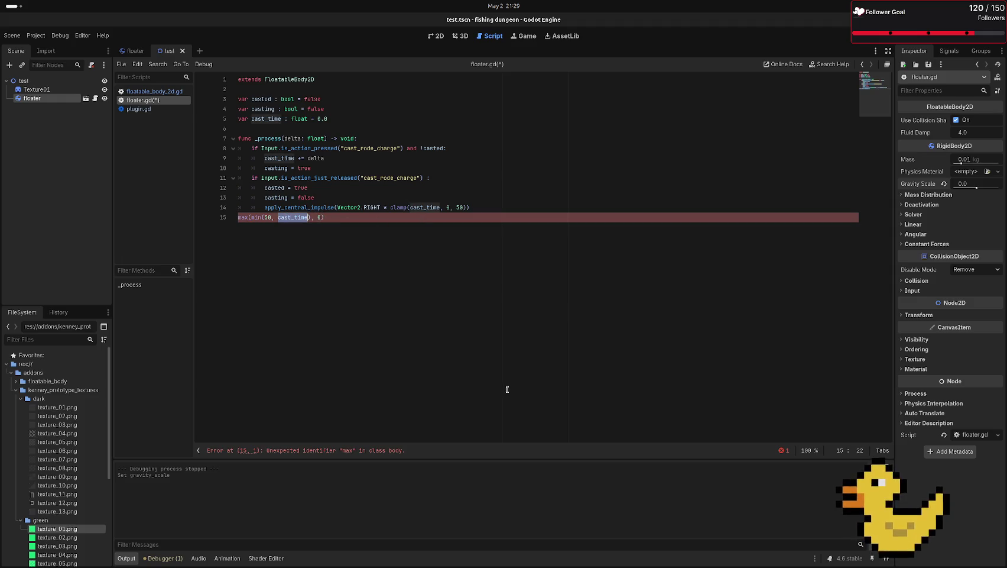
left_click(333, 217)
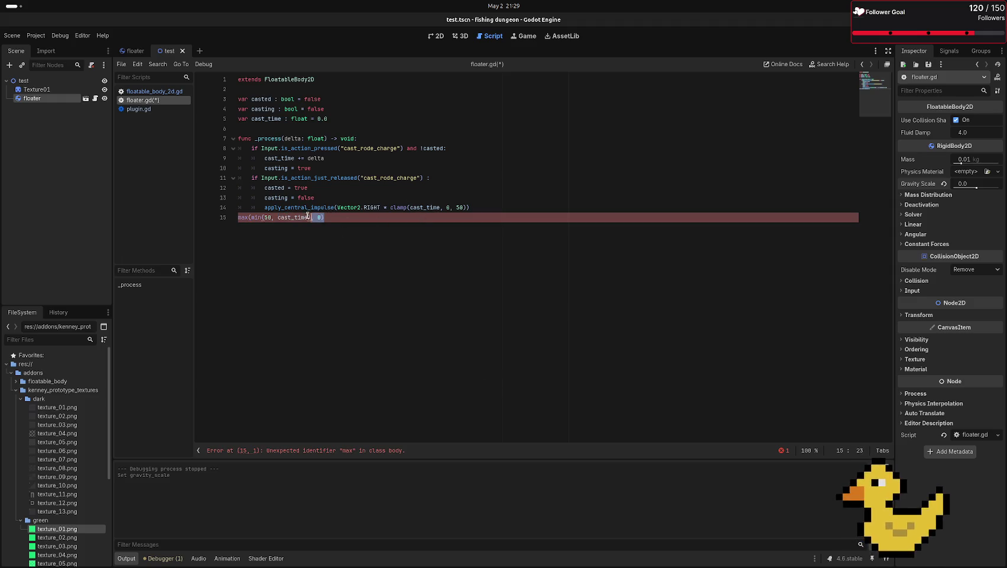
key("shift+Home")
key("BackSpace")
key("BackSpace")
double_click(397, 206)
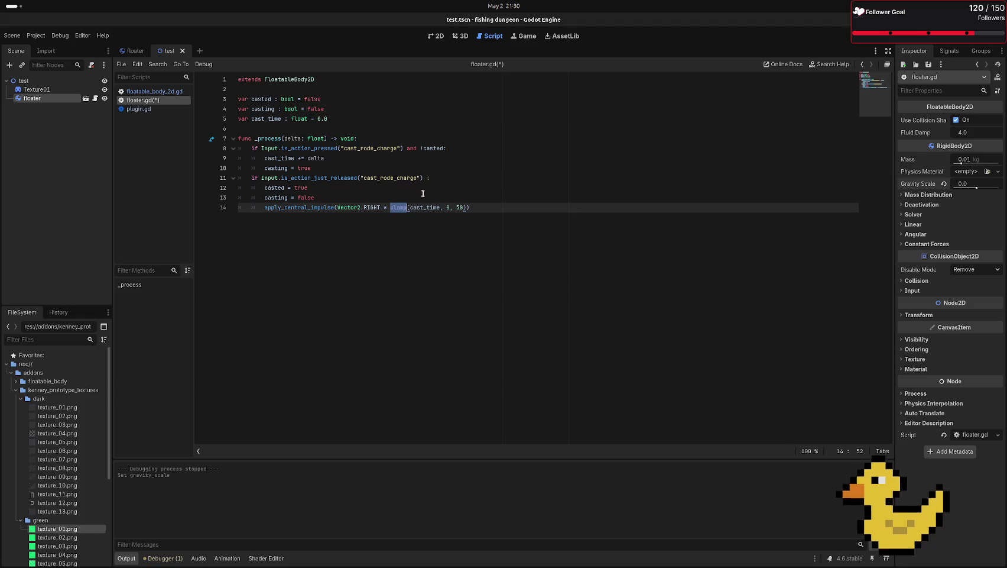
left_click(399, 207)
left_click(494, 207)
double_click(399, 207)
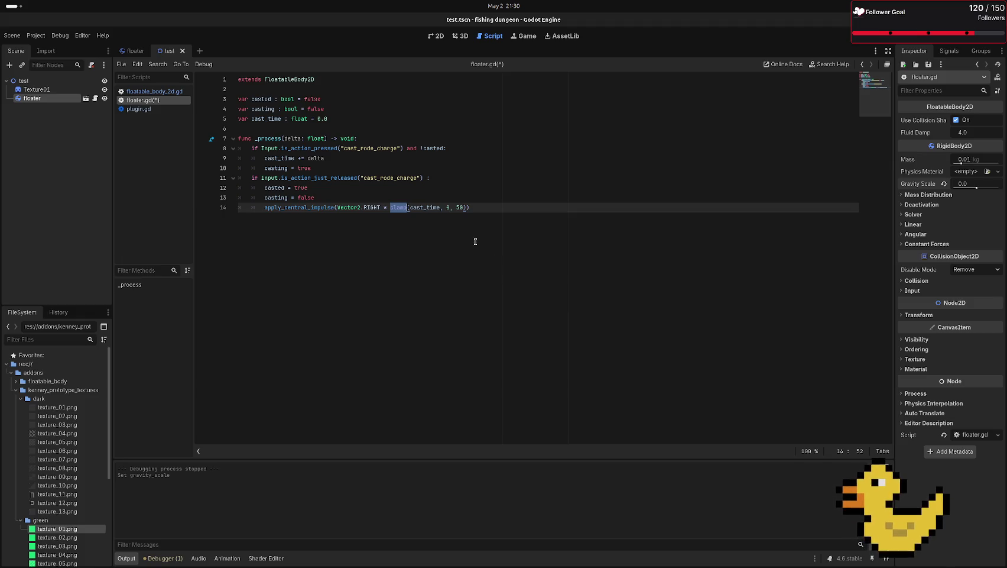
left_click(479, 207)
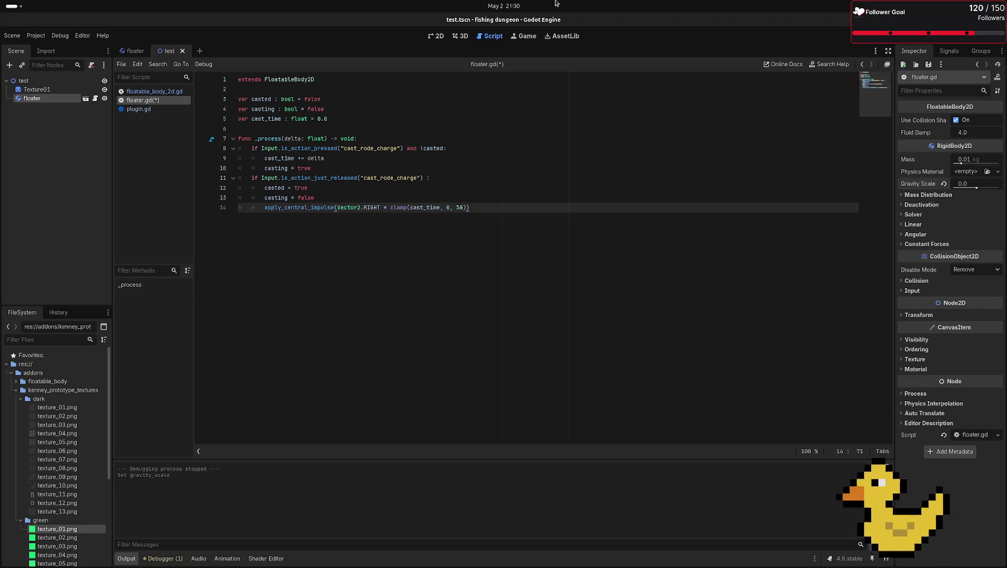
left_click(336, 120)
left_click(332, 81)
key("Return")
key("Return")
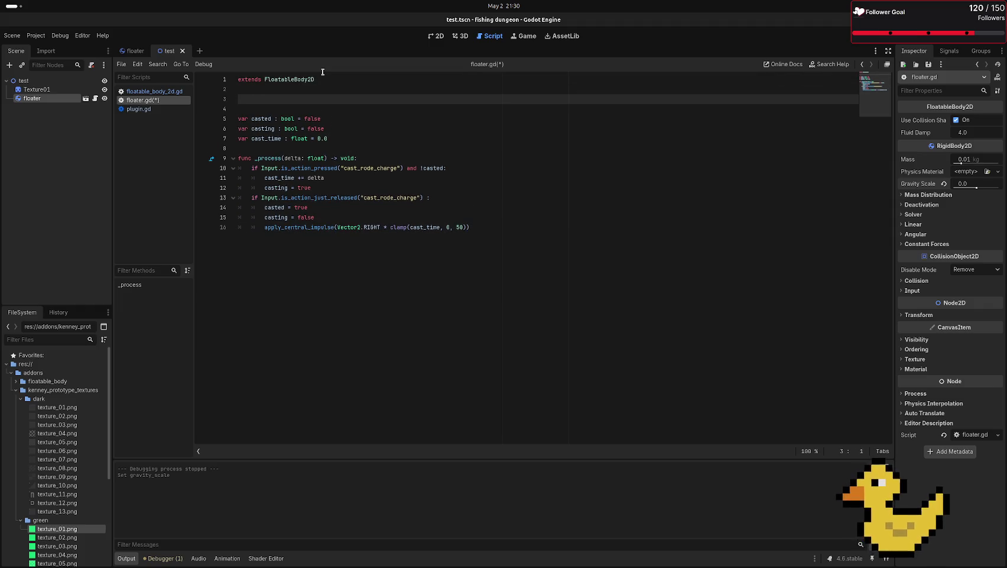
type("@export")
left_click(460, 227)
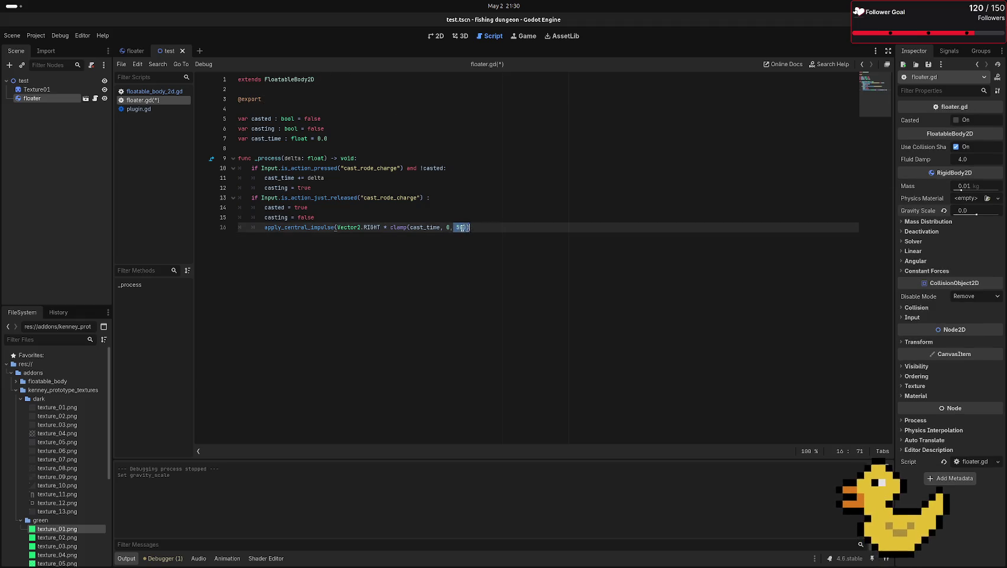
left_click(320, 99)
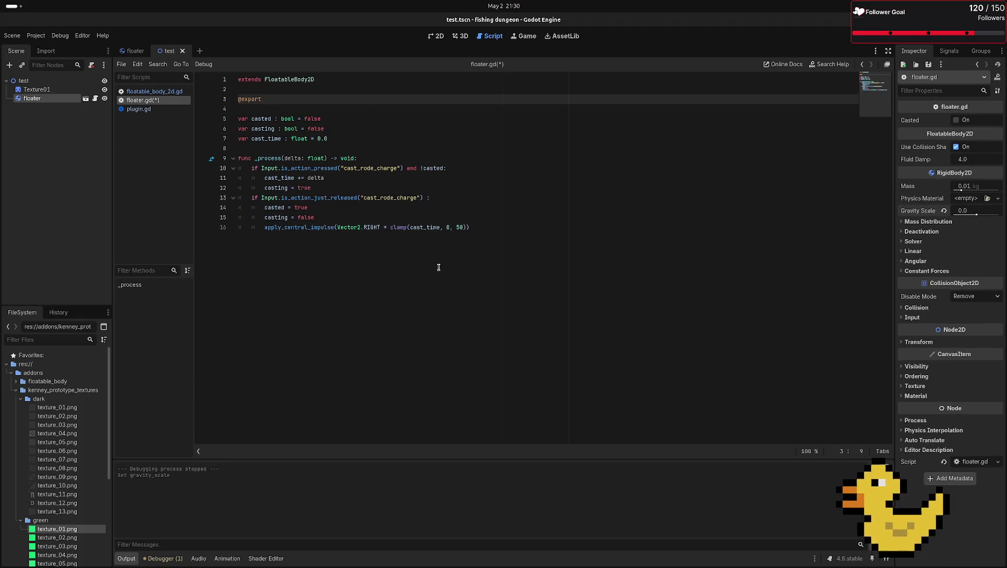
left_click(462, 226)
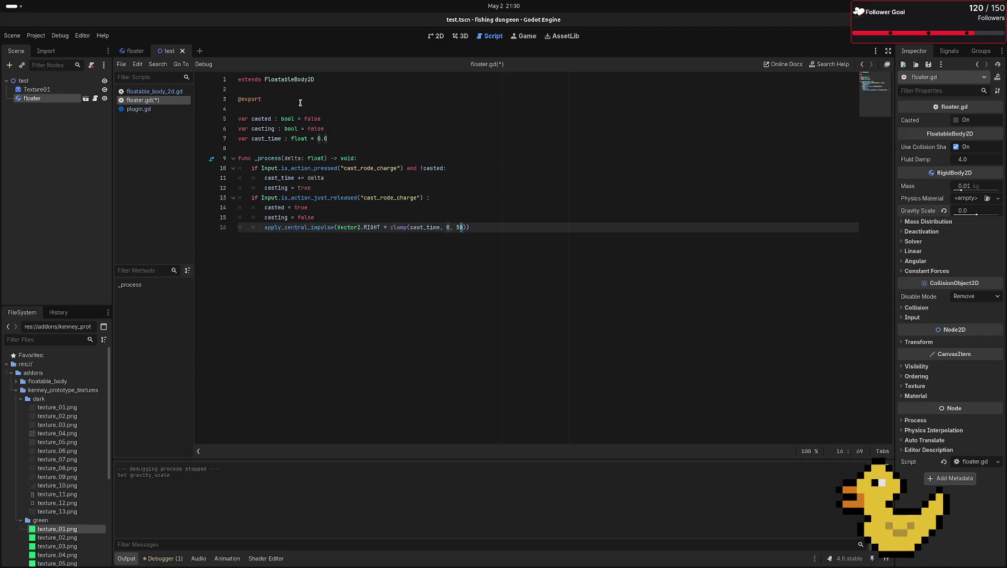
left_click(331, 99)
- Complete the declaration as var max_throw_power : int = 50
key("BackSpace")
type("v")
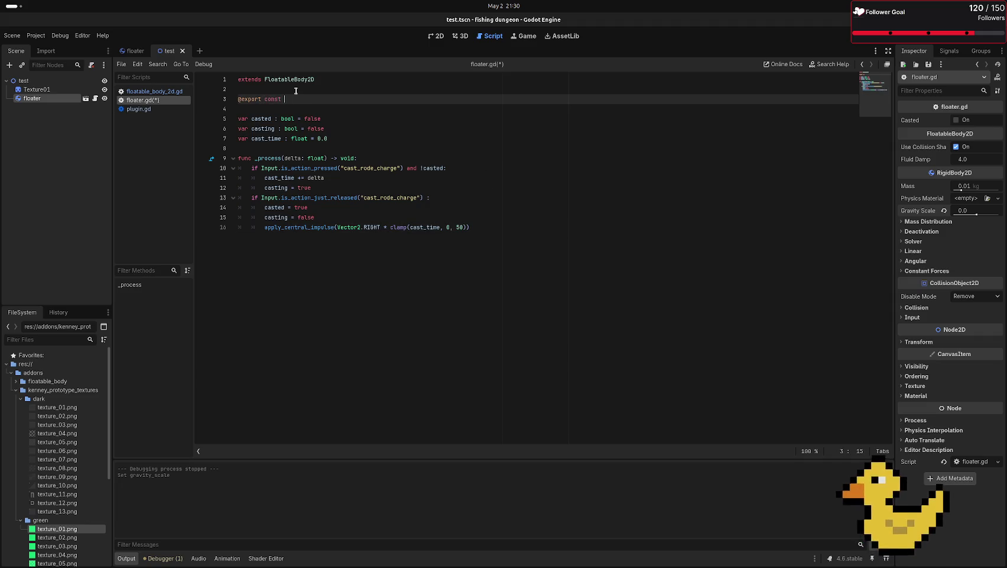
type("ar ")
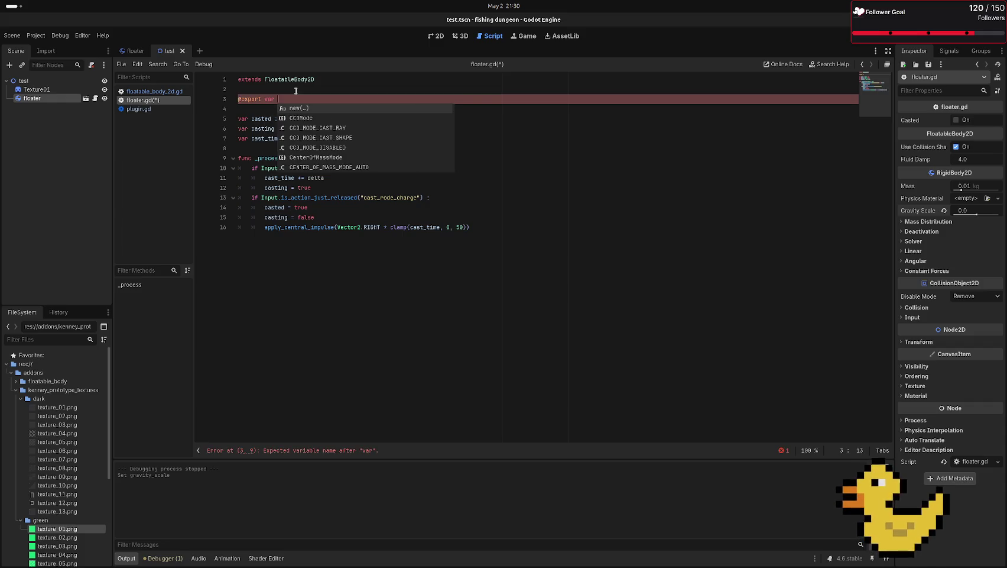
type("max")
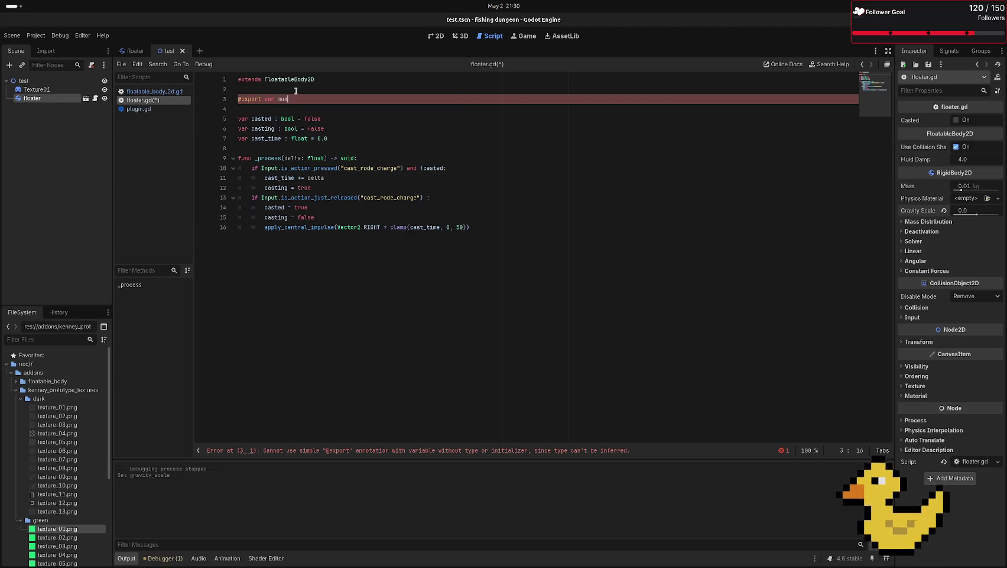
type("_throw_")
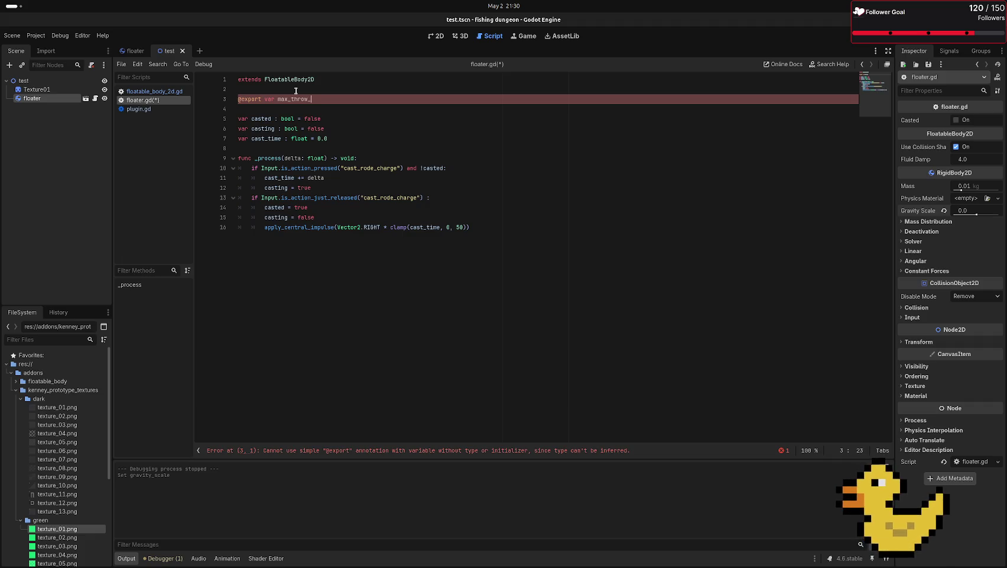
type("pozer")
key("BackSpace")
key("BackSpace")
key("BackSpace")
type("wer")
type(" = ")
type("50")
key("Left")
key("Left")
key("Left")
type(": i")
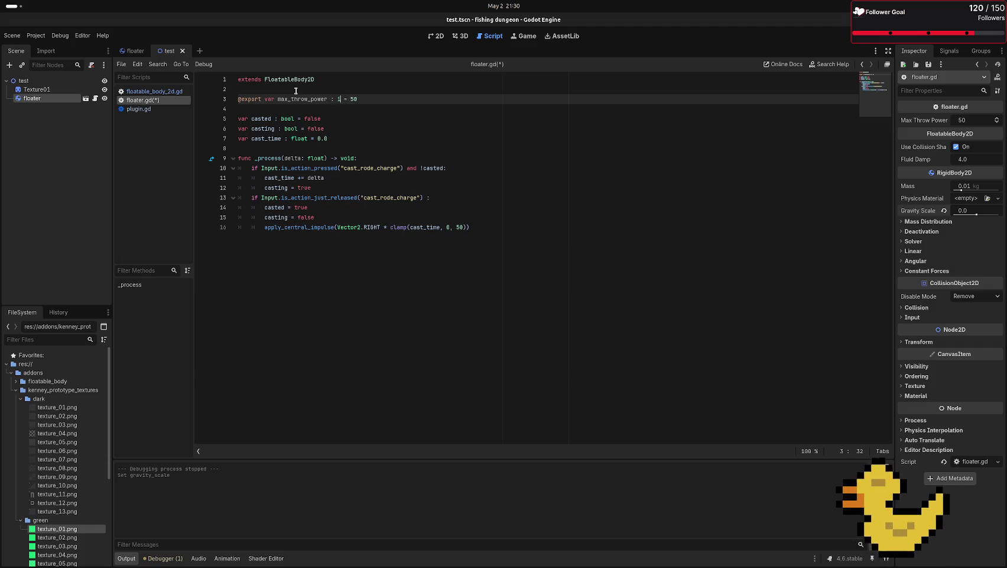
type("nt")
left_click(530, 87)
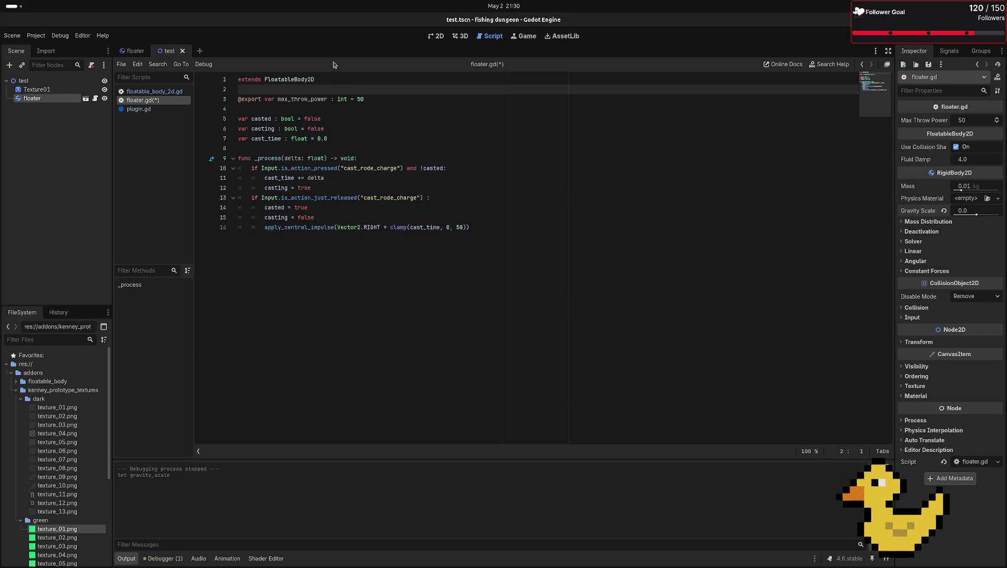
left_click(353, 100)
left_click_drag(337, 100, 388, 112)
left_click(373, 103)
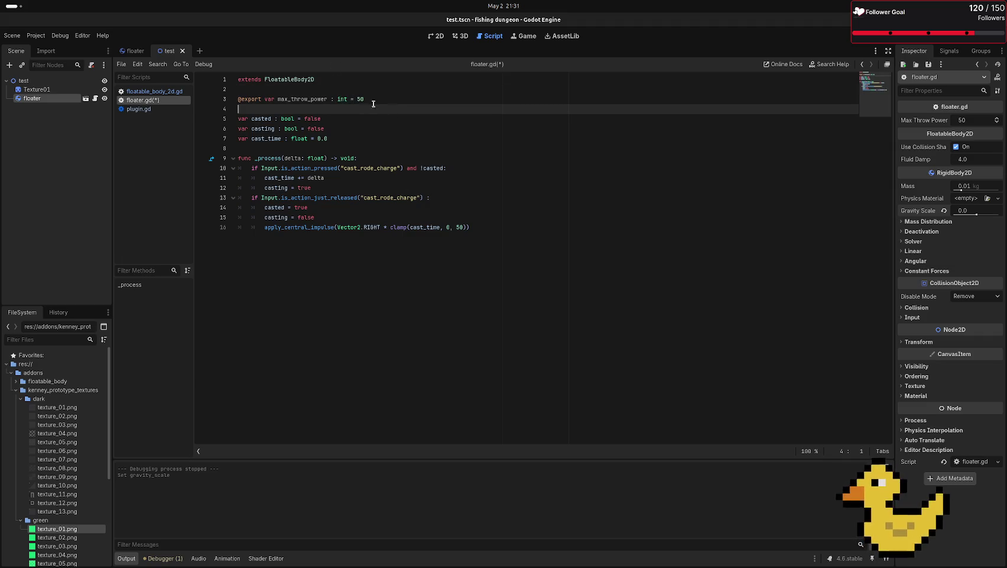
left_click(351, 99)
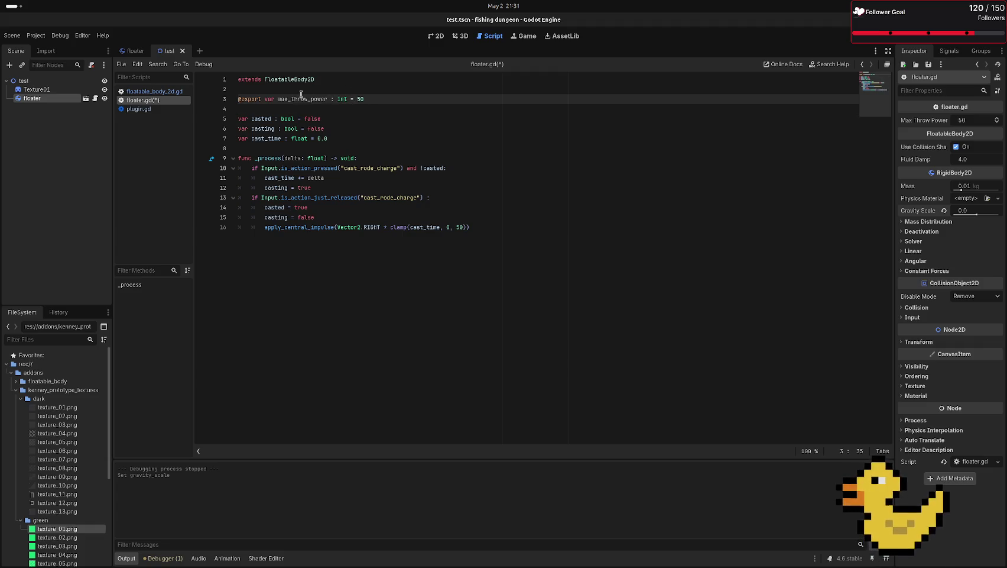
- Replace the hard-coded 50 in the clamp call with max_throw_power
double_click(461, 228)
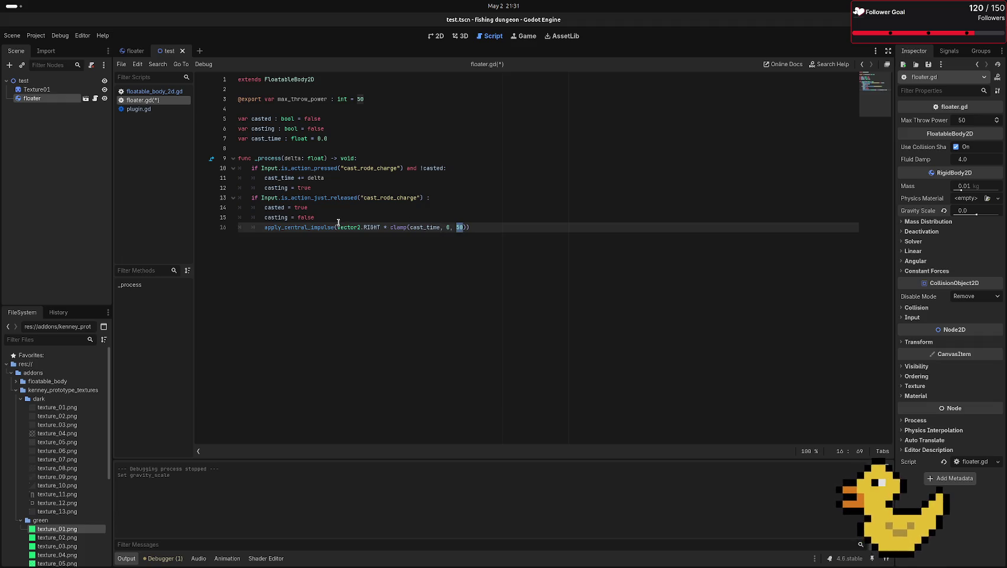
double_click(300, 207)
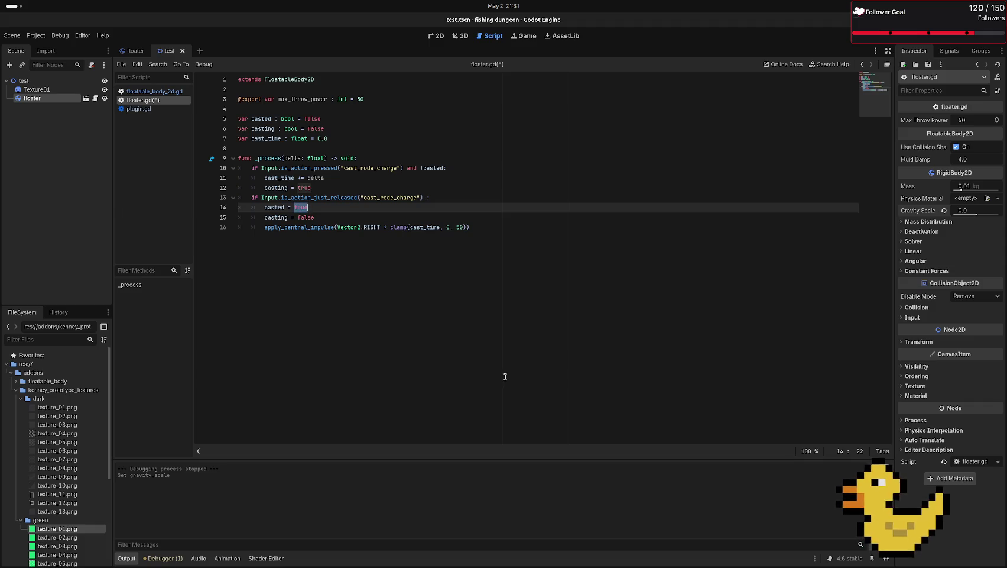
left_click(434, 239)
double_click(460, 227)
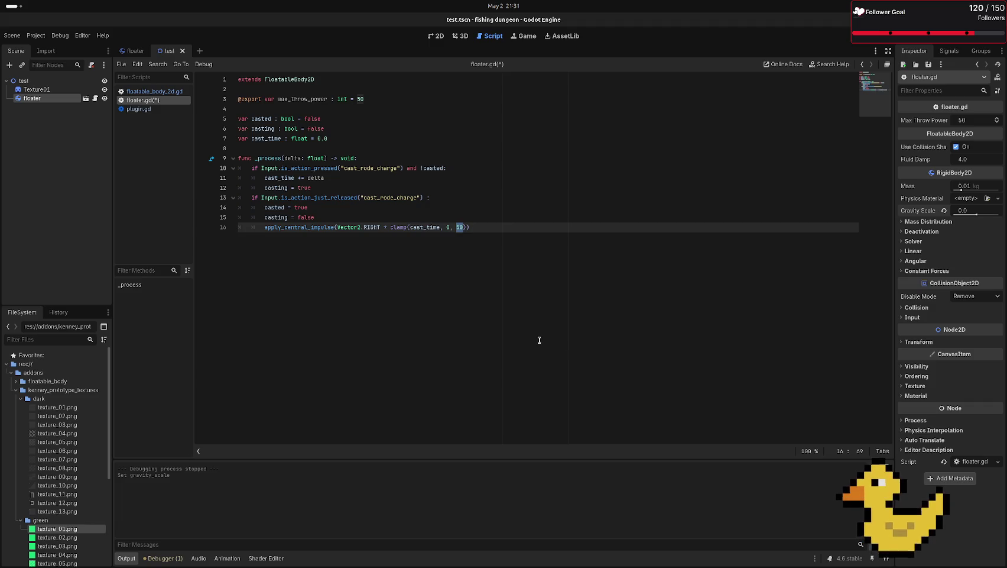
type("max")
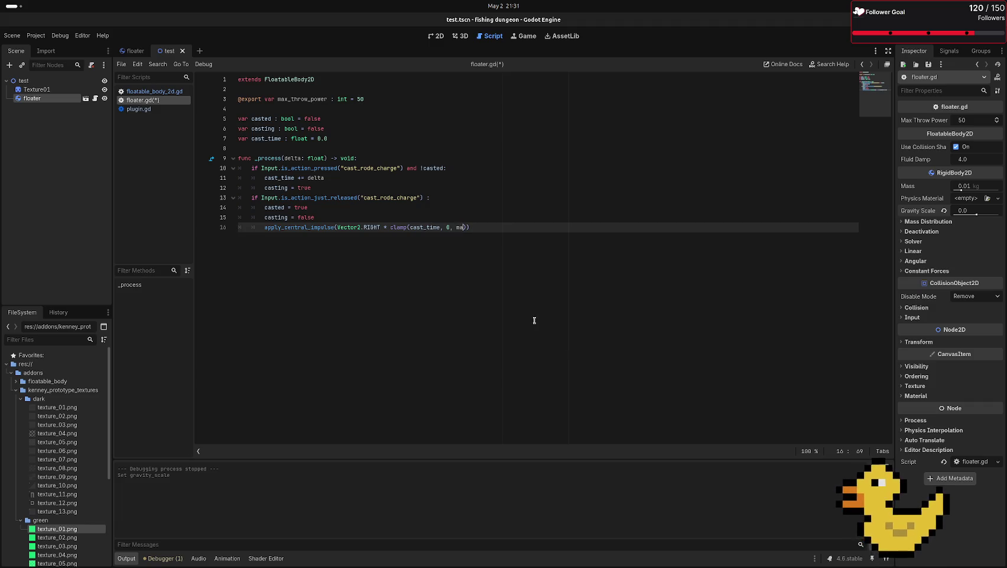
key("Return")
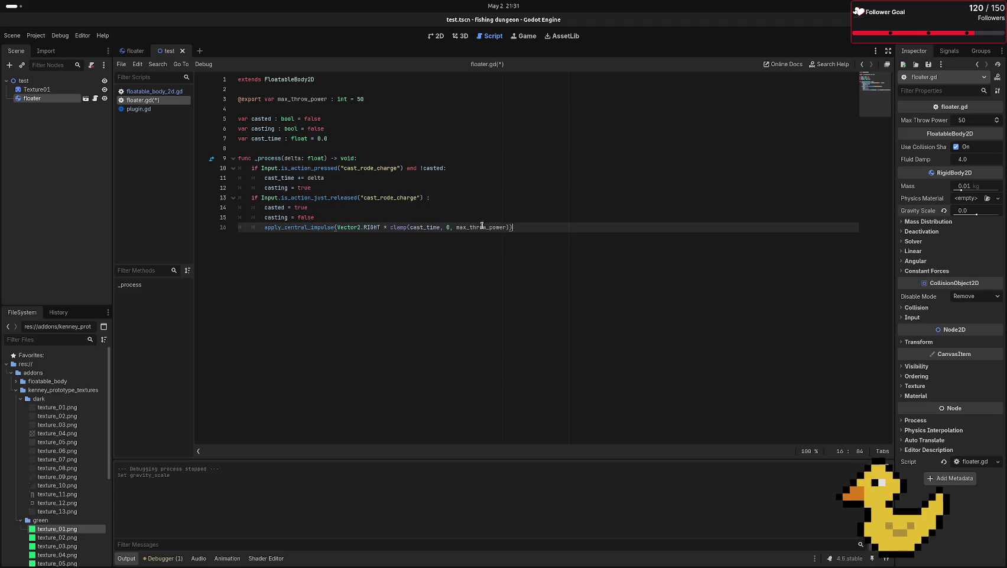
double_click(475, 227)
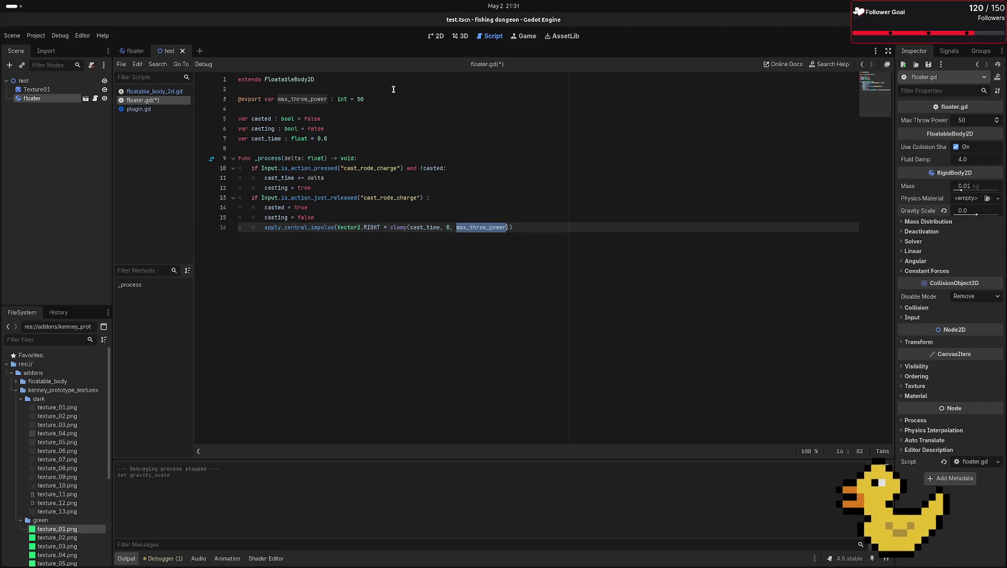
- Adjust Max Throw Power in the Inspector and recheck the export and clamp lines
left_click_drag(970, 120, 976, 122)
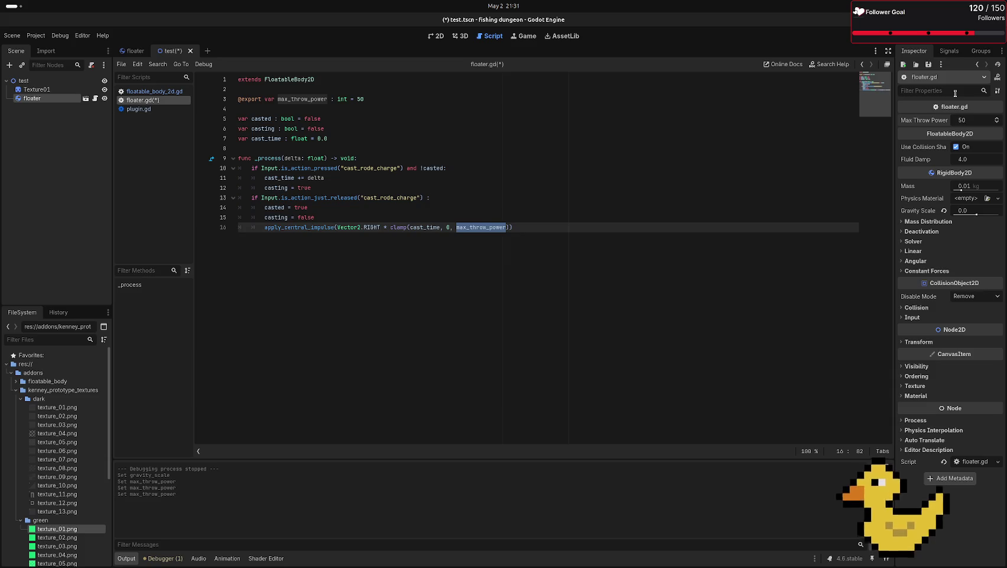
left_click(464, 178)
left_click(542, 370)
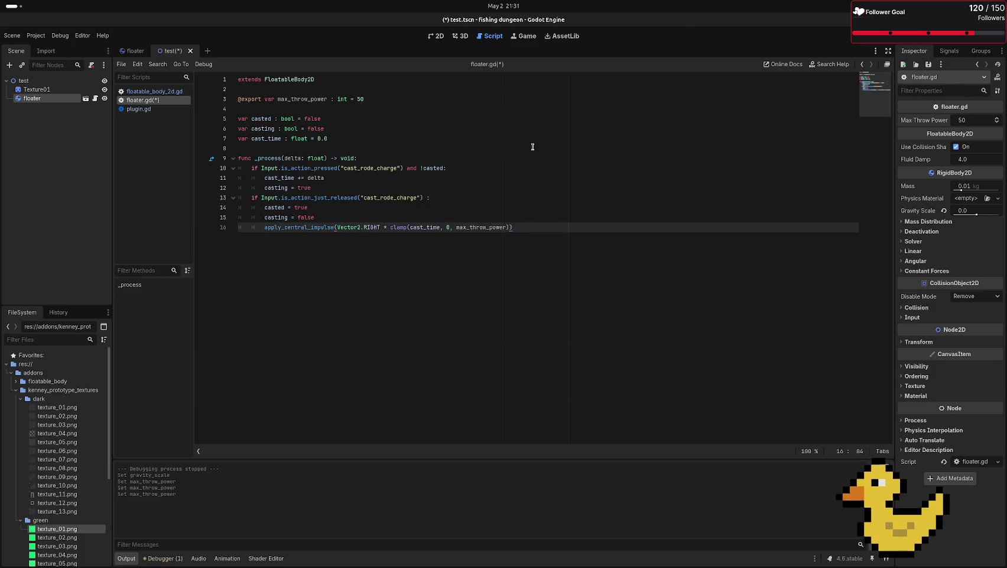
double_click(303, 99)
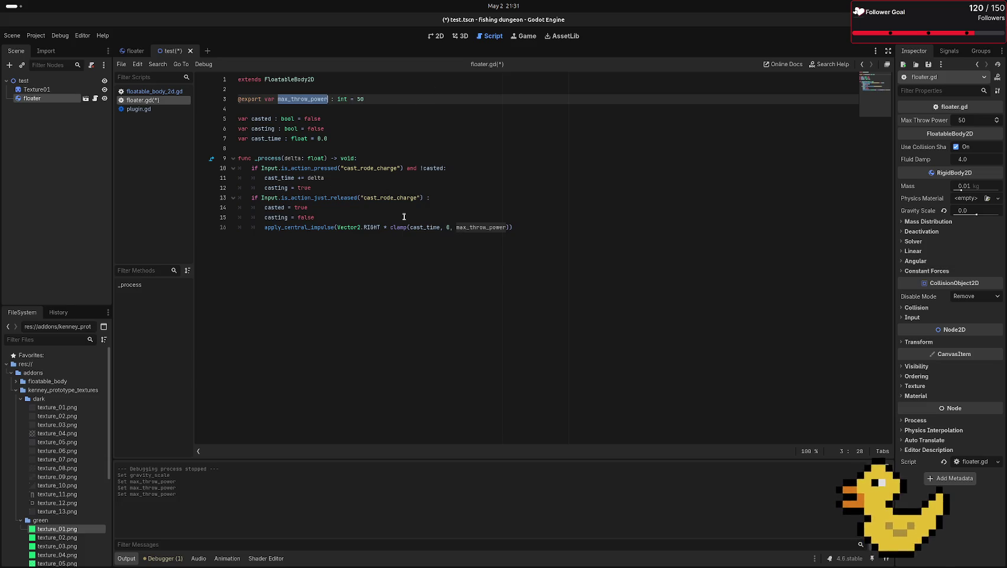
left_click(521, 229)
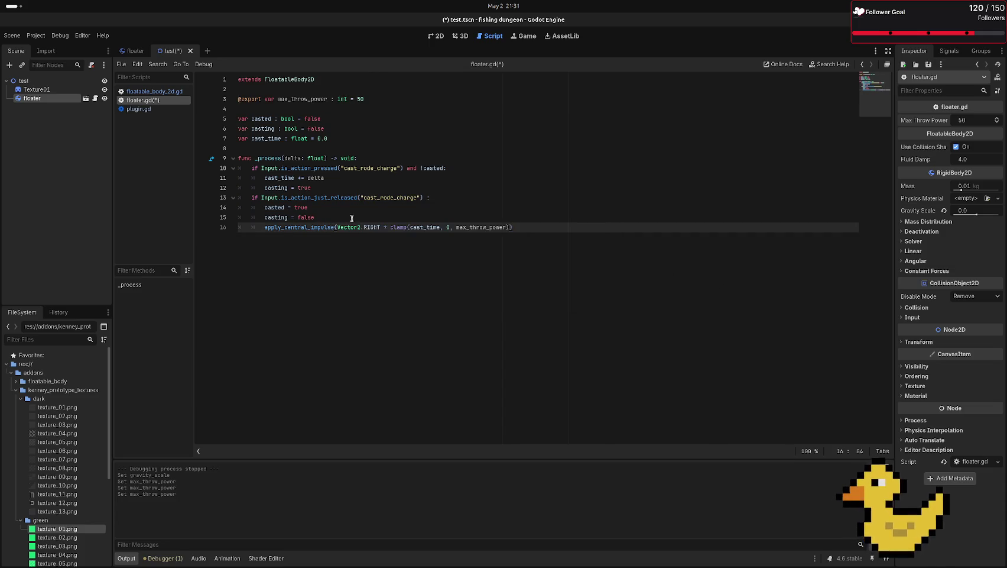
left_click(441, 227)
left_click(380, 100)
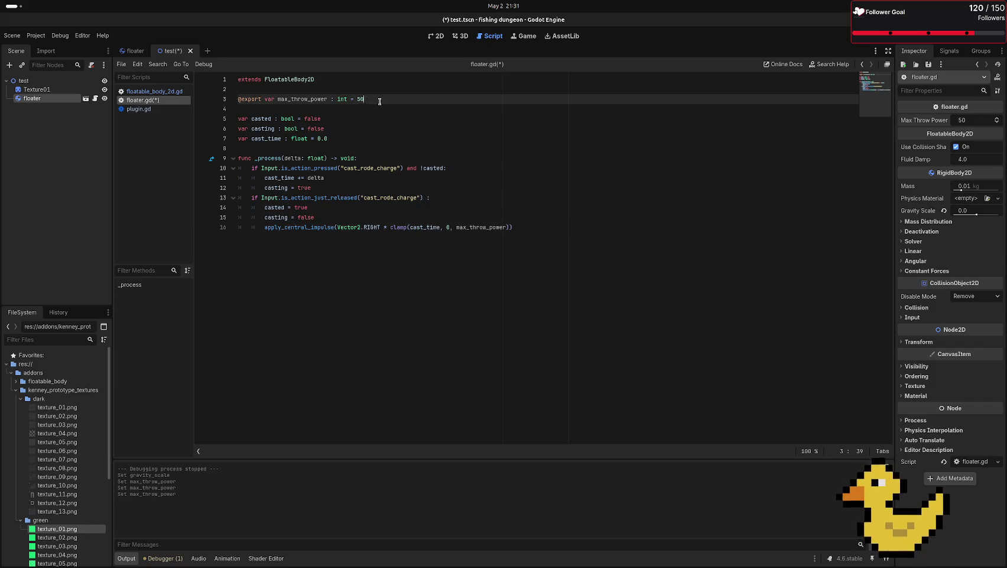
key("Return")
type("@")
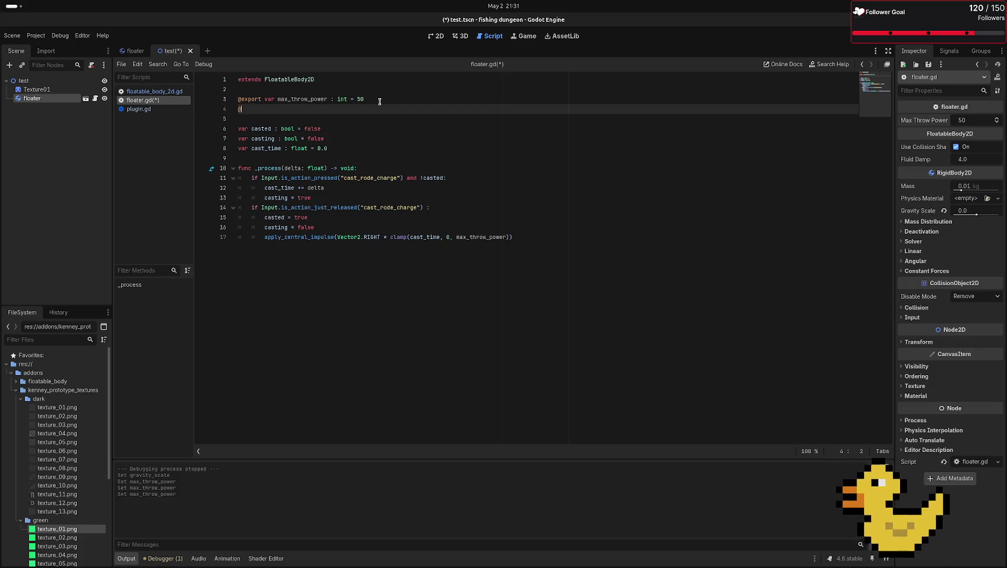
type("export var")
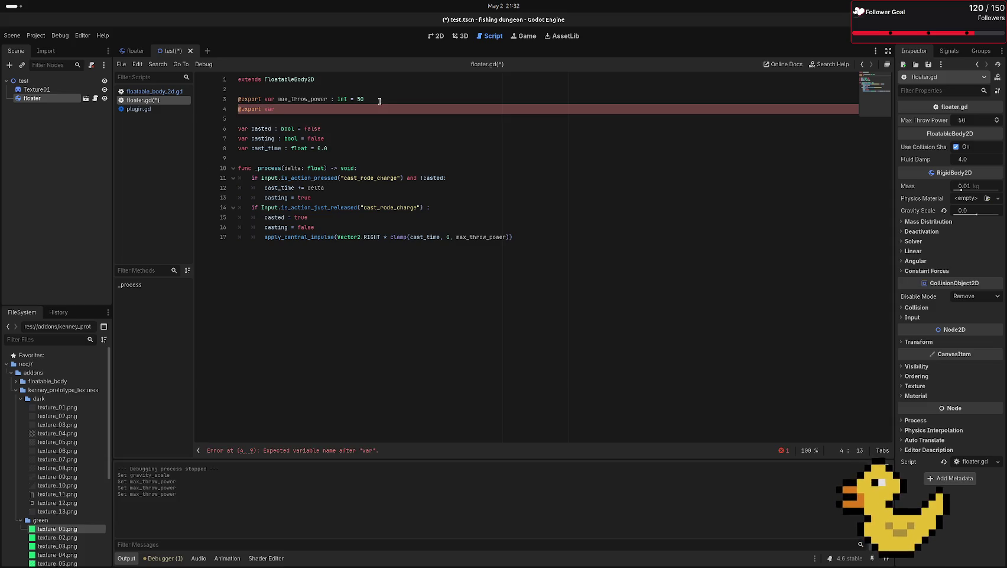
type("power")
key("BackSpace")
type("tim")
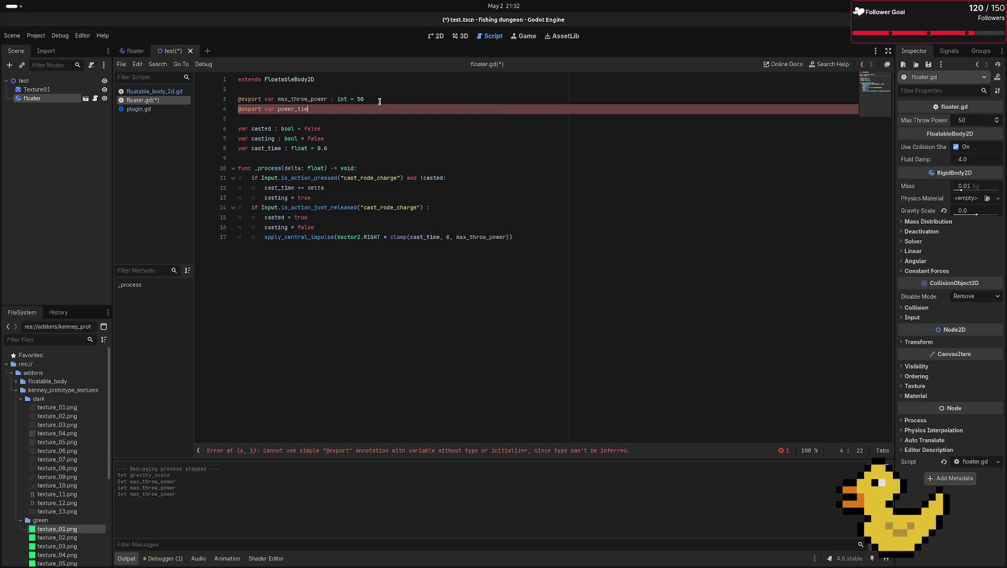
type("e :")
type("ltipli")
type("er")
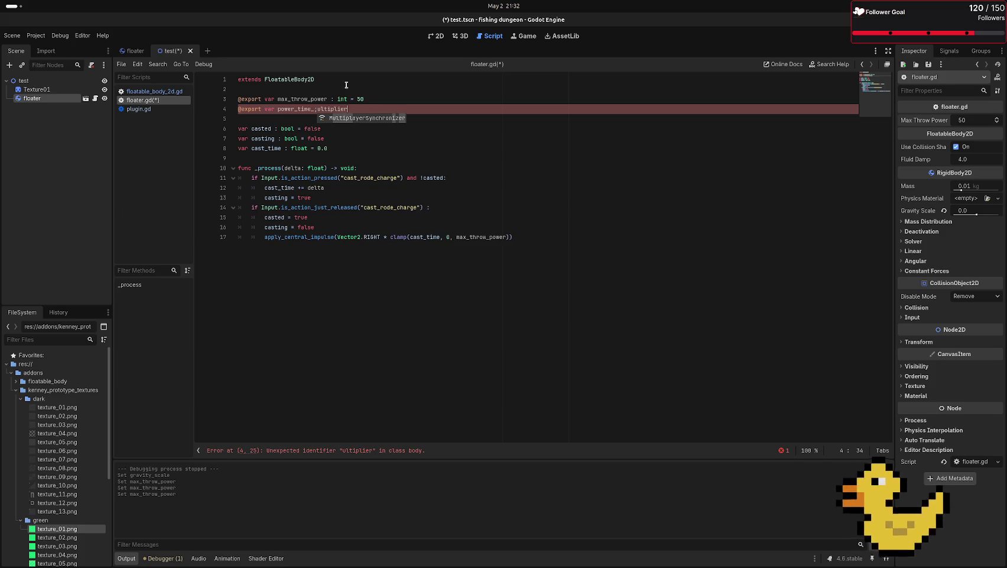
key("BackSpace")
key("BackSpace")
key("BackSpace")
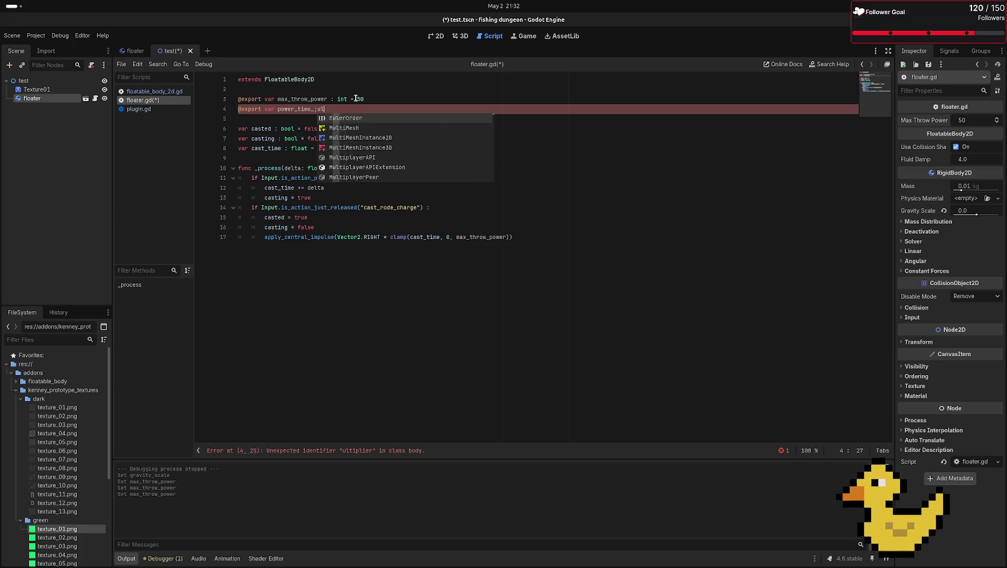
key("BackSpace")
key("BackSpace")
key("BackSpace")
type("mu")
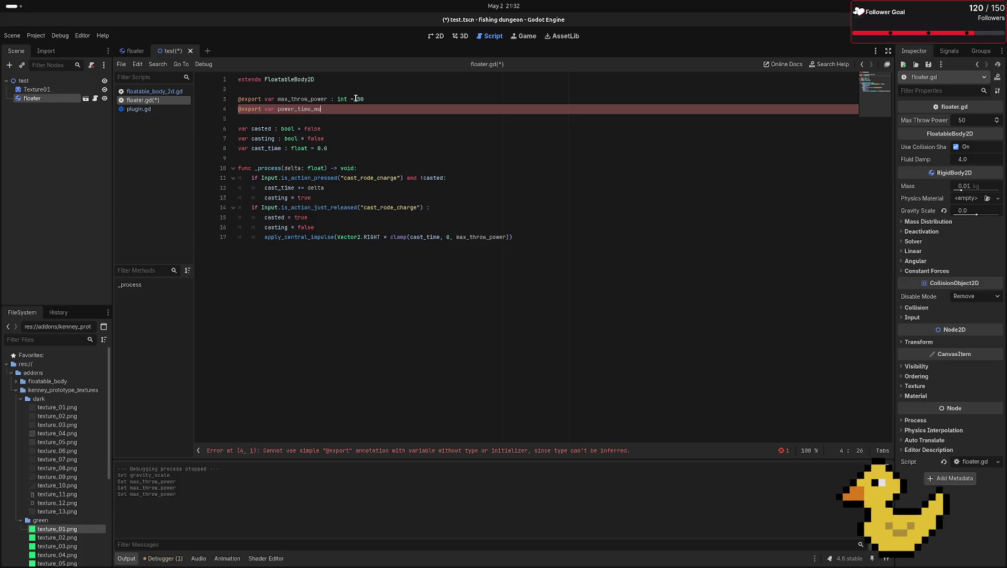
type("ltiplier ")
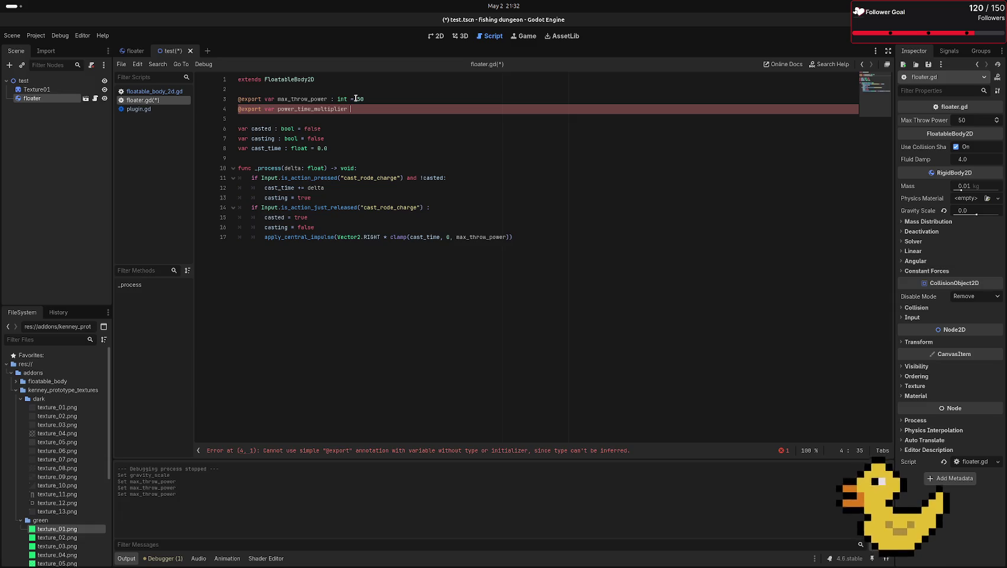
type(": ")
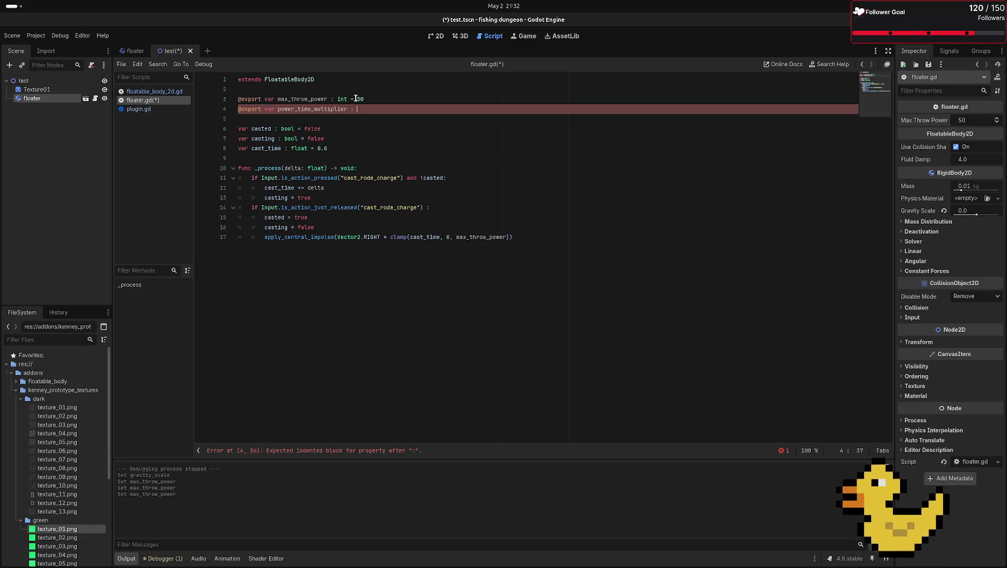
type("int = ")
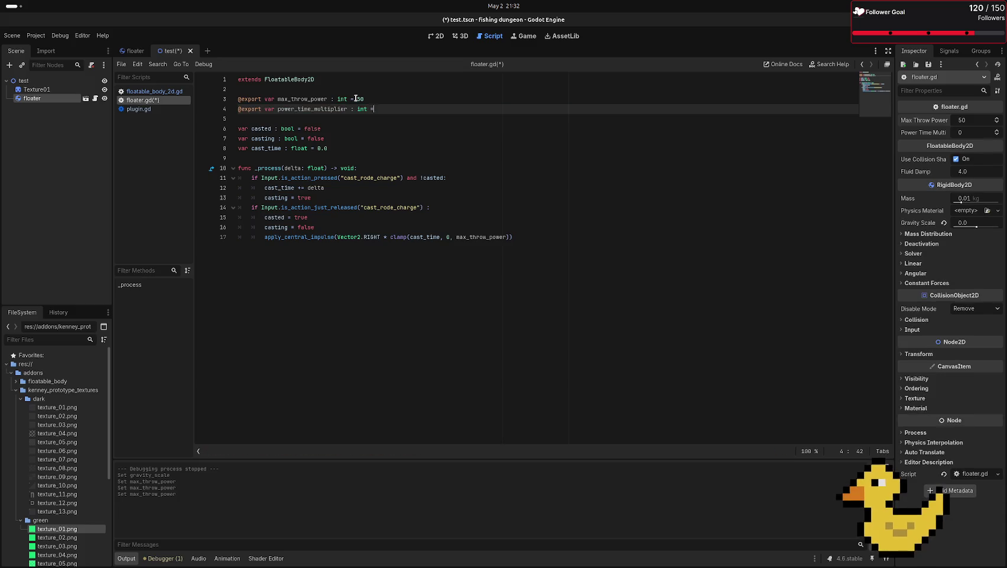
type("30")
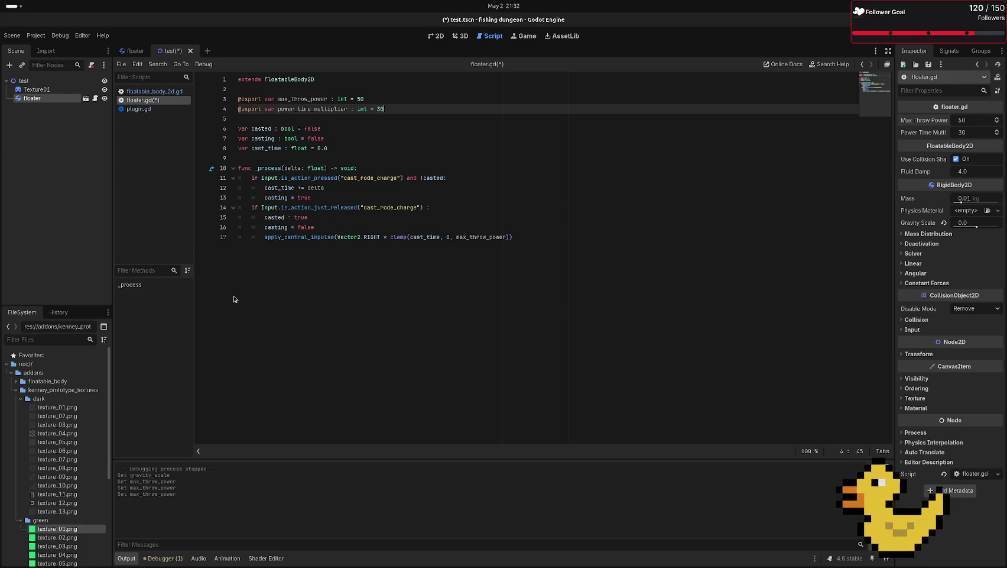
left_click(460, 236)
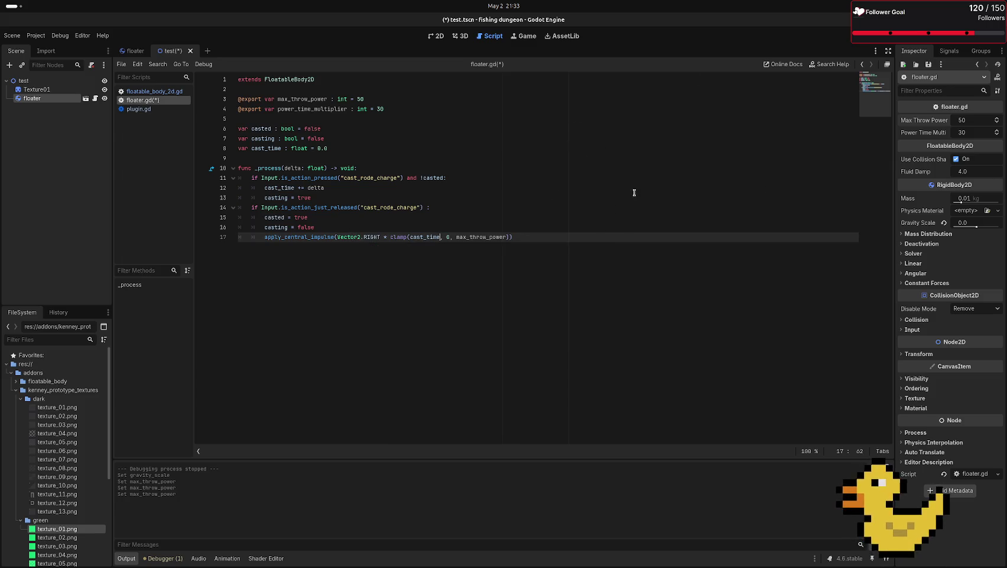
- Change the clamp argument to cast_time * power_time_multiplier and begin line 18 with gravity_scale
type("*")
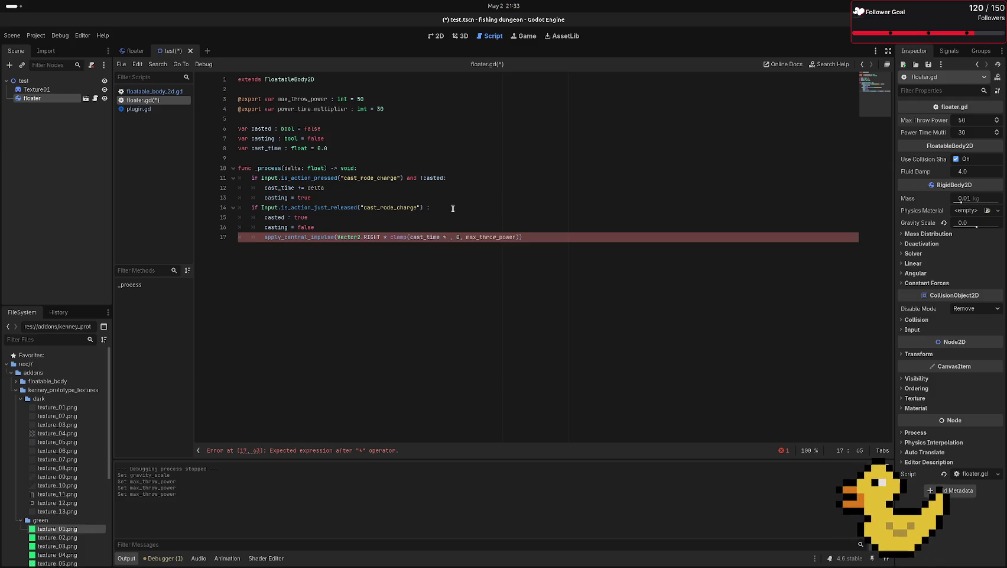
type("p")
type("w")
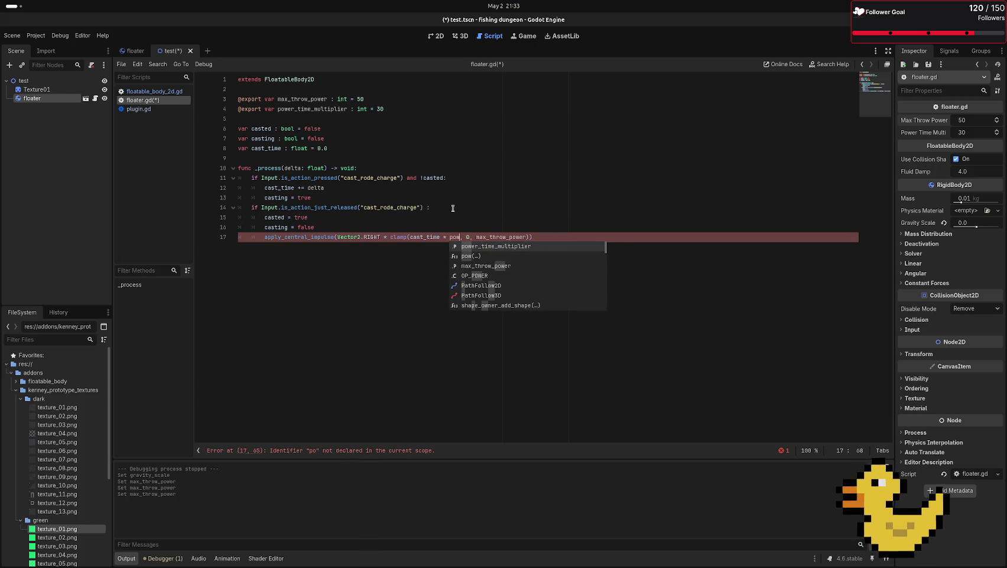
left_click(529, 247)
key("End")
key("Return")
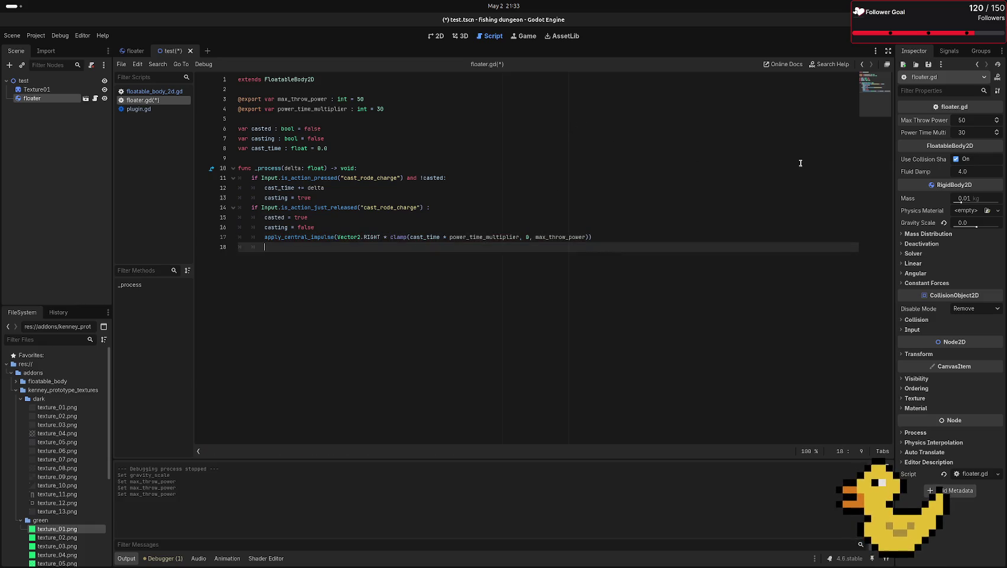
key("Return")
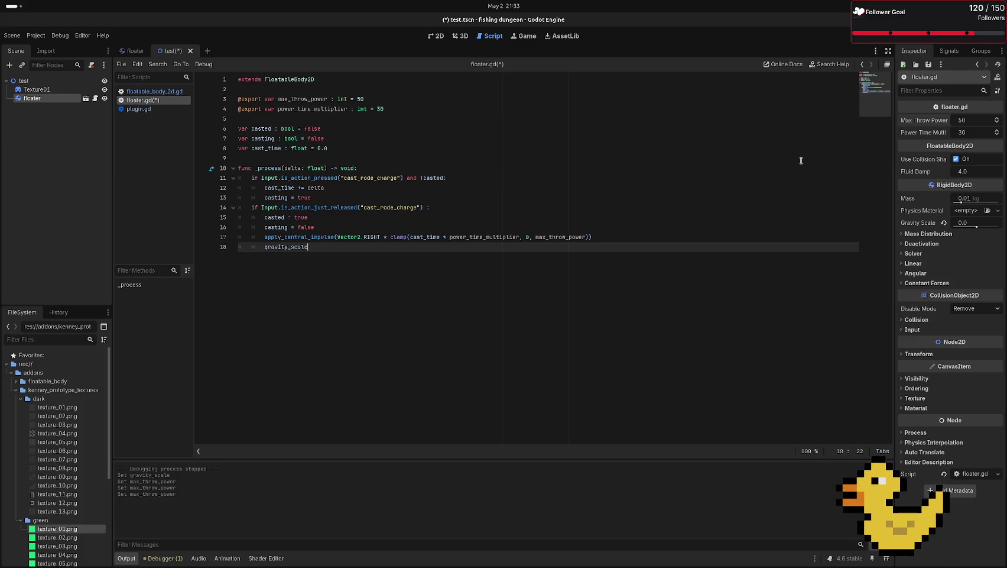
- Complete line 18 as gravity_scale = 1.0 and review the value
type(" = 1.0")
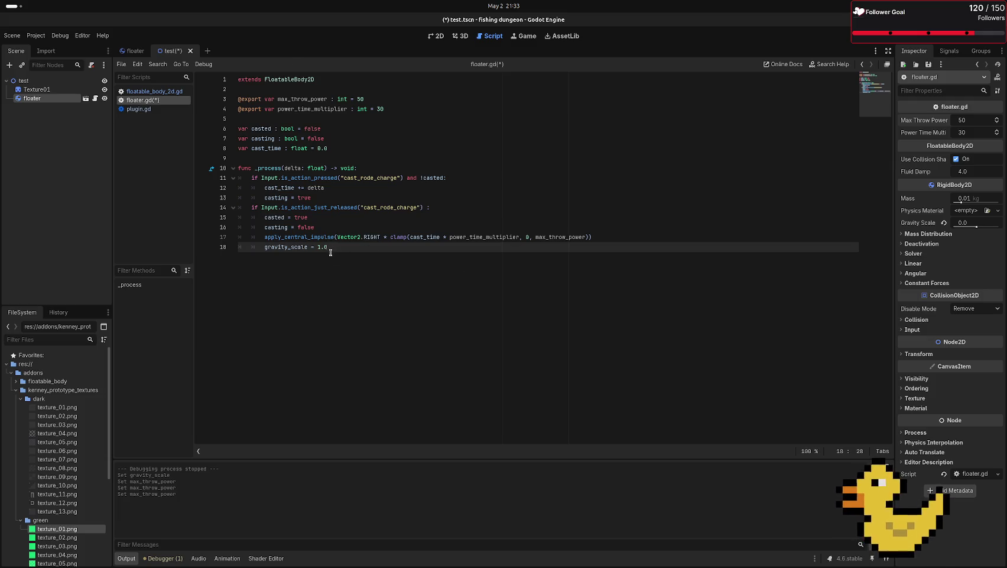
left_click_drag(328, 246, 318, 247)
left_click(327, 247)
double_click(327, 247)
left_click(328, 247)
left_click_drag(318, 246, 330, 247)
key("Right")
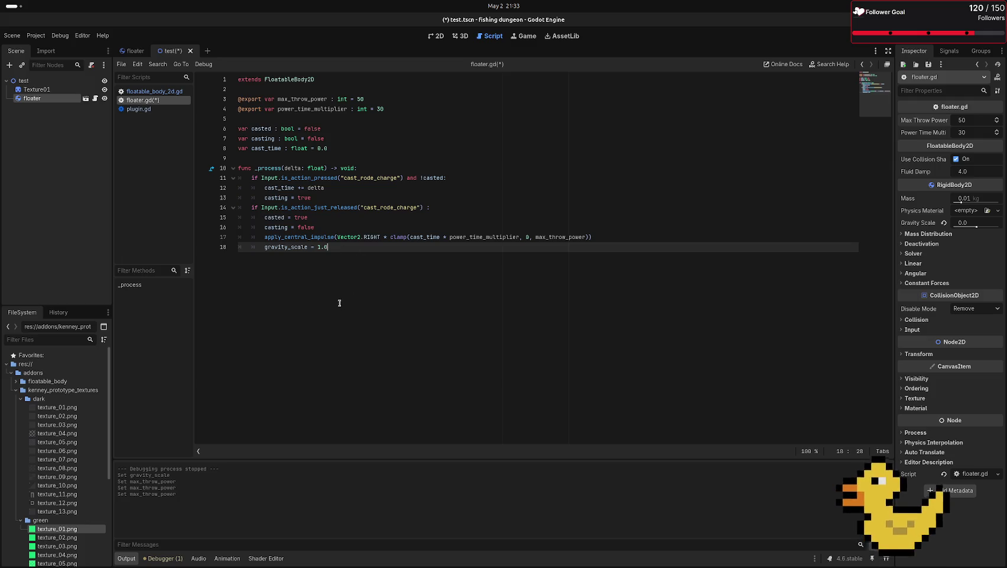
key("shift+Left")
key("shift+Left")
key("Right")
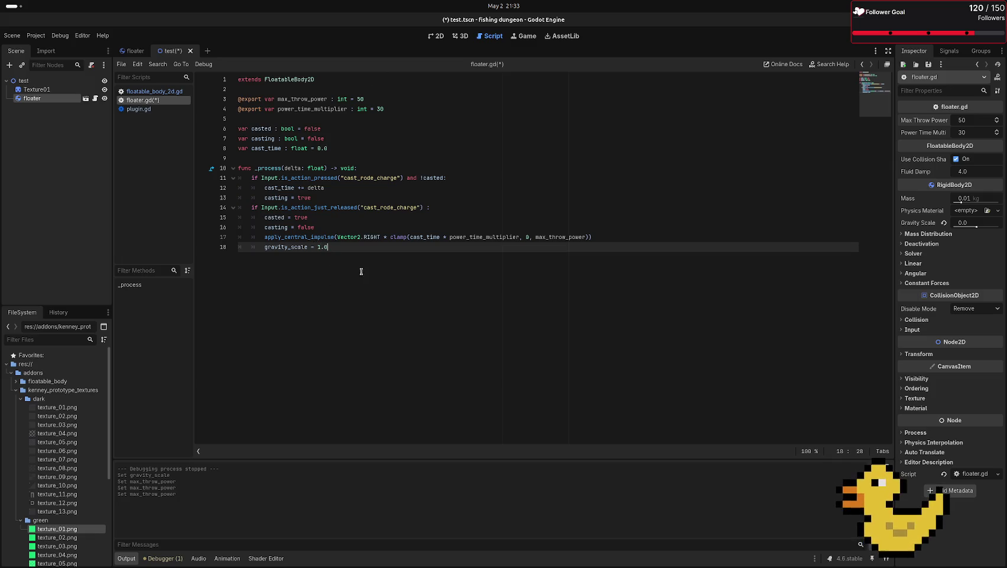
left_click_drag(318, 247, 331, 247)
left_click(331, 247)
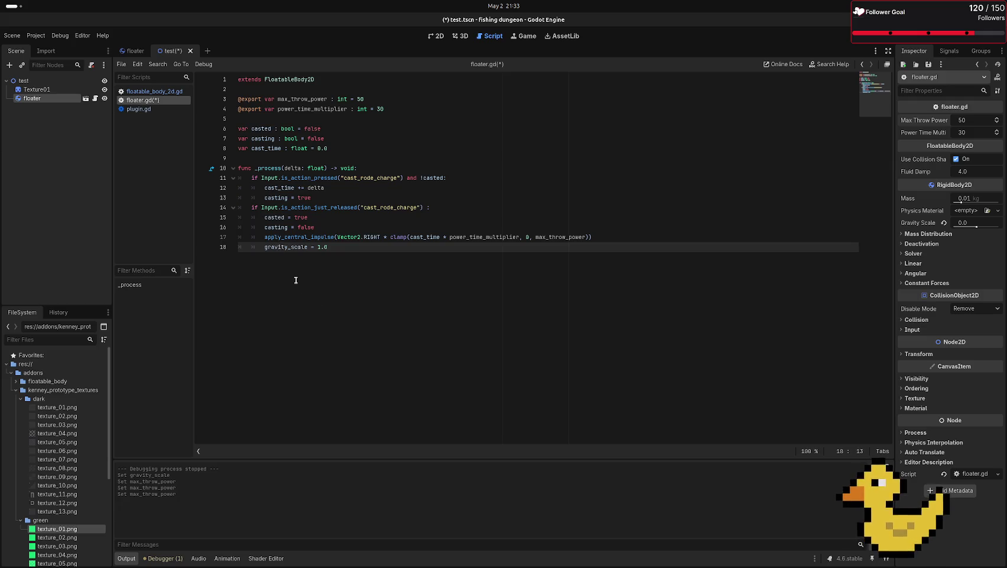
double_click(275, 248)
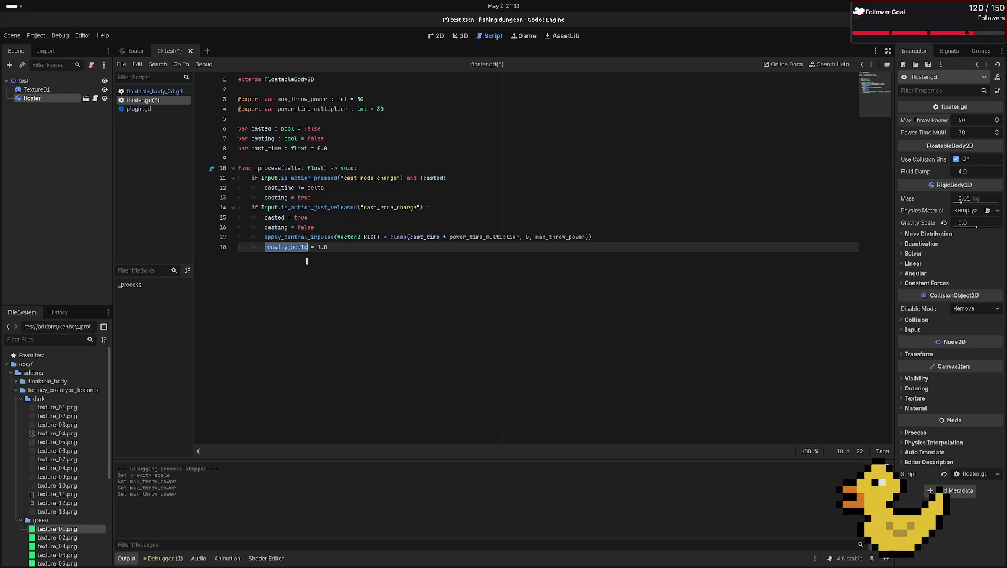
key("End")
mouse_move(379, 238)
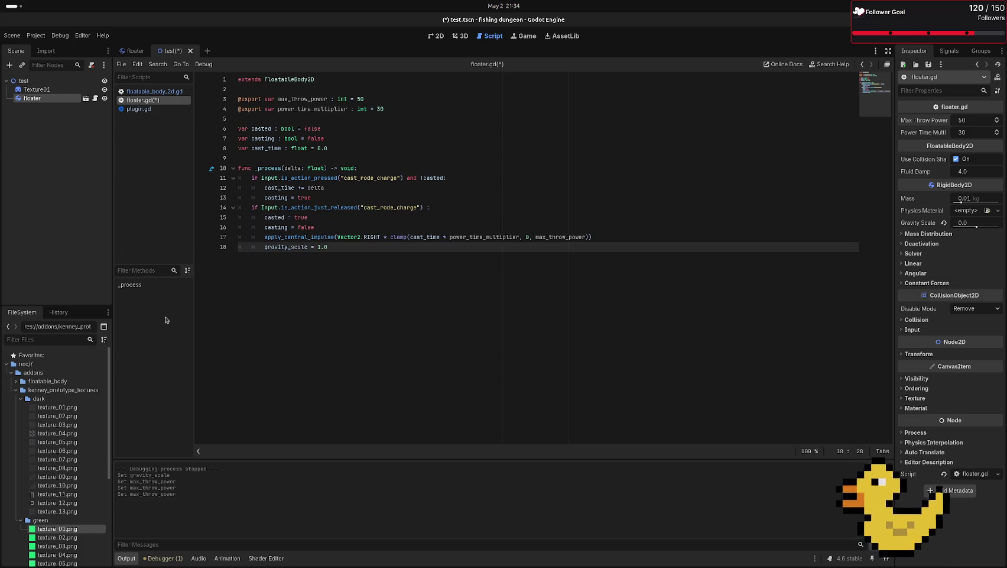
key("alt+Tab")
key("alt+Tab")
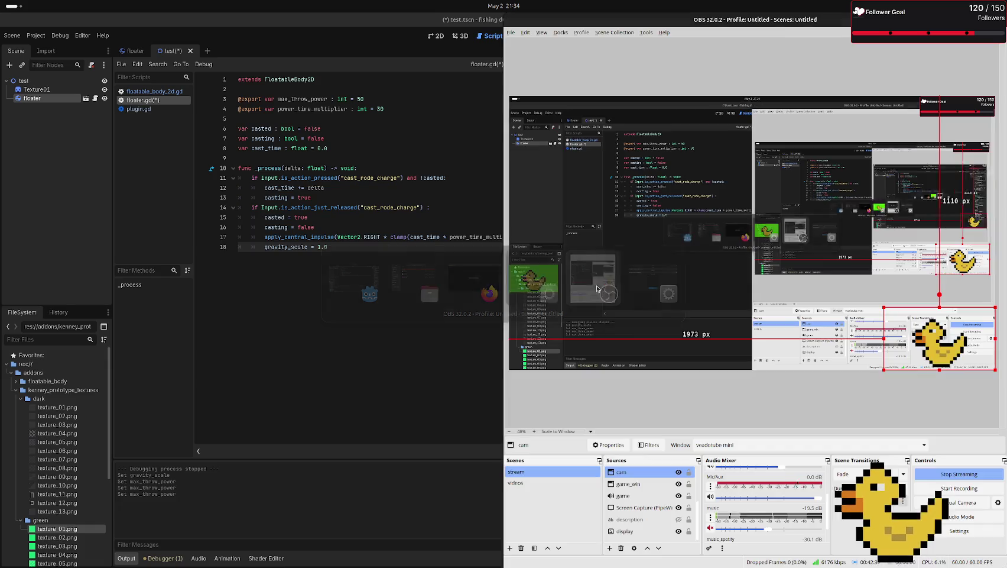
- Drag OBS's game audio slider from -11.1 dB to about -0.5 dB, then return to Godot
left_click(597, 288)
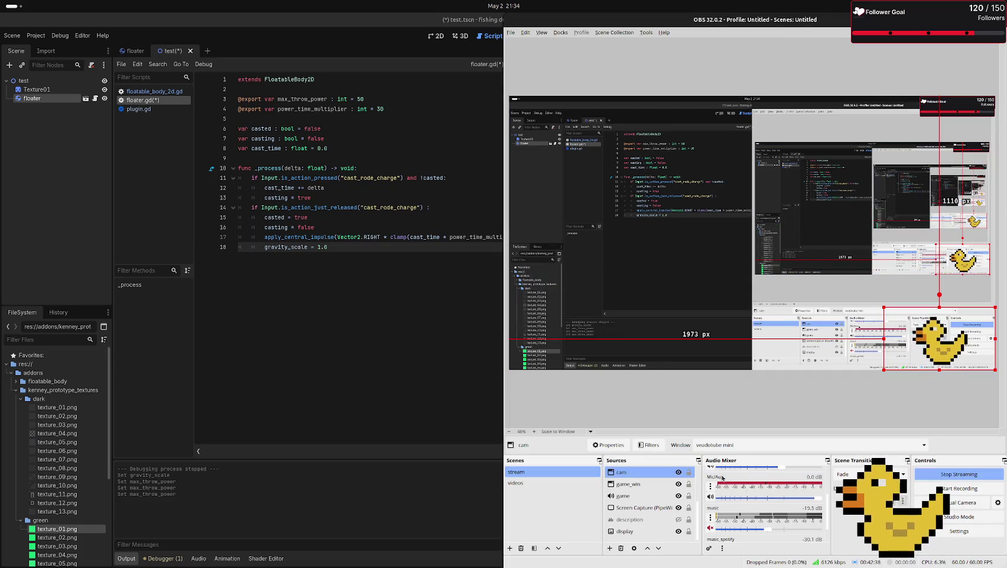
scroll(756, 491, "up", 3)
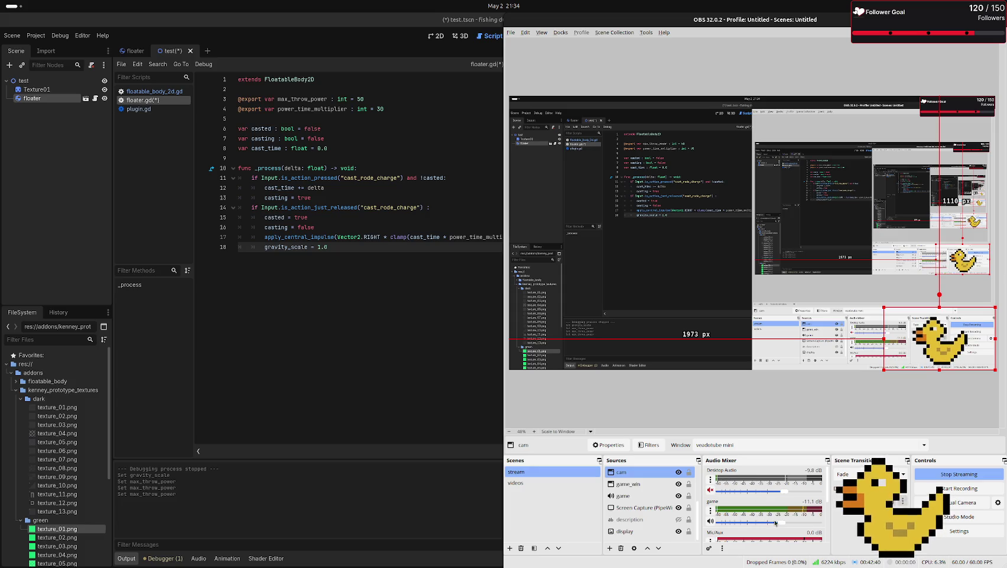
left_click_drag(783, 523, 815, 526)
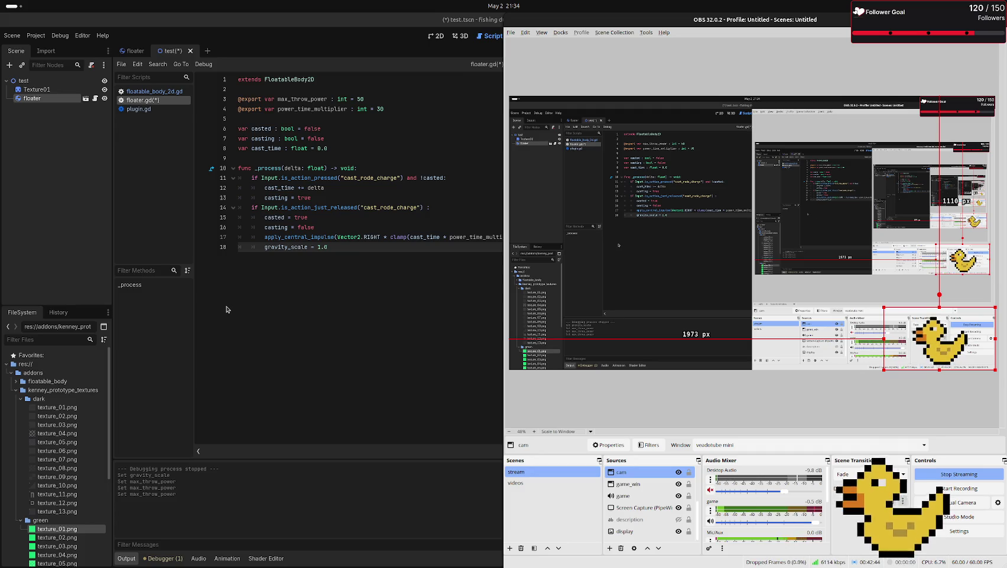
scroll(767, 488, "down", 1)
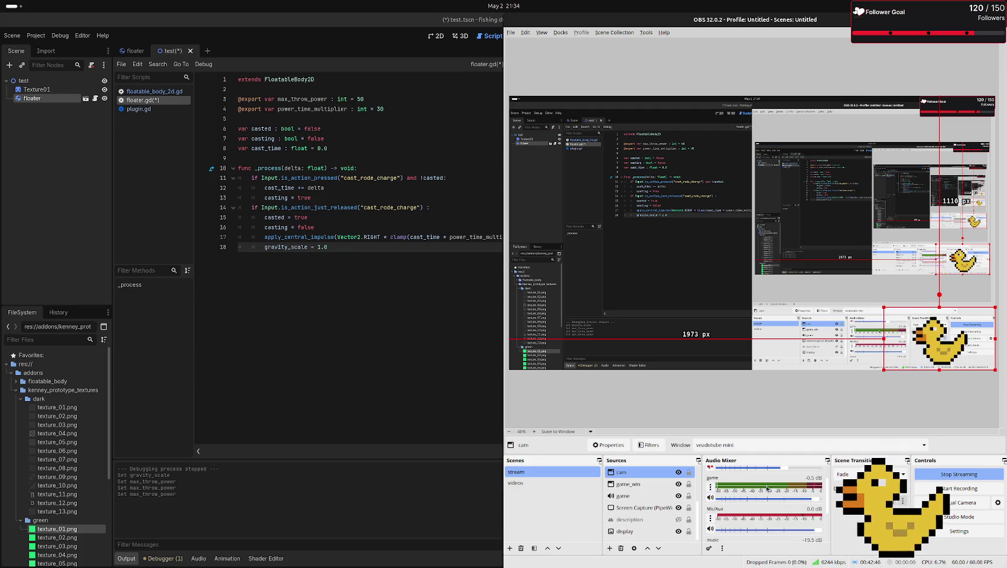
scroll(799, 500, "up", 1)
left_click(263, 319)
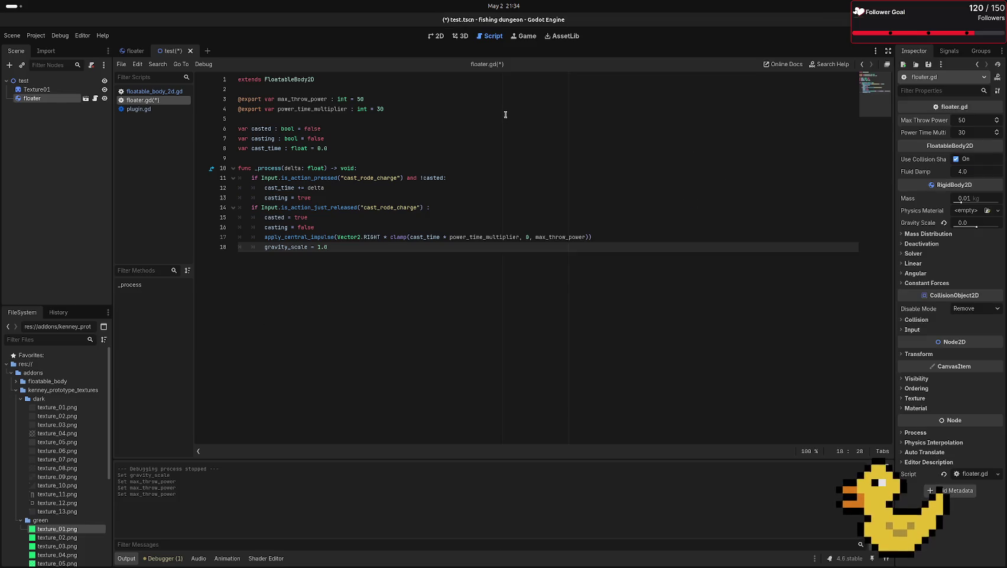
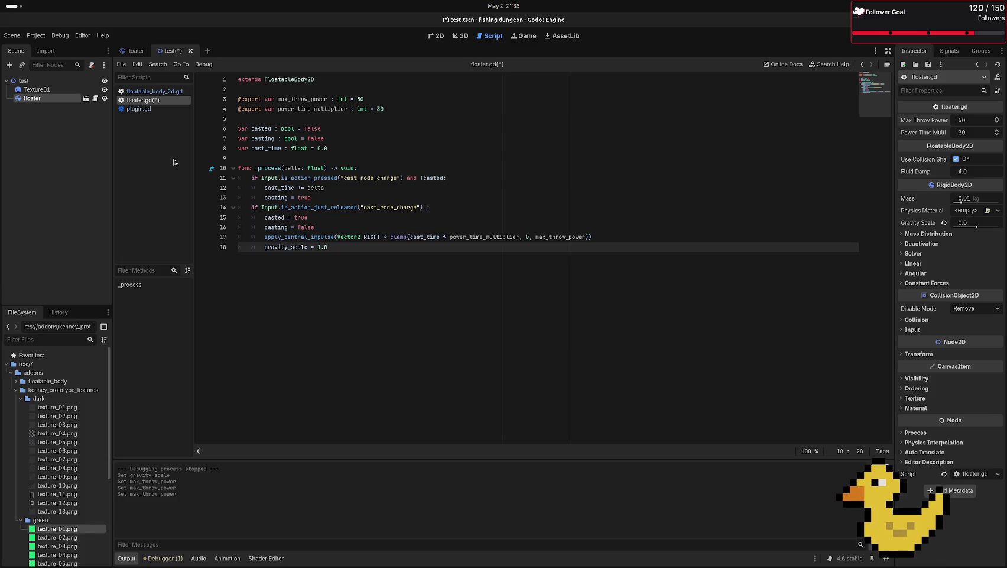
- Switch to Firefox and search Google for 'level 03' in a new tab
key("alt+Tab")
key("alt+Tab")
key("alt+Tab")
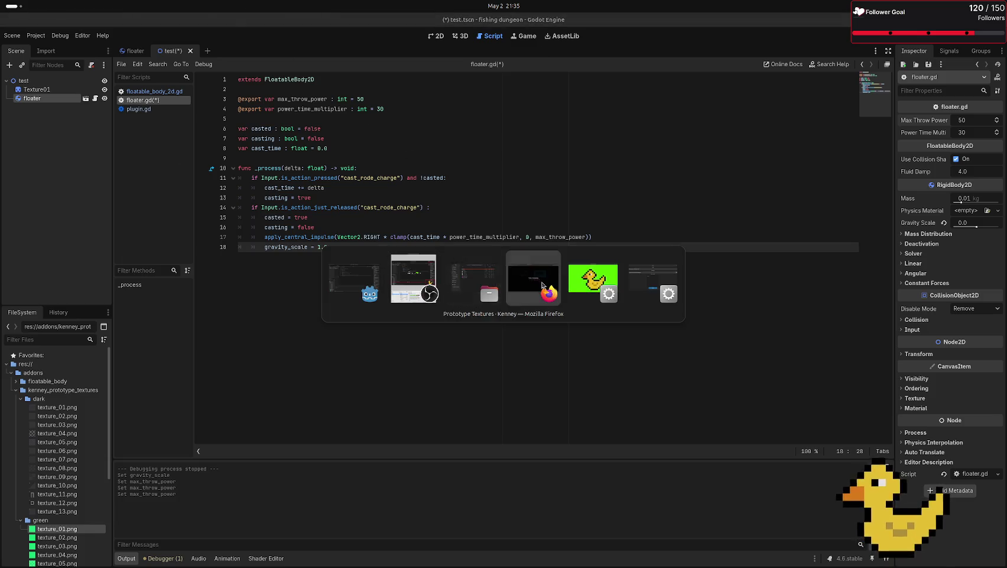
key("ctrl+t")
type("level 03")
key("Return")
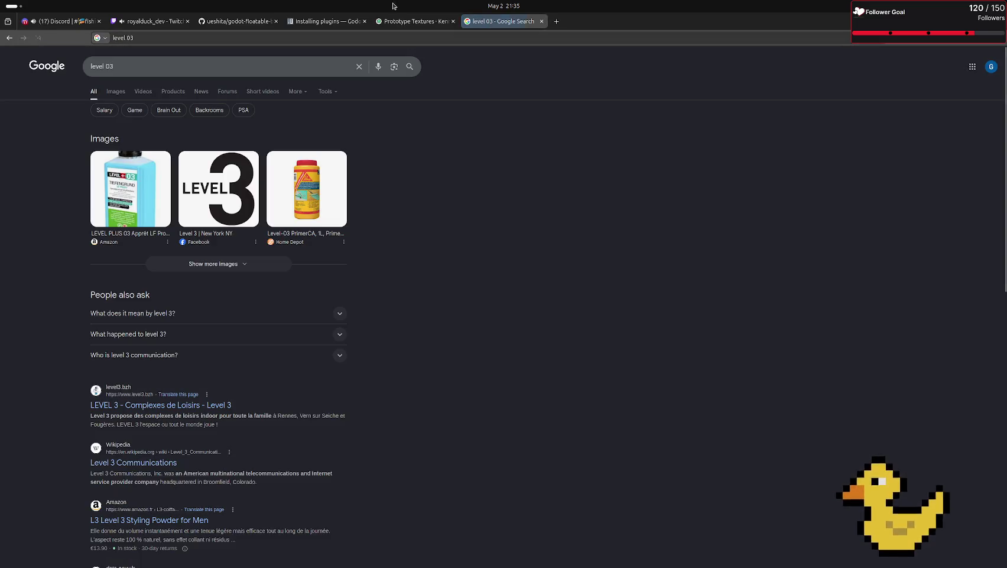
- Change the Google search to 'level03' without the space, then close the results tab
left_click(130, 37)
key("End")
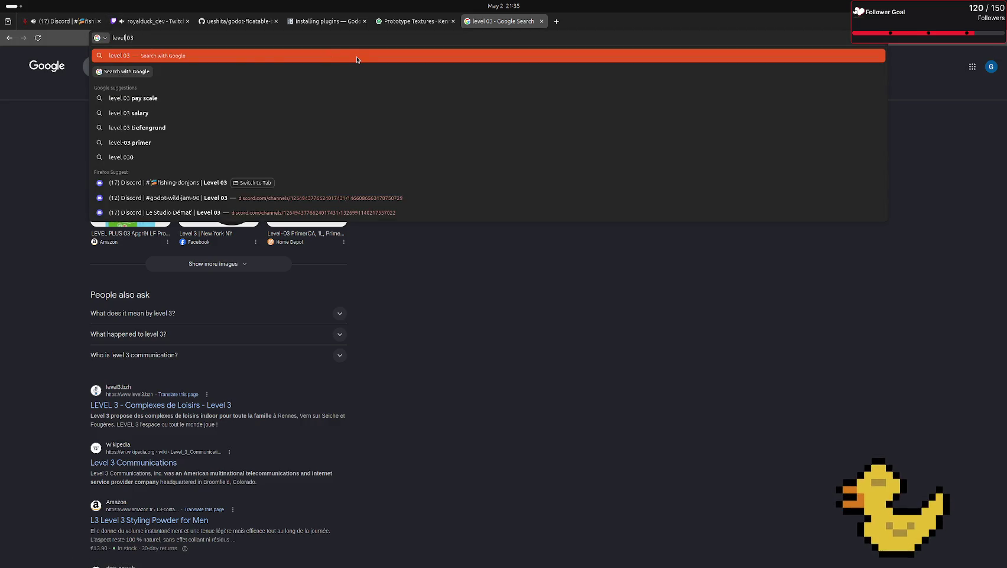
key("BackSpace")
key("Return")
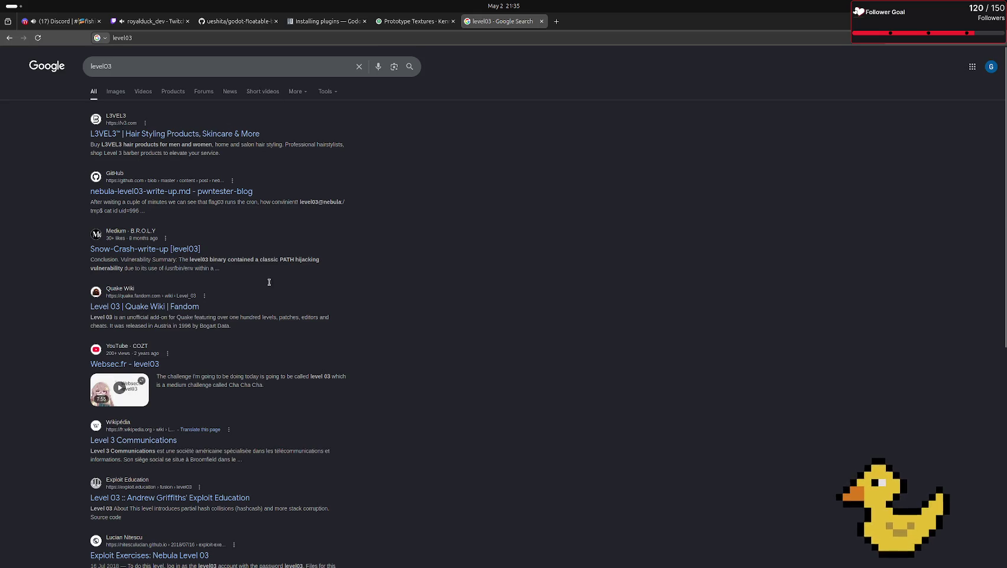
scroll(269, 282, "down", 7)
scroll(272, 272, "up", 7)
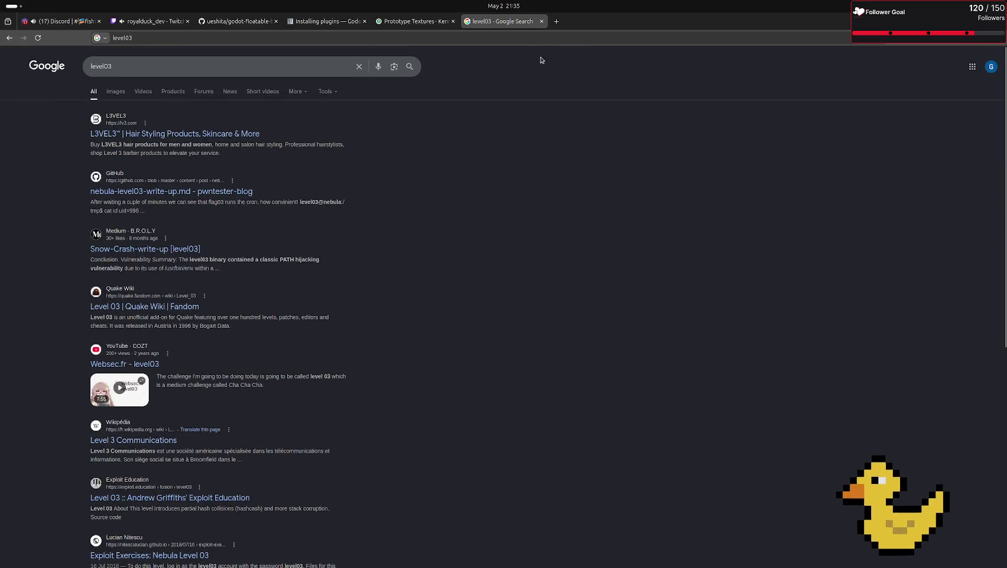
middle_click(512, 25)
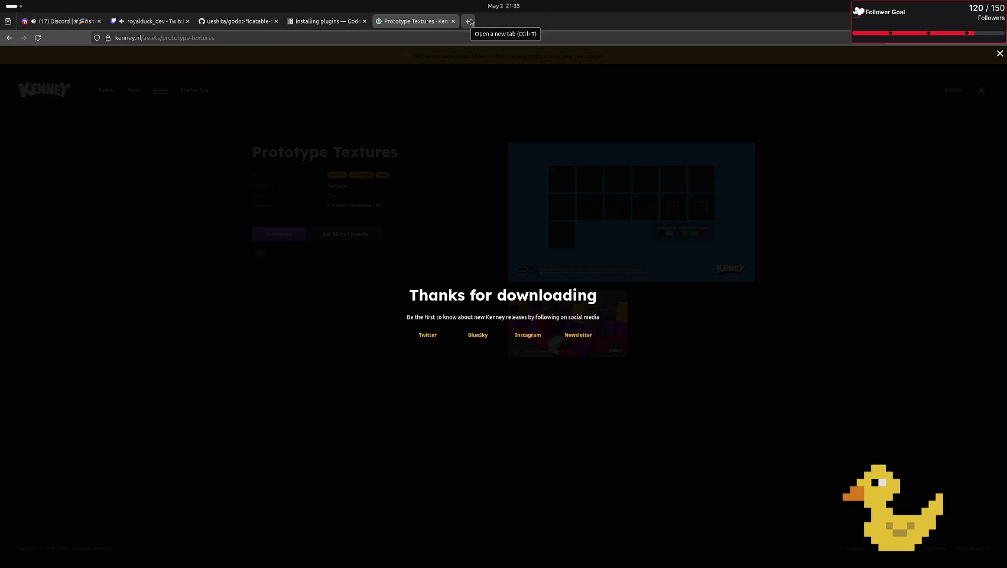
- Return to Discord and open, then dismiss, the Level 03 server's invite window
left_click(45, 21)
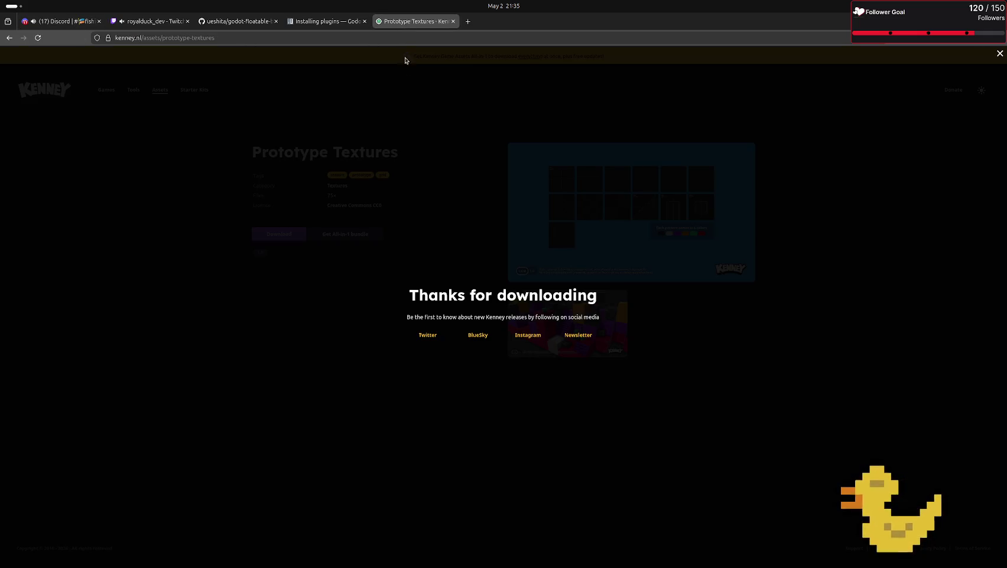
left_click(413, 22)
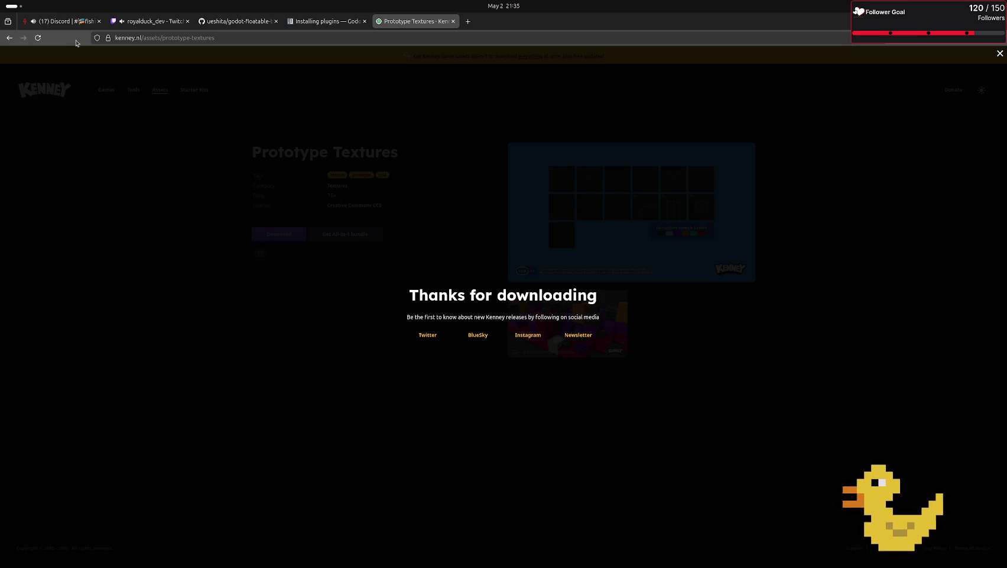
left_click(59, 21)
right_click(17, 113)
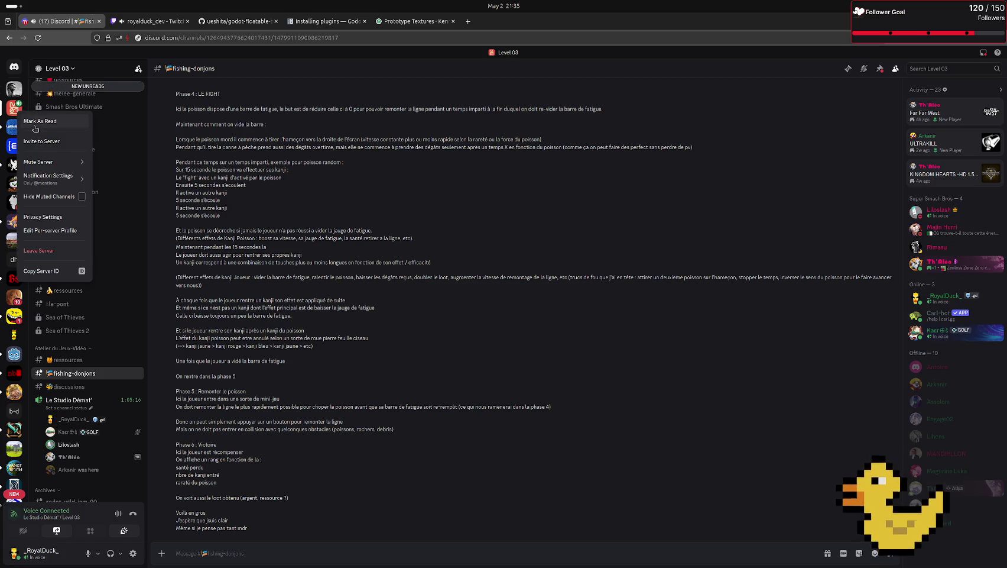
mouse_move(52, 159)
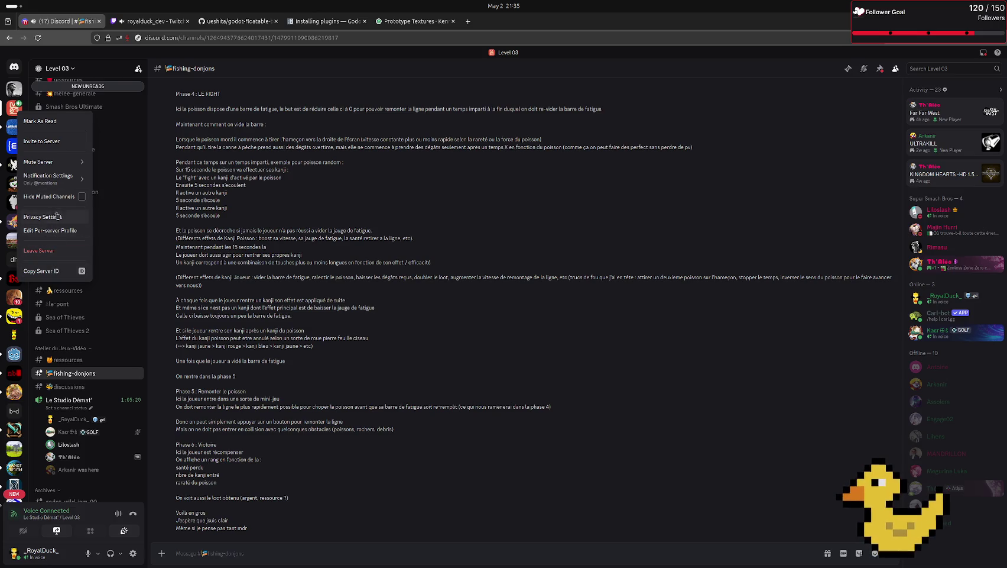
left_click(61, 142)
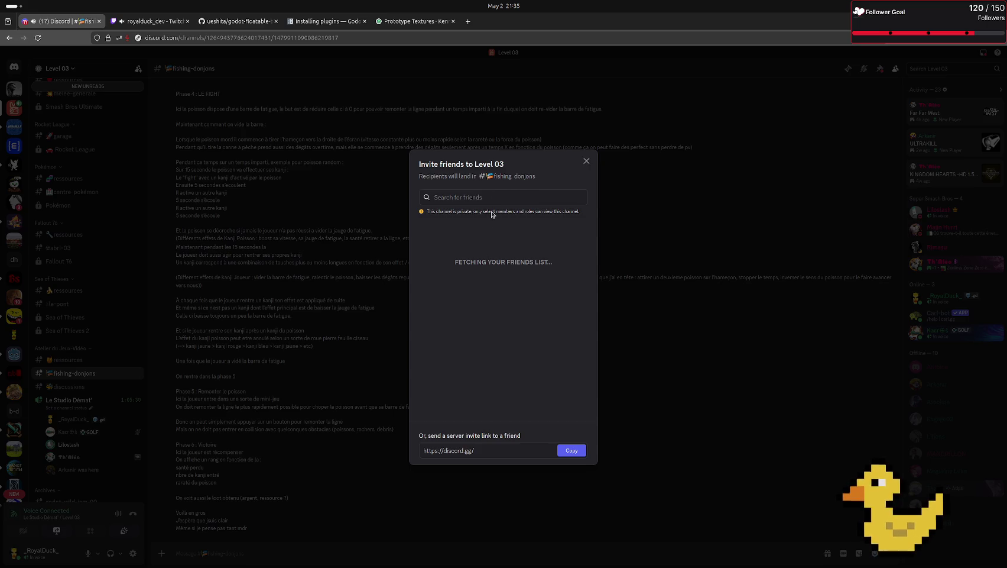
left_click(587, 162)
- From the bienvenue channel, generate a Level 03 invite link set to never expire
mouse_move(9, 236)
scroll(71, 178, "up", 5)
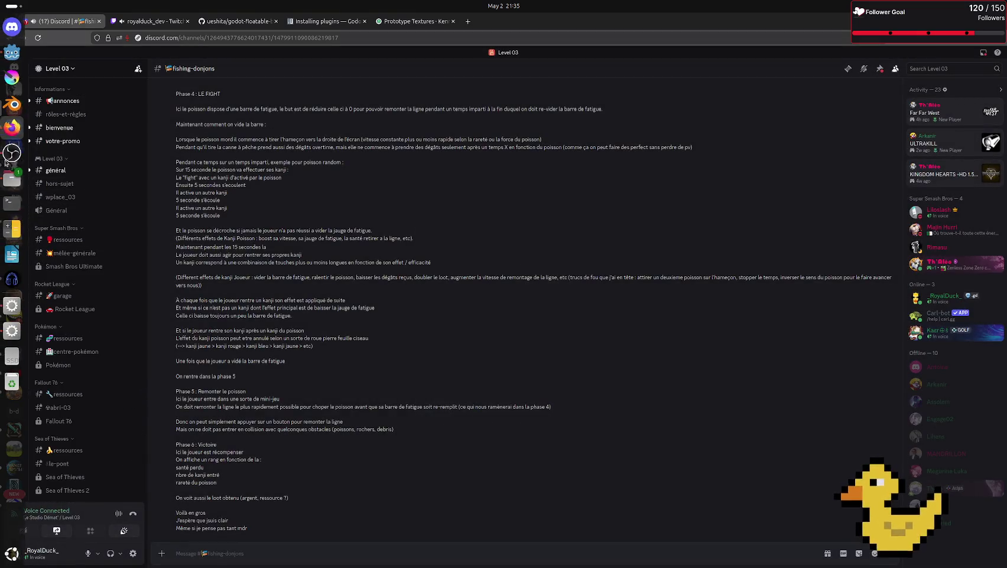
left_click(82, 127)
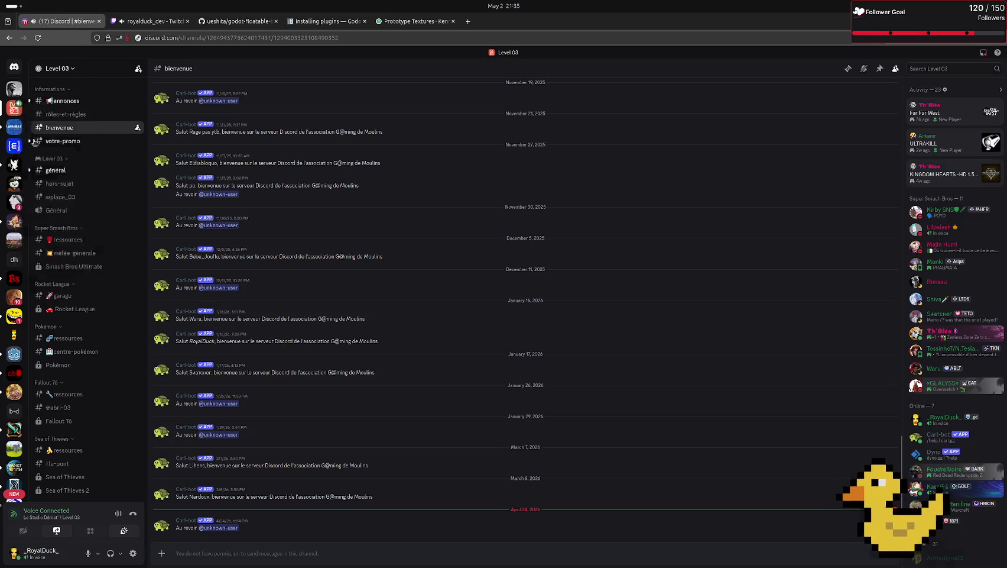
left_click(137, 127)
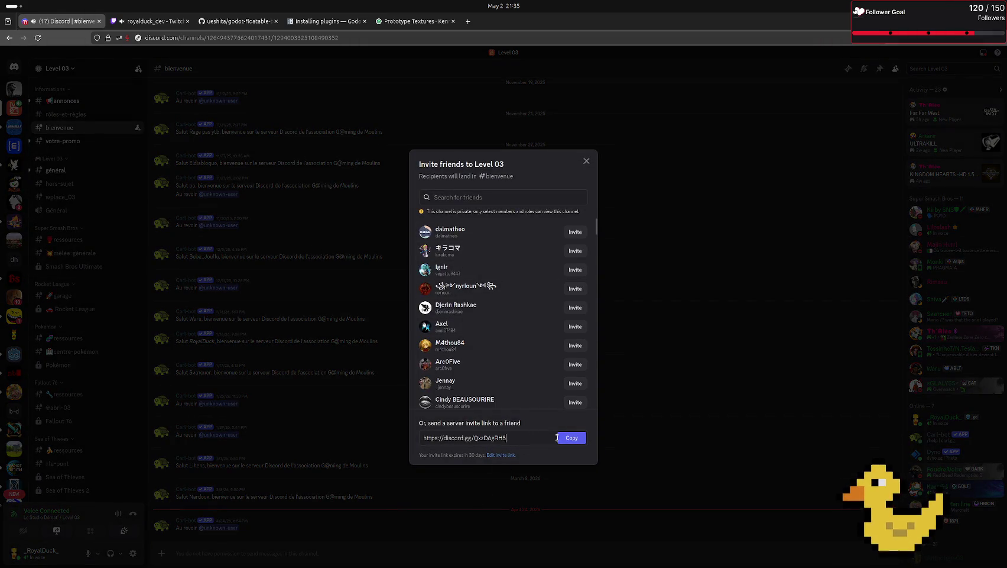
left_click(500, 454)
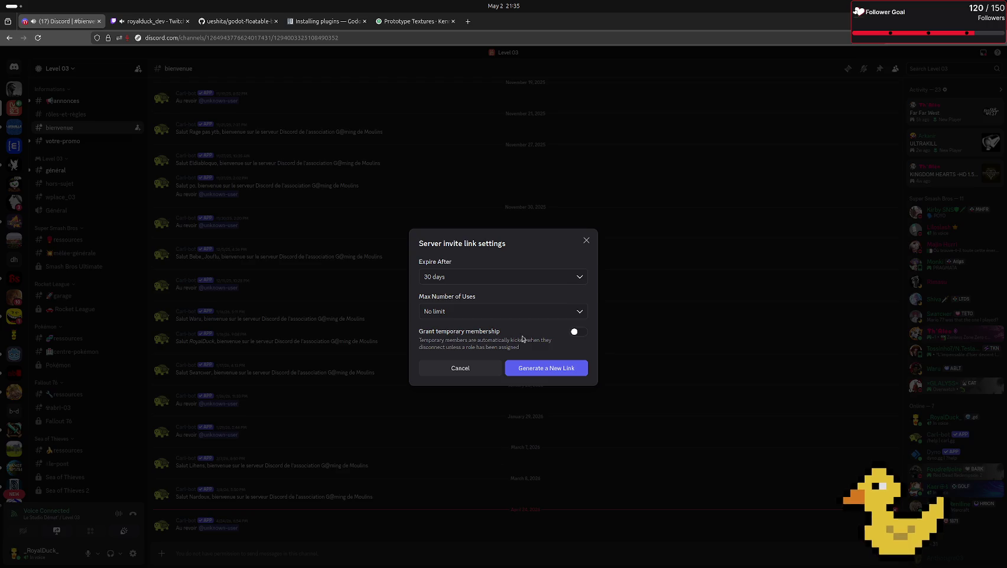
left_click(473, 276)
left_click(458, 358)
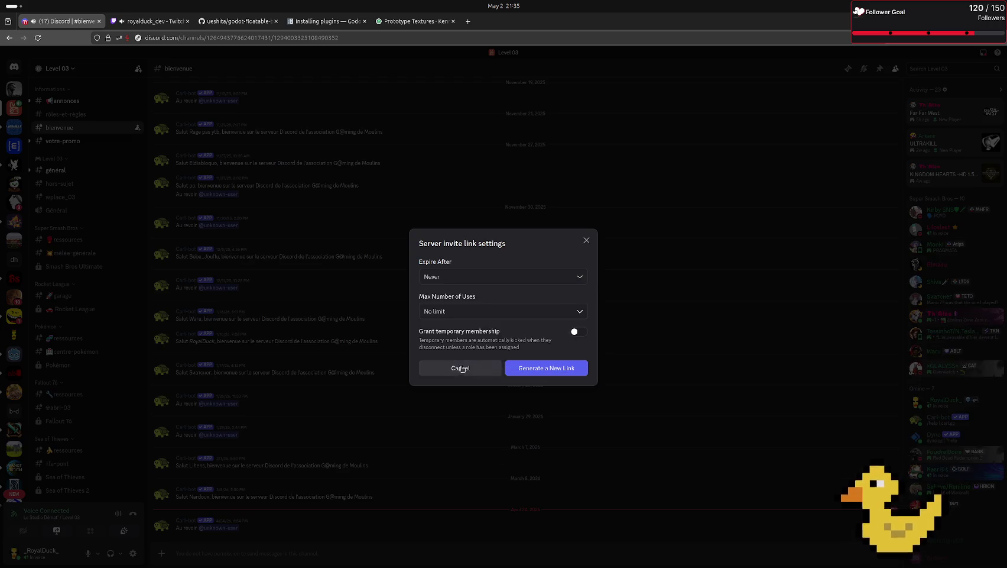
left_click(529, 368)
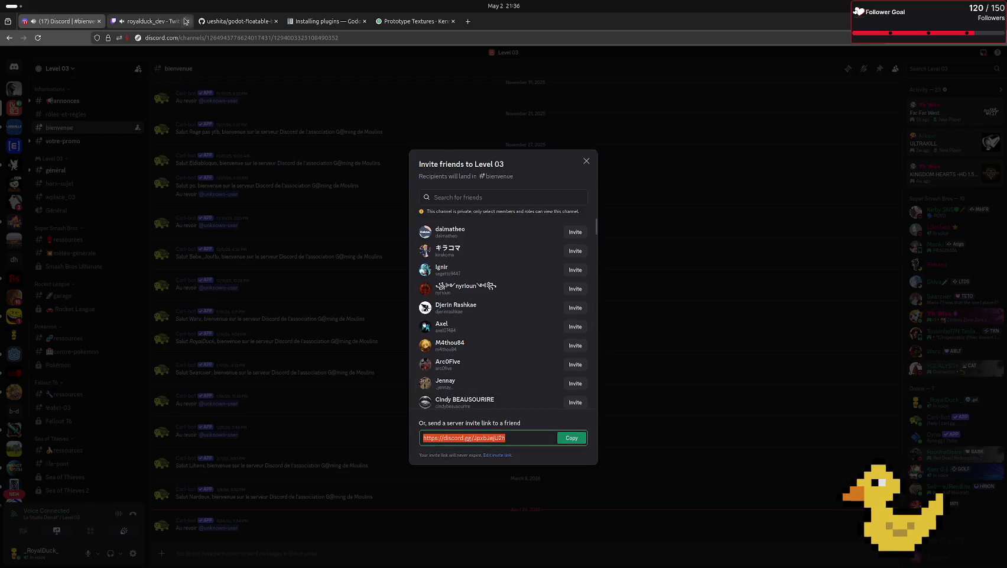
left_click(186, 22)
- Post the Discord invite link in the Twitch chat and return to the Godot editor
key("ctrl+v")
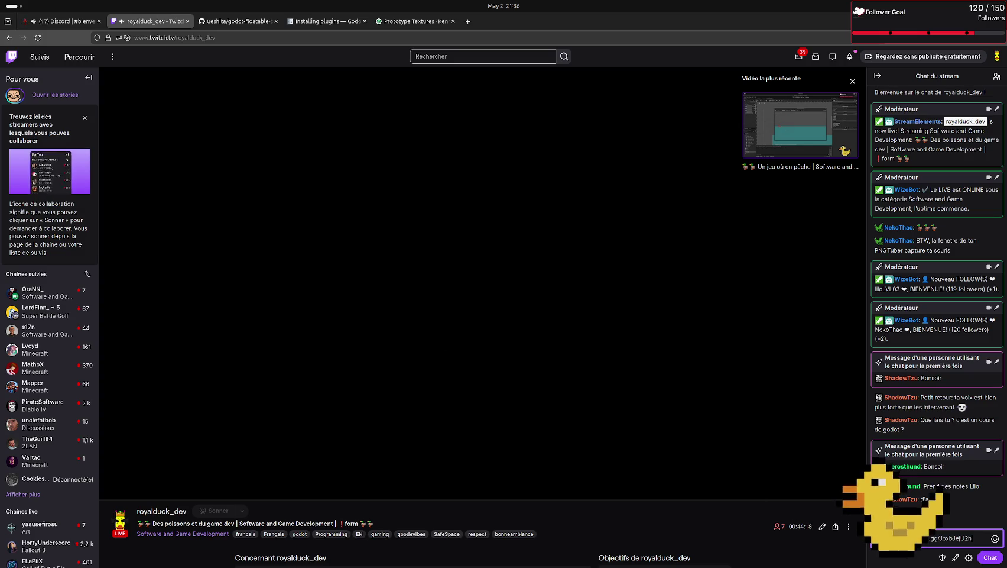
key("Return")
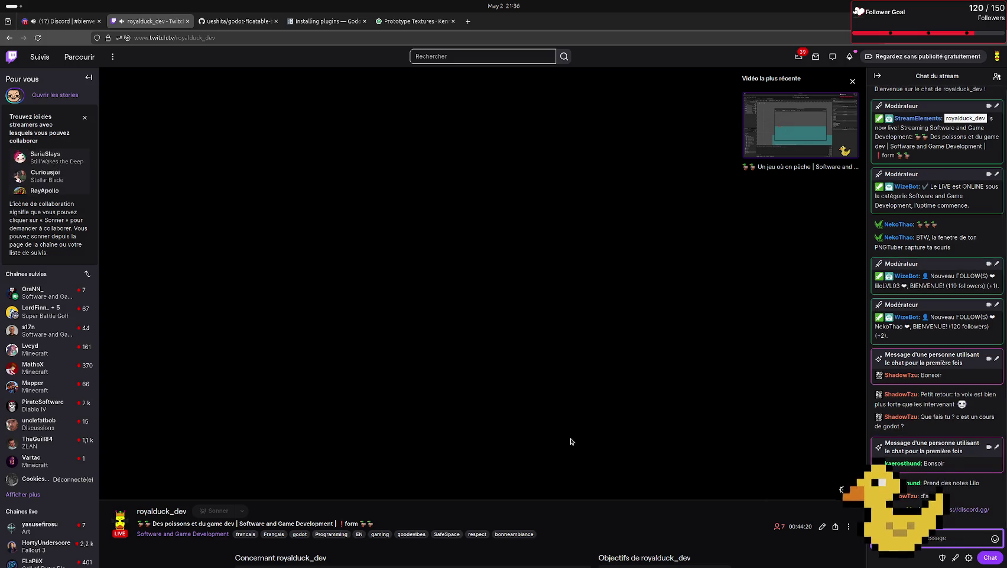
key("alt+Tab")
key("Tab")
key("Tab")
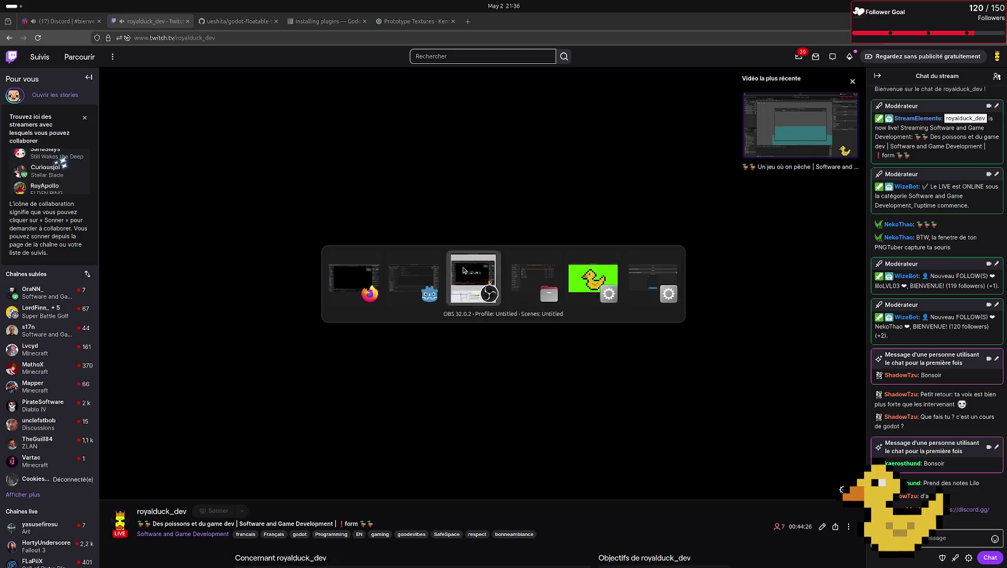
left_click(414, 278)
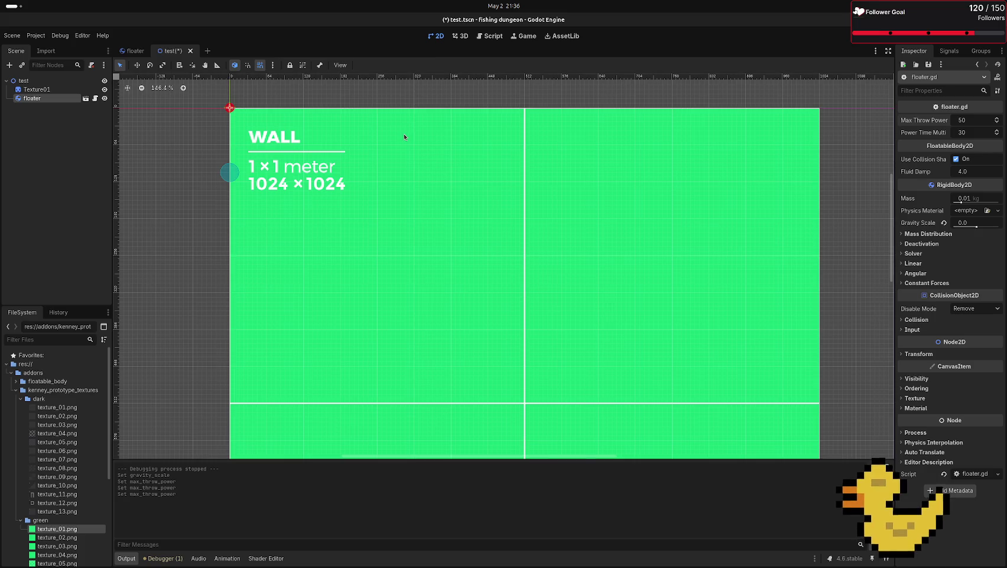
- Save and test-run the test scene, then check the floater's Mass Distribution settings
key("F6")
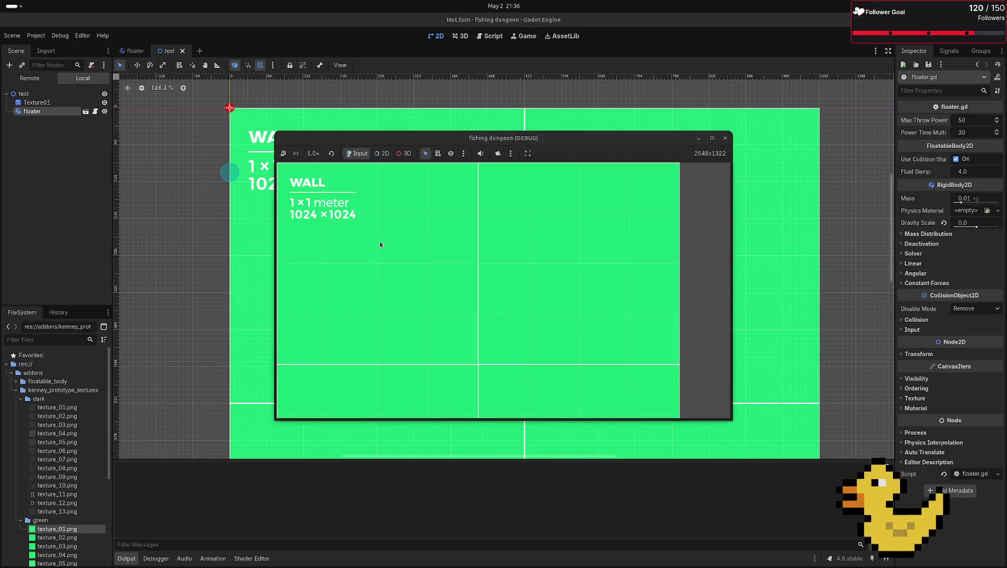
key("F8")
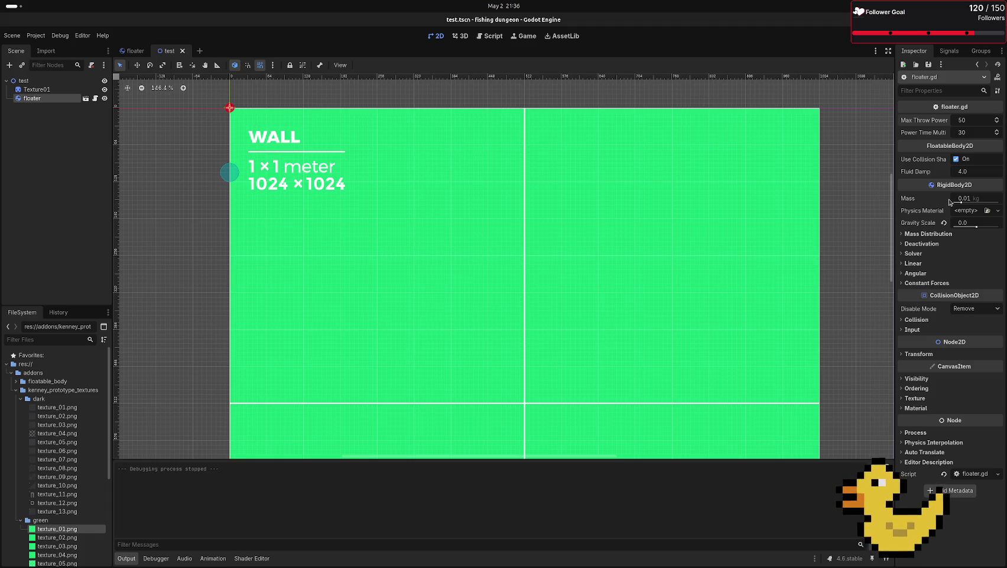
left_click(926, 234)
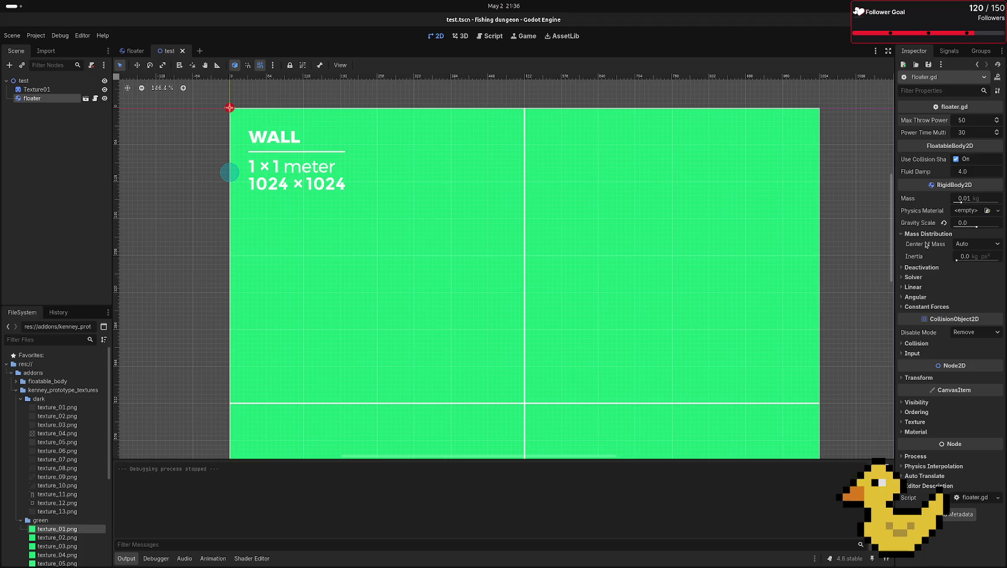
left_click(921, 234)
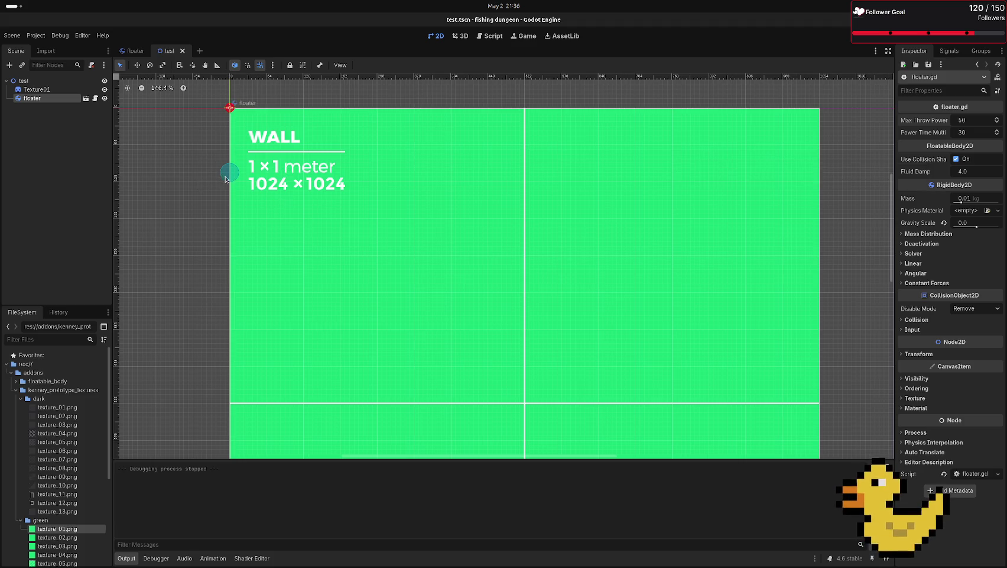
- Set the hook node's gravity scale to 0 in the floater scene
left_click(136, 47)
left_click(28, 107)
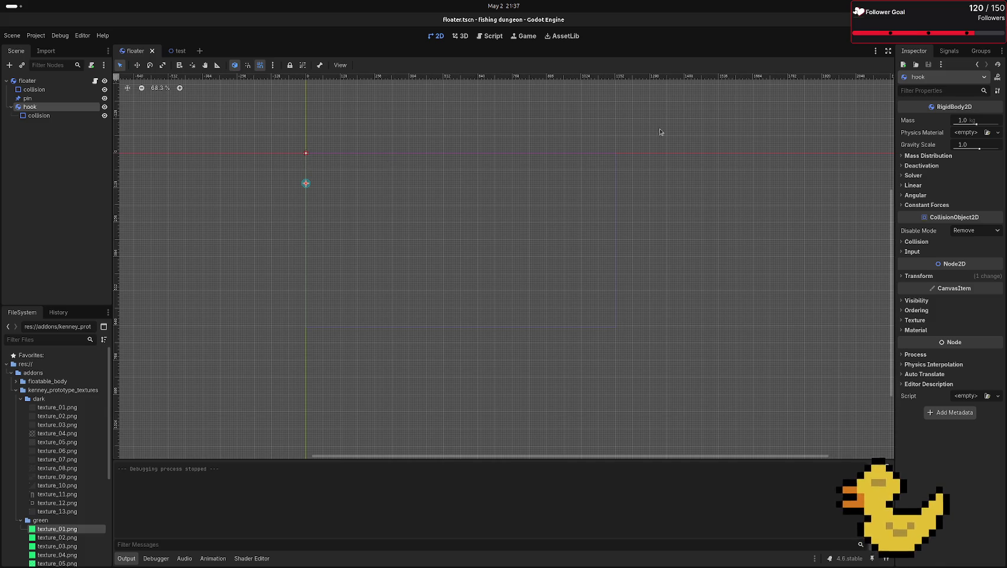
left_click(969, 143)
type("0")
key("Return")
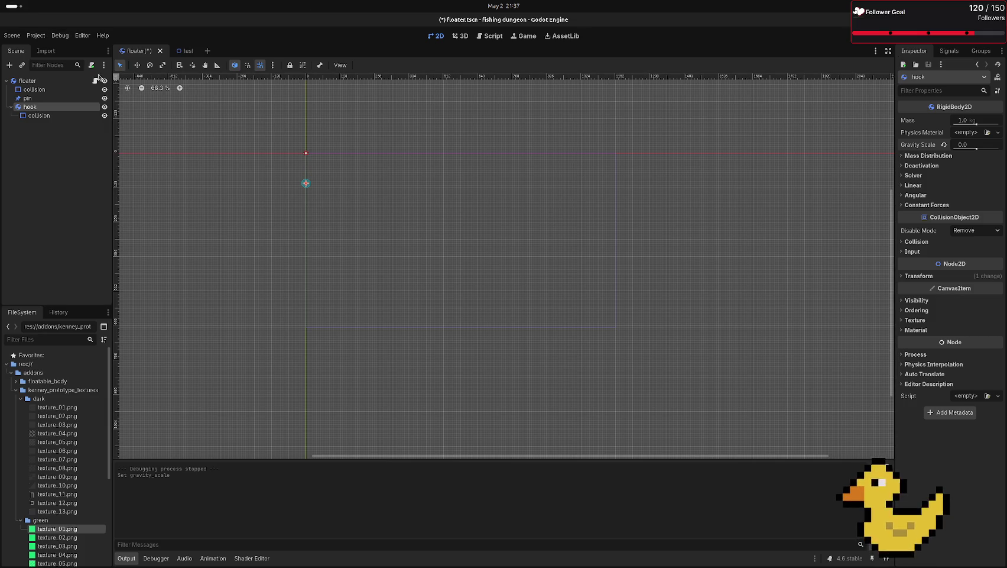
- Add '$hook.gravity_scale = 1.0' on cast release in floater.gd, save, and test-run
left_click(94, 80)
left_click_drag(35, 107, 350, 247)
key("Left")
key("Left")
key("Return")
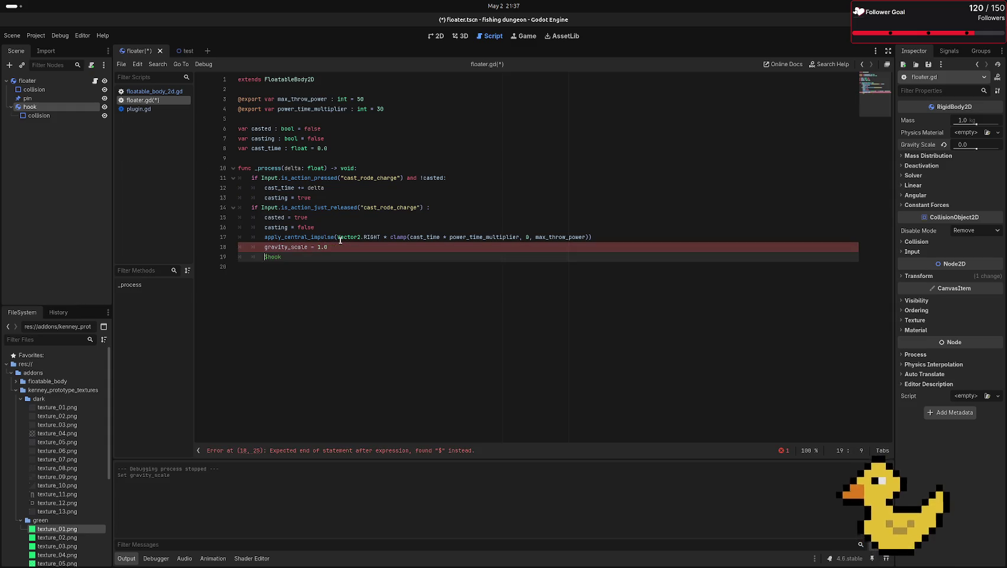
type(".")
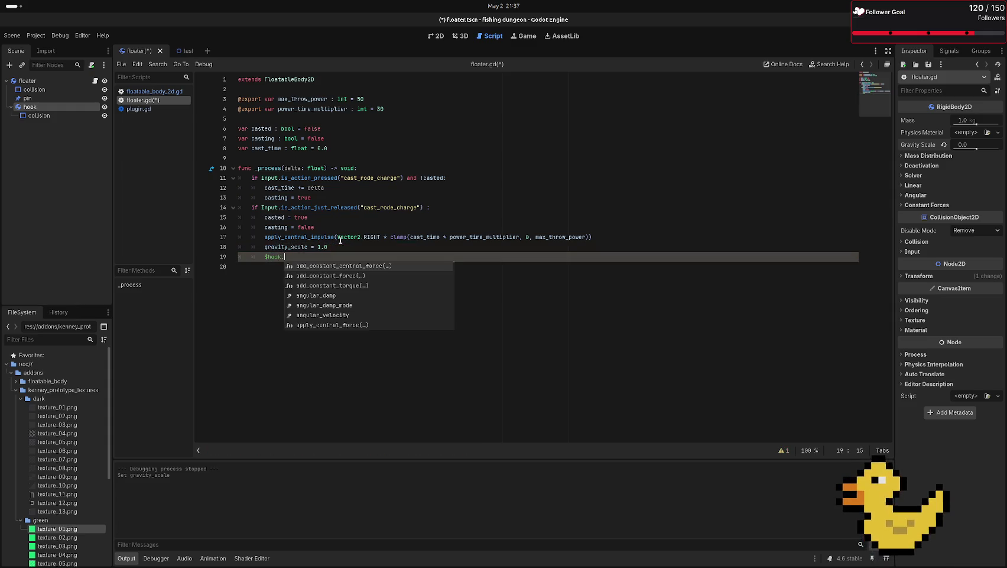
type("grav")
key("Return")
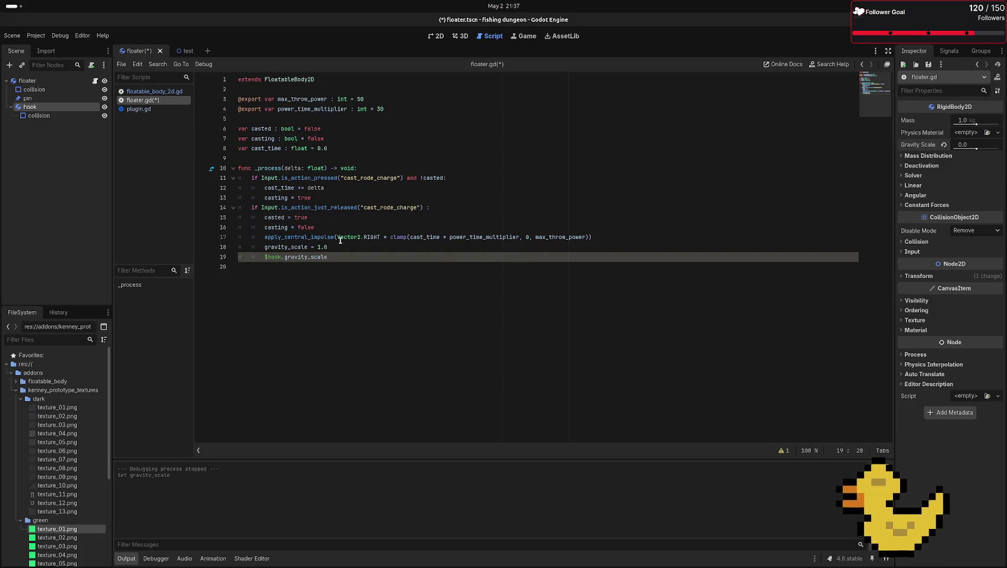
type(" = 1.0")
key("ctrl+s")
key("F5")
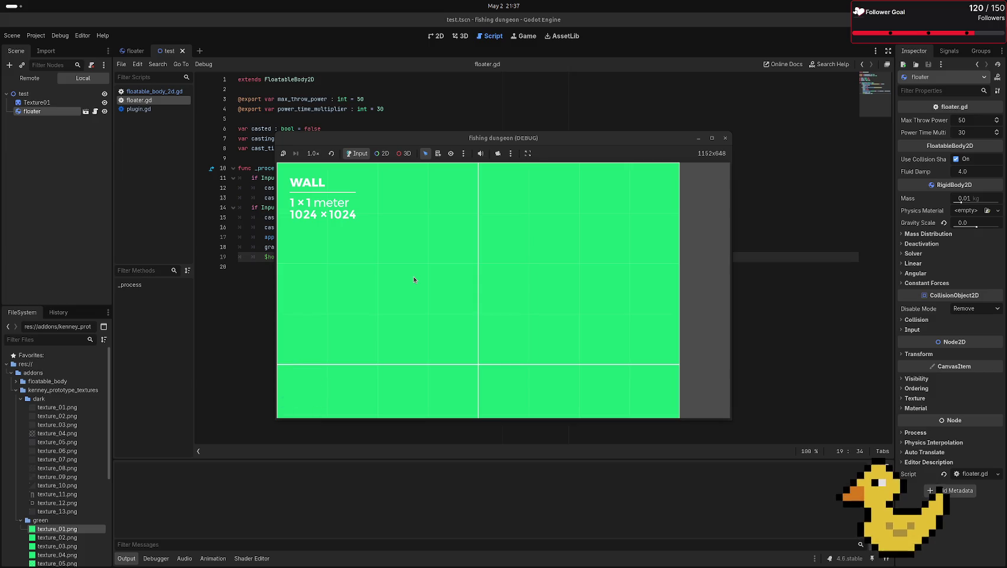
key("F8")
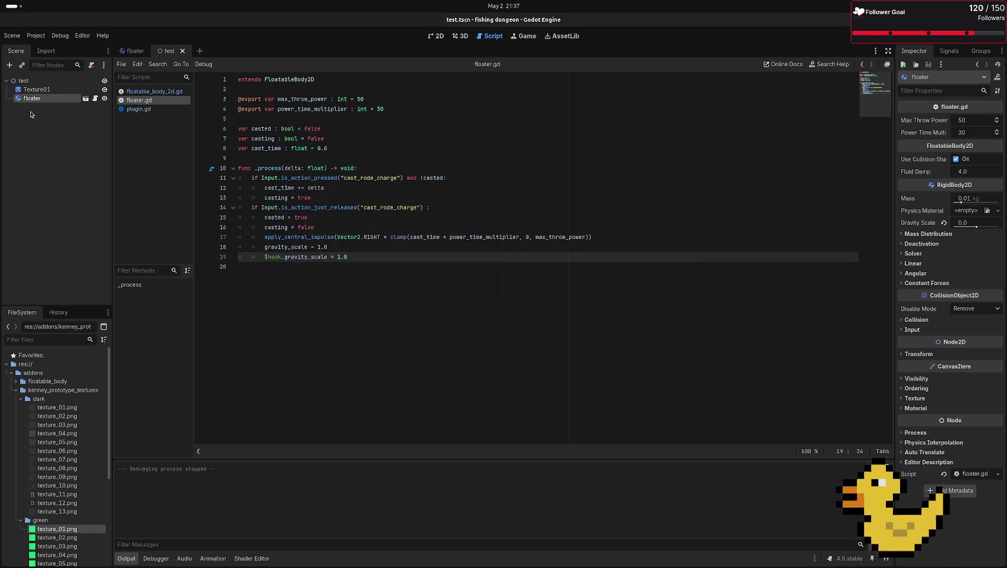
- Set the hook's Mass to 0.001 kg in the floater scene's Inspector, then select floater
left_click(132, 50)
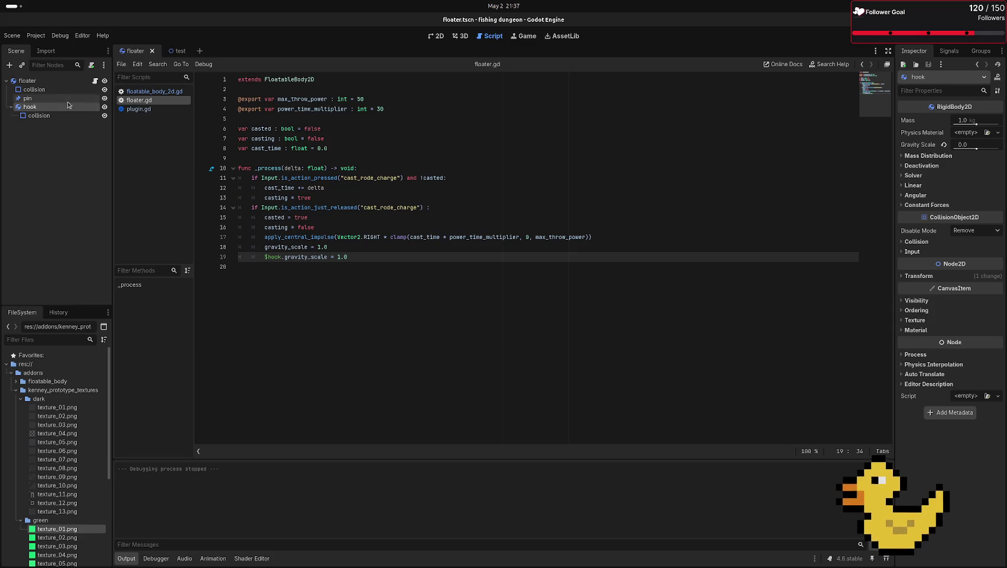
left_click(436, 36)
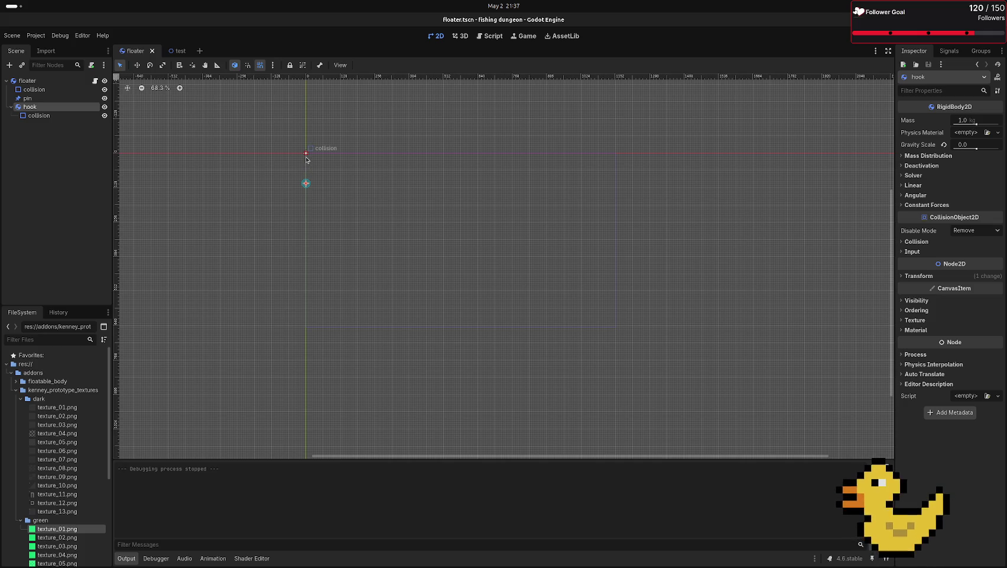
left_click(961, 121)
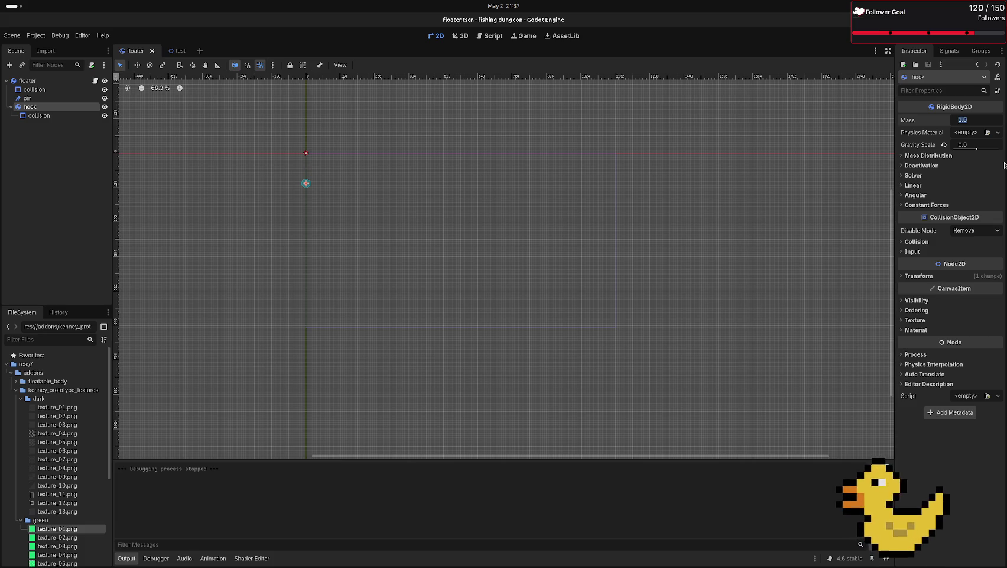
type("0.")
type("001")
key("Return")
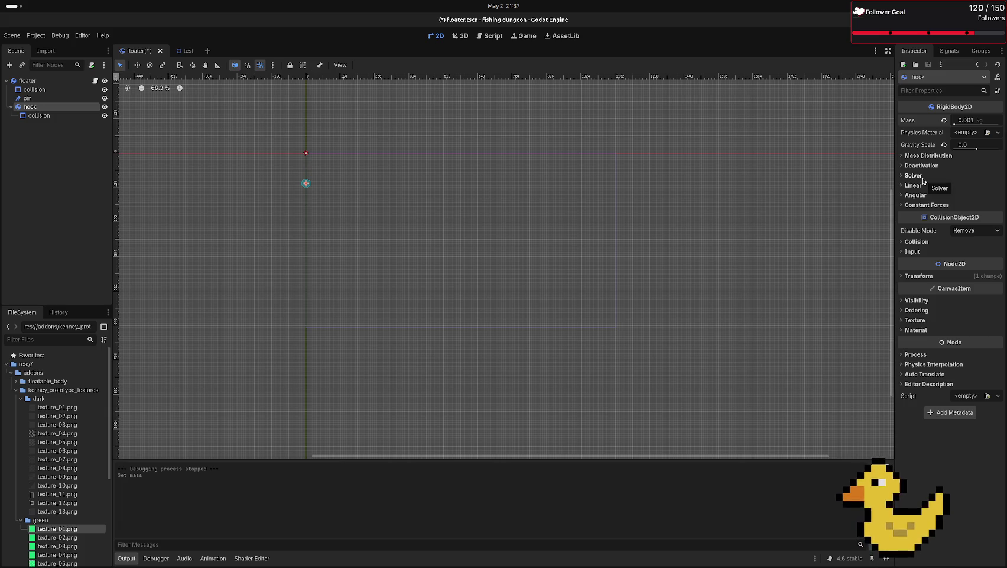
left_click(980, 122)
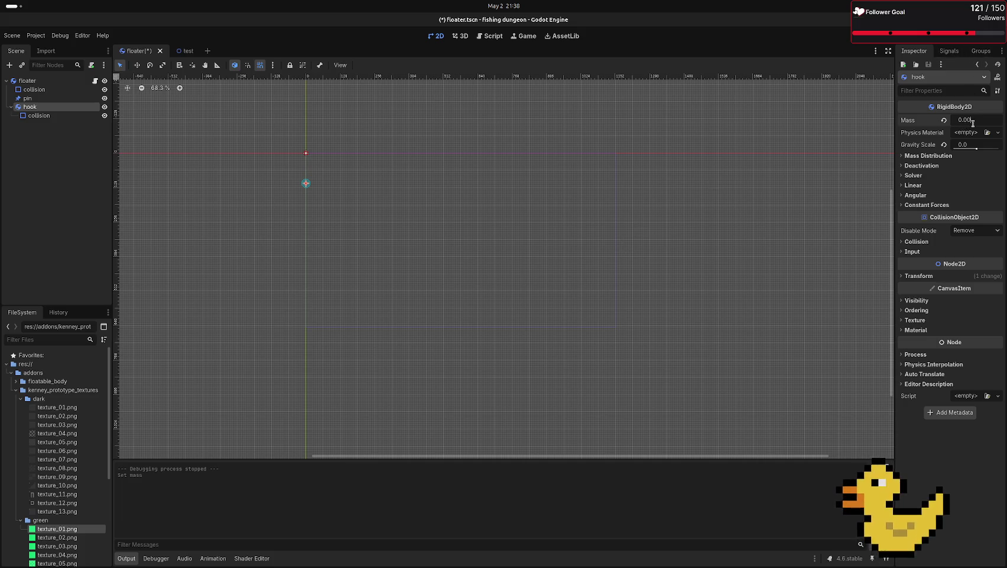
key("Return")
left_click(727, 148)
left_click(25, 81)
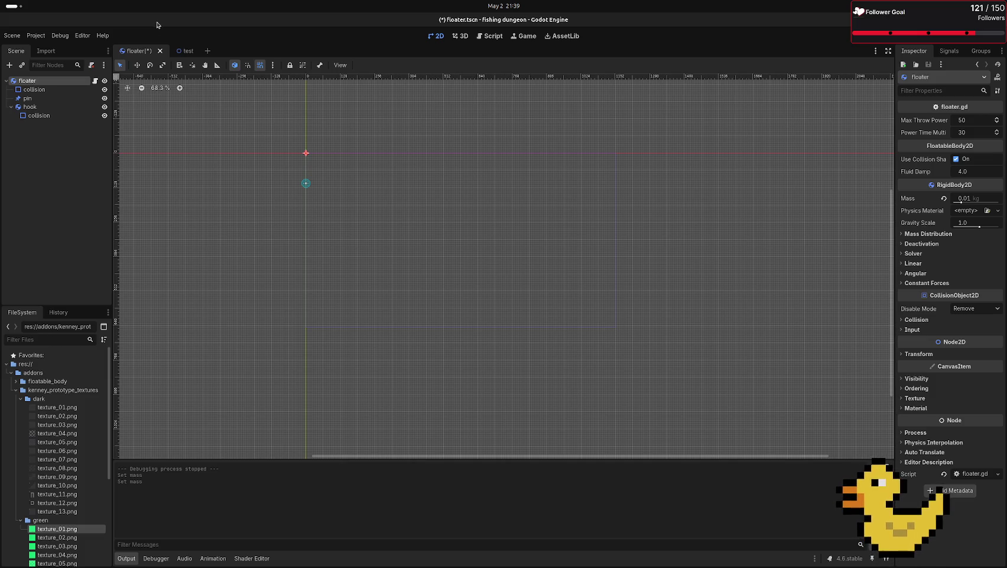
- Save the floater scene and run the test scene to try the hook
key("ctrl+s")
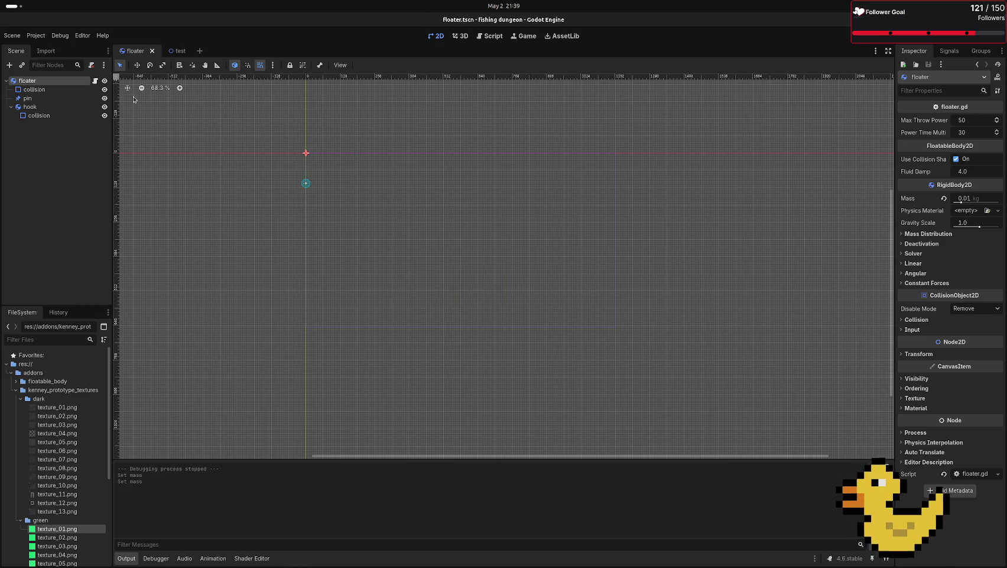
mouse_move(175, 53)
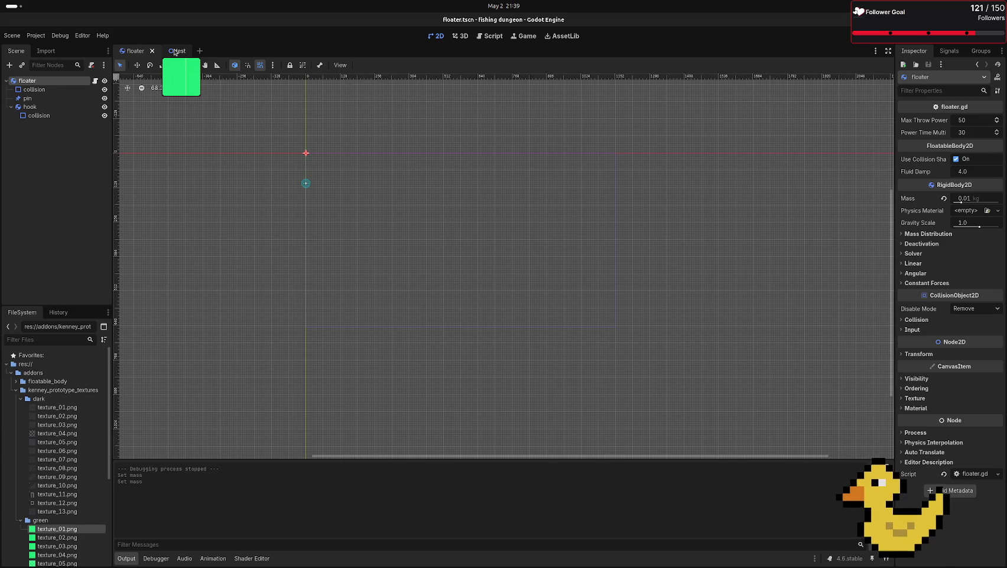
left_click(175, 52)
key("F6")
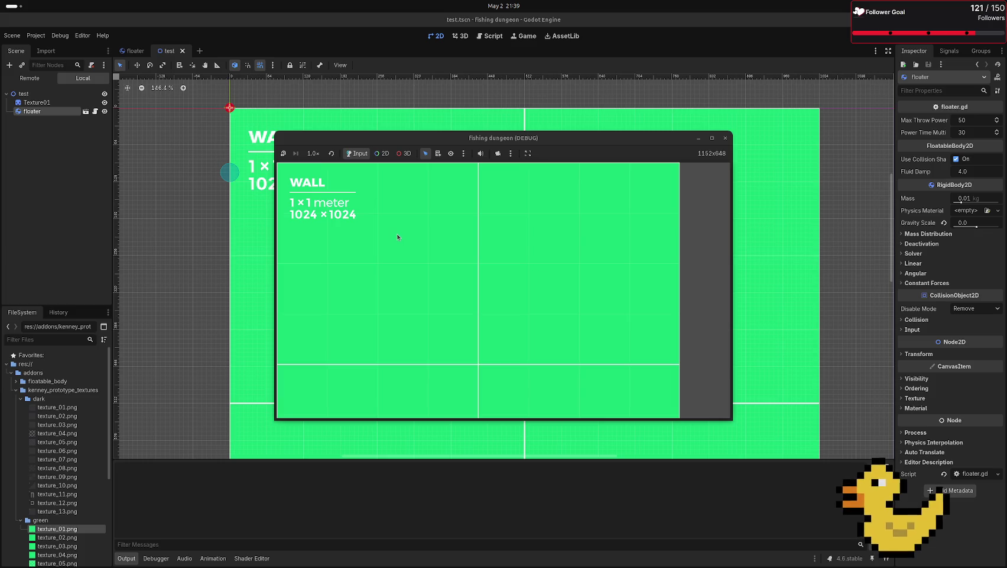
left_click(726, 138)
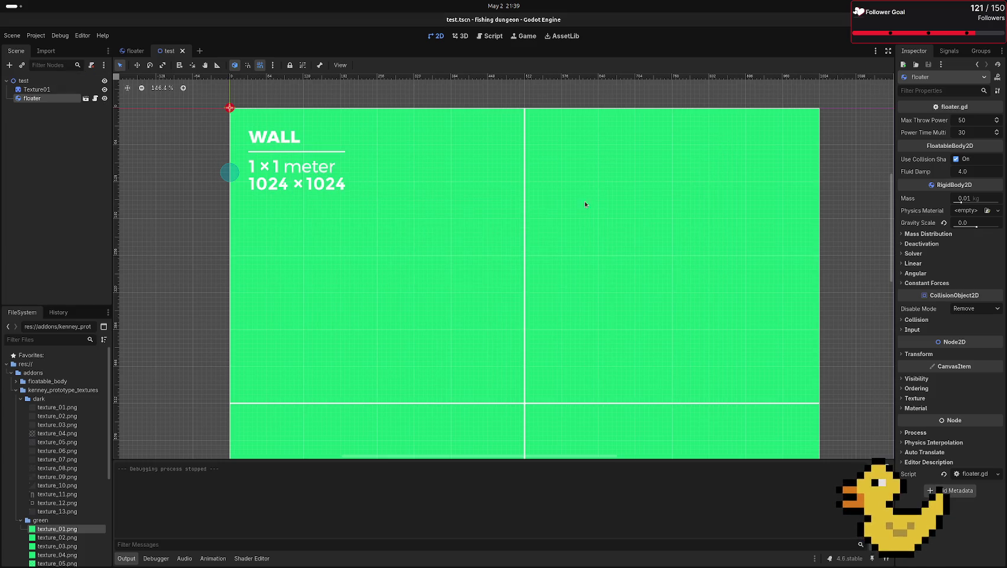
scroll(277, 154, "down", 4)
key("f")
scroll(448, 208, "up", 4)
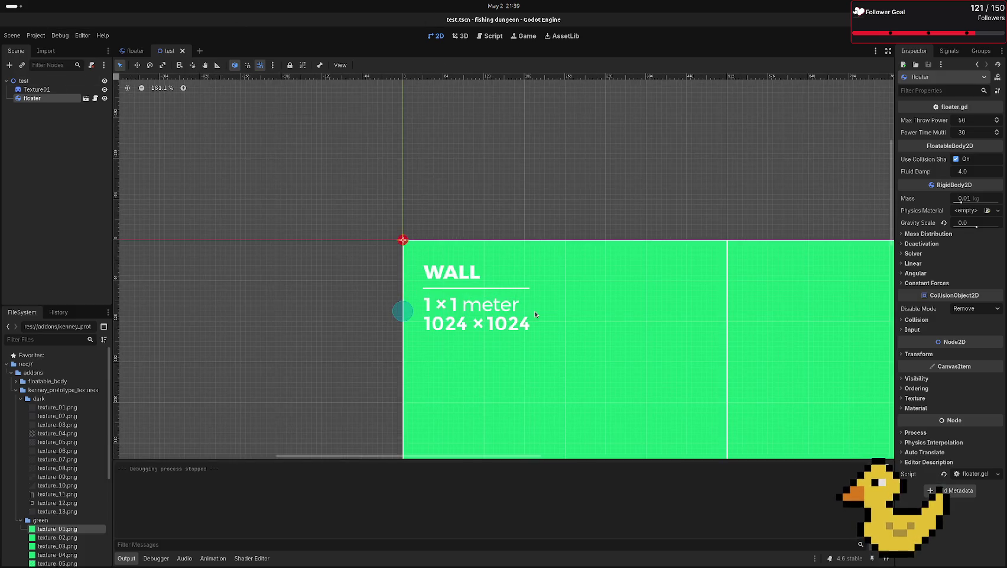
- Rerun the game with F5, maximize its window, and check the embedding options
key("F5")
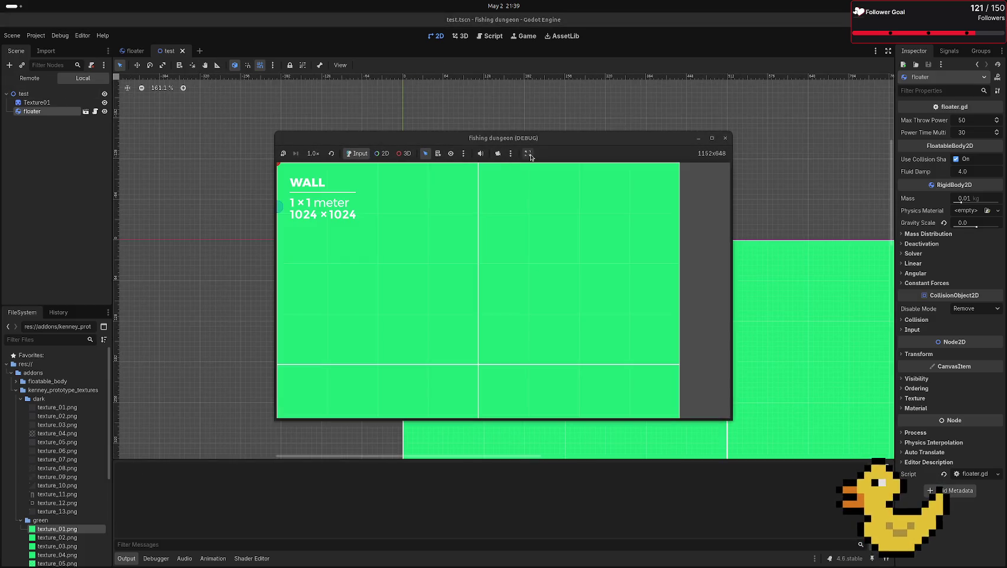
left_click(713, 147)
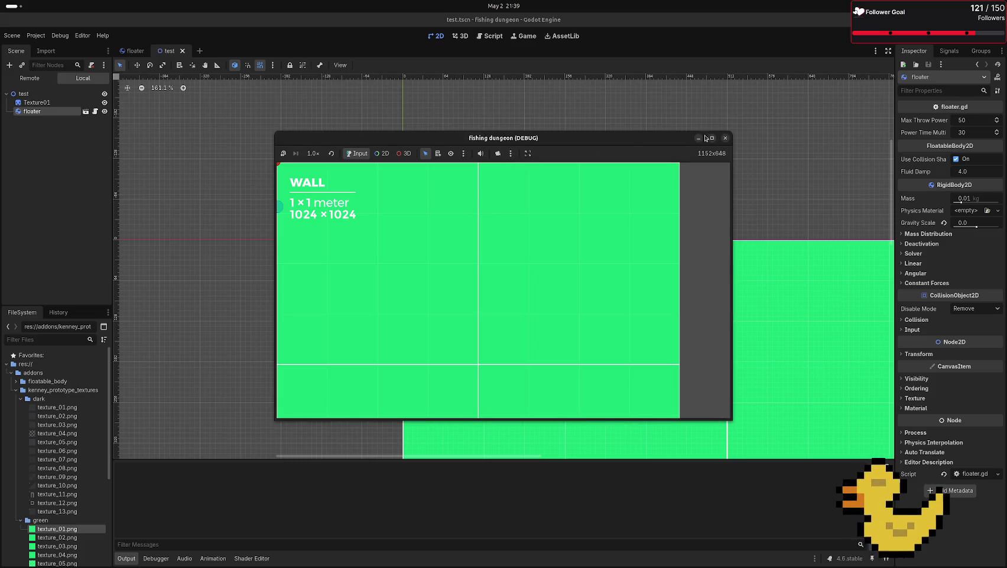
left_click(711, 139)
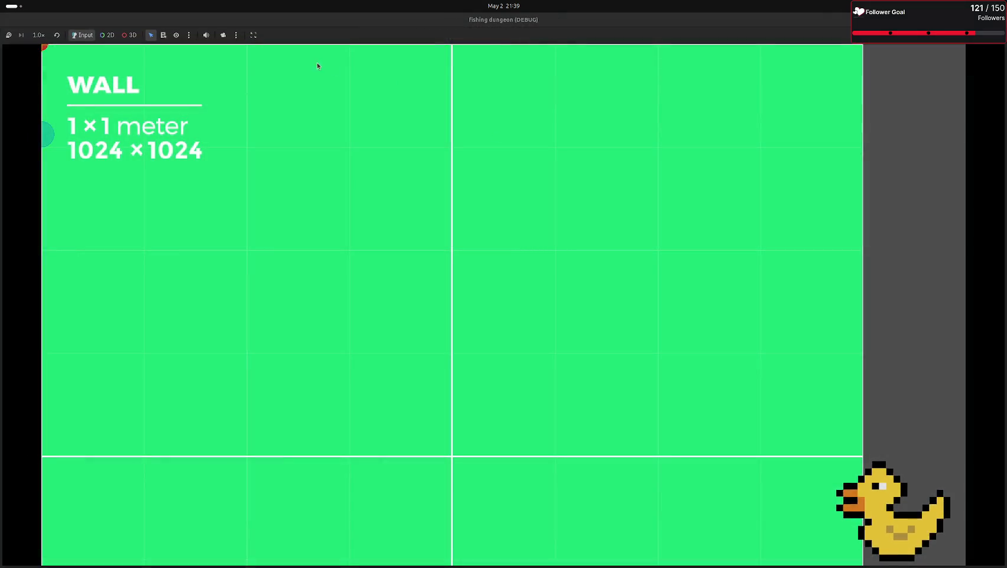
left_click(255, 35)
left_click(179, 109)
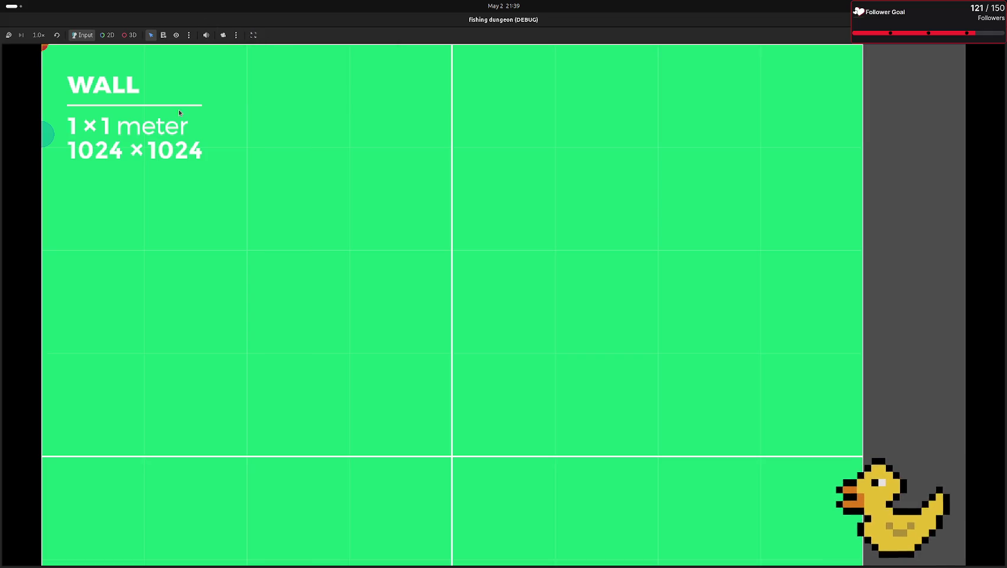
key("super")
key("super")
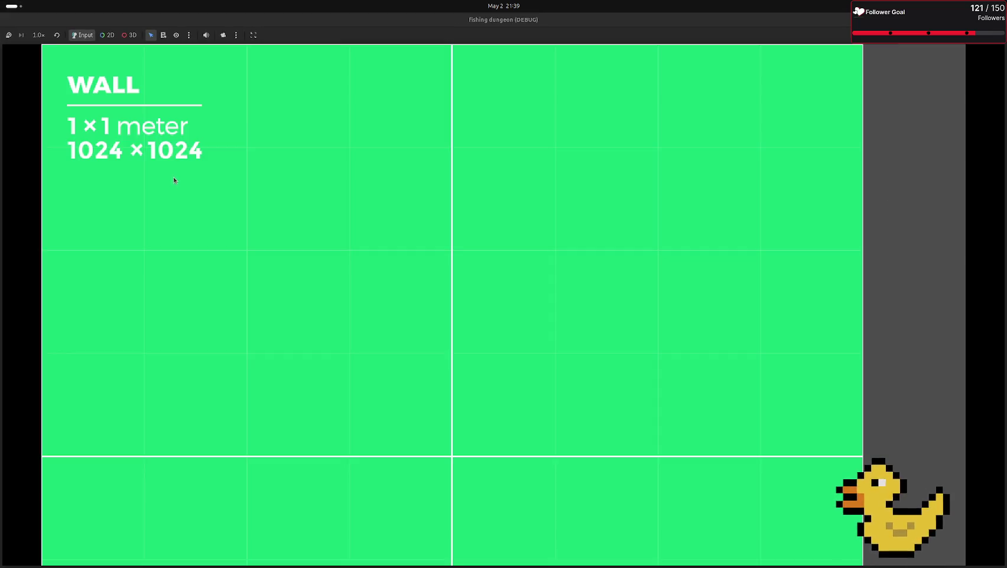
left_click(155, 170)
- Keep game speed at 1.0×, restart and maximize the game, then stop it
left_click(39, 35)
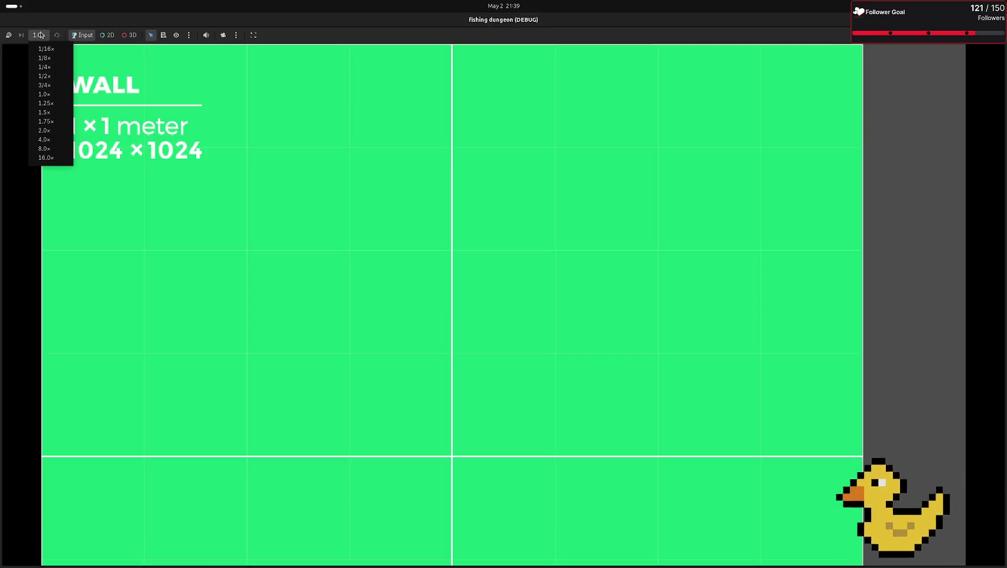
left_click(218, 57)
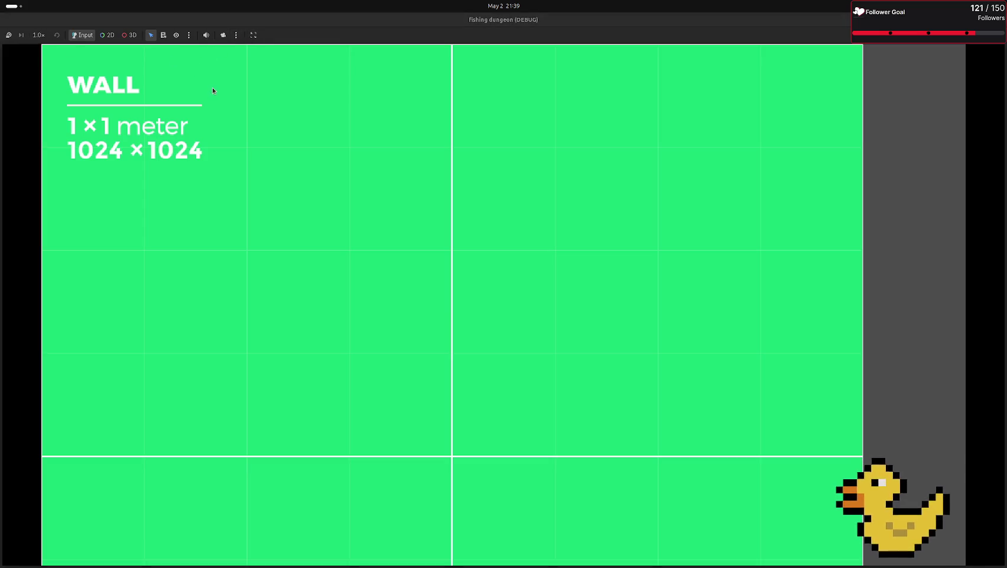
key("F5")
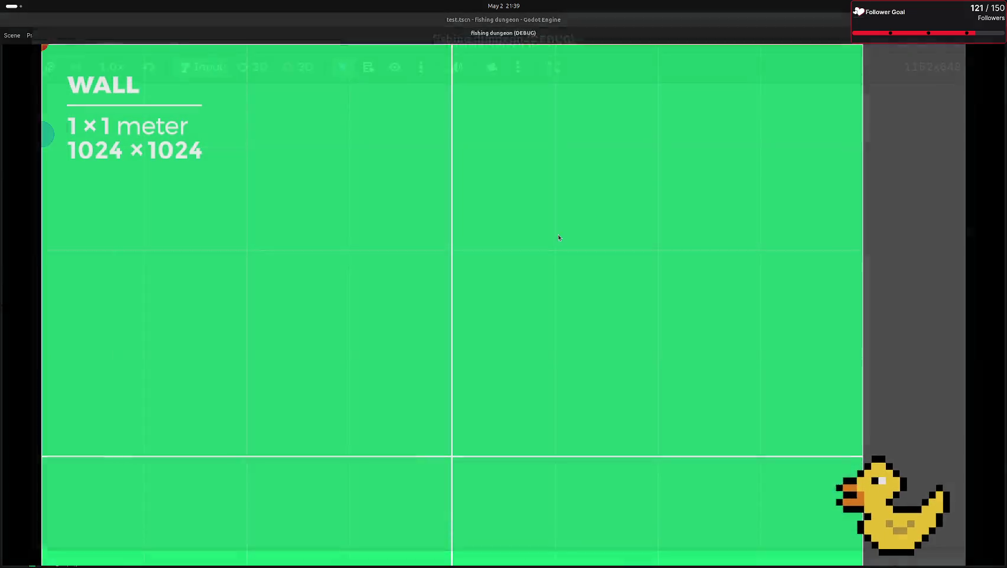
left_click(713, 138)
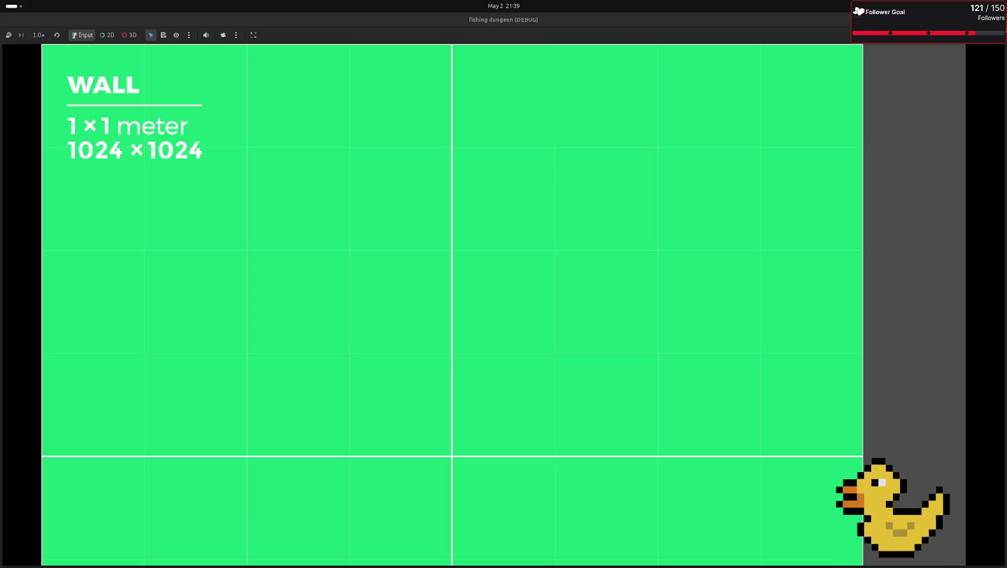
key("F8")
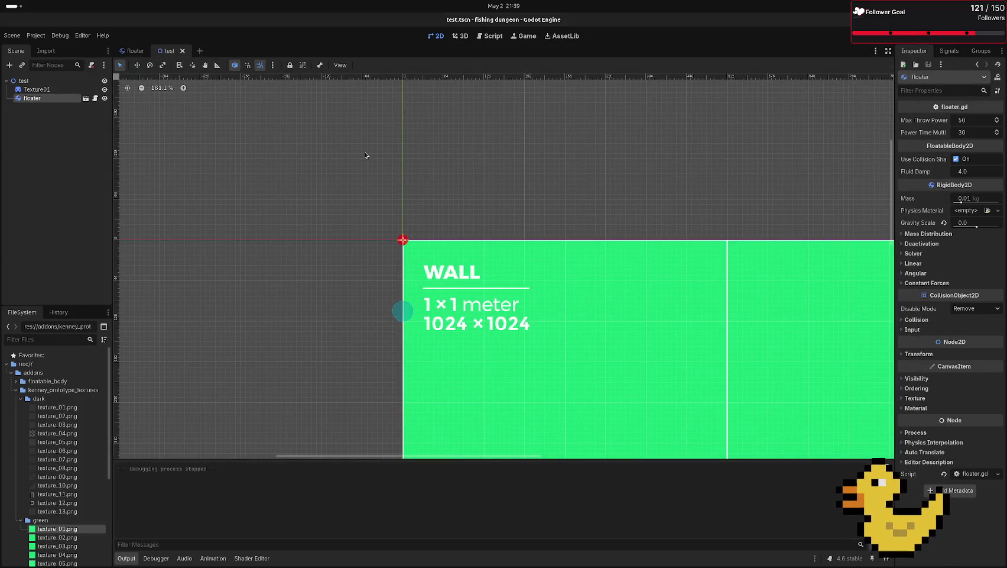
left_click(35, 35)
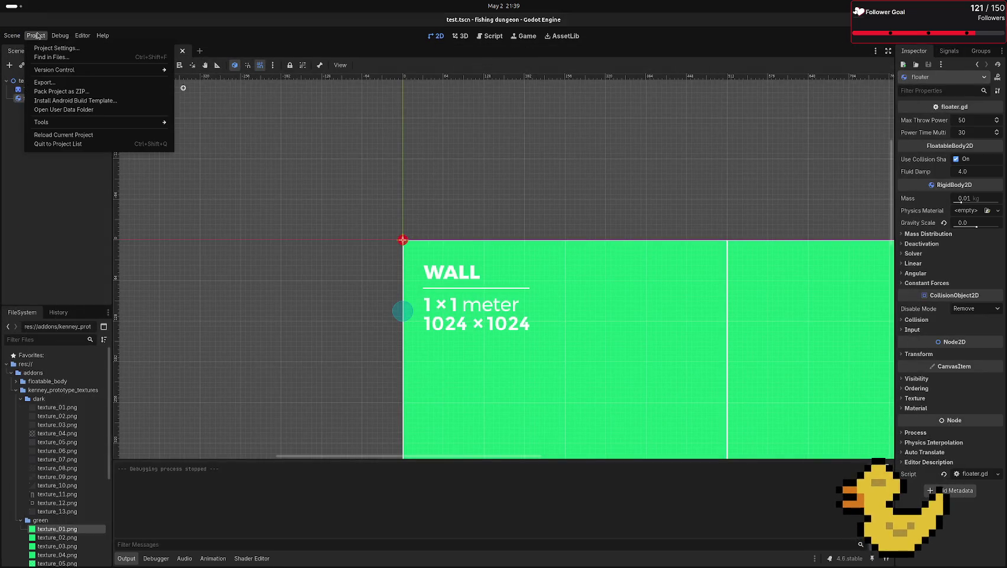
- Change the project's Stretch Mode from canvas_items to viewport and run the game
left_click(35, 36)
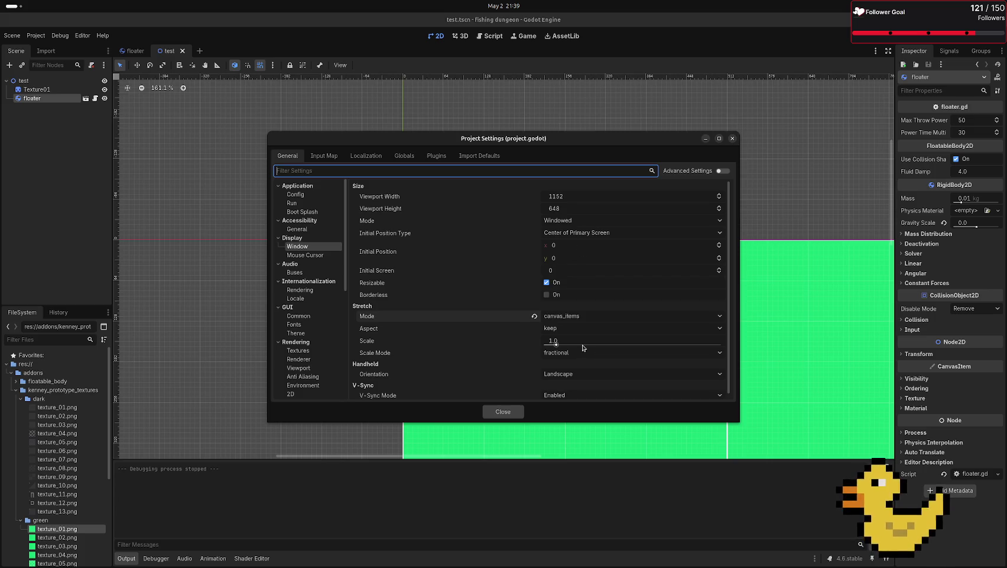
scroll(516, 303, "down", 1)
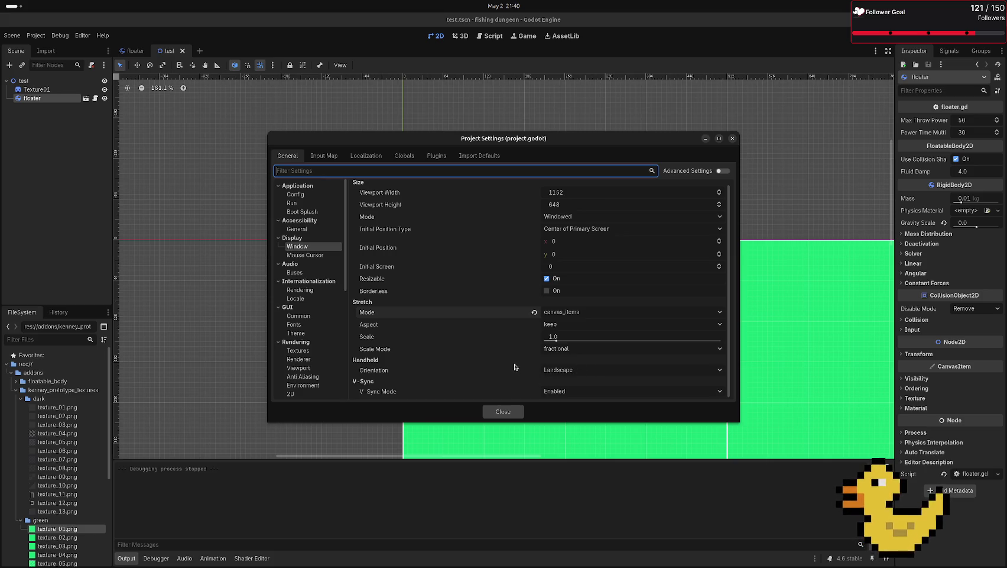
left_click(581, 317)
left_click(574, 345)
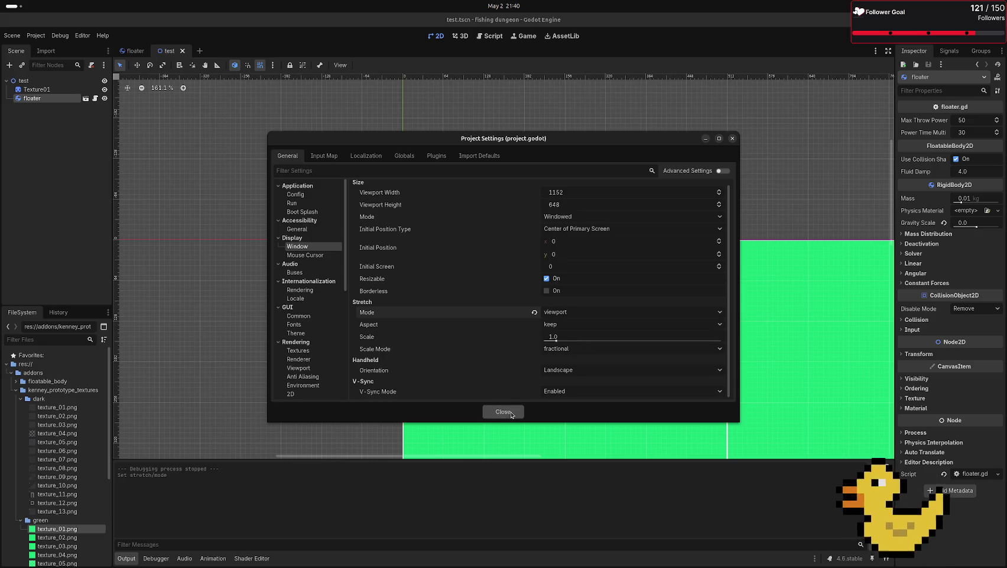
left_click(504, 411)
key("F5")
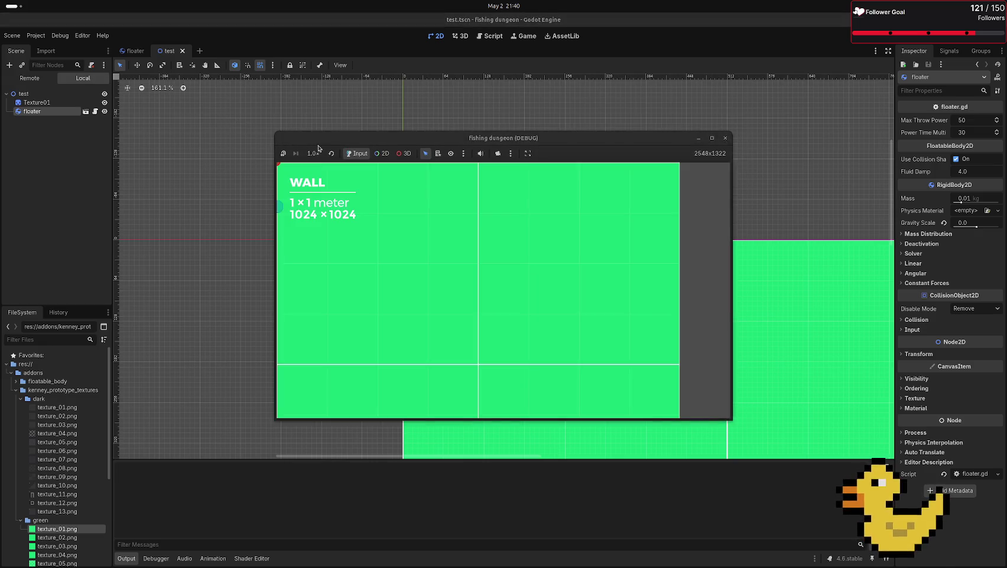
- Close the running game with Alt+F4 and go back to the floater scene
left_click(714, 137)
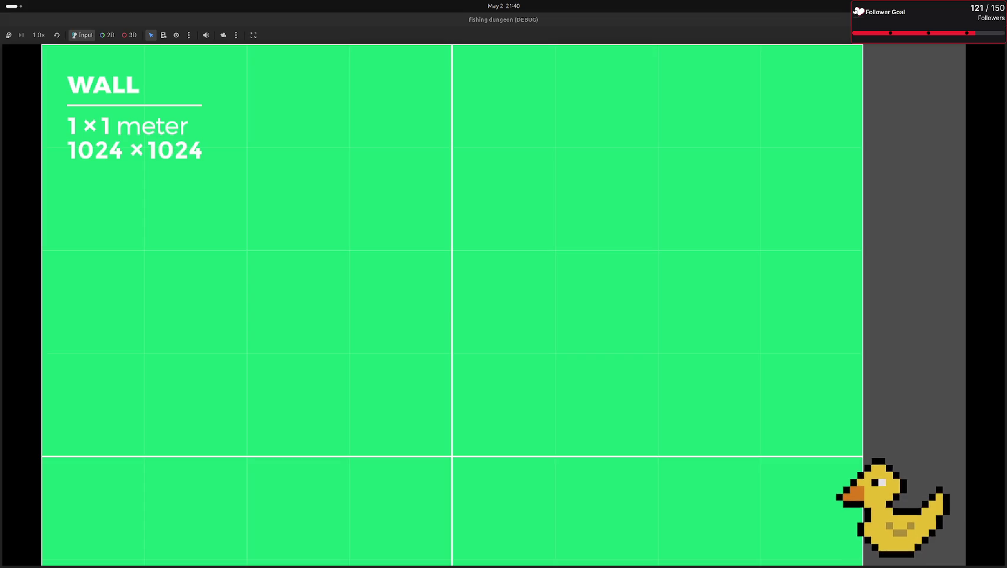
key("alt+F4")
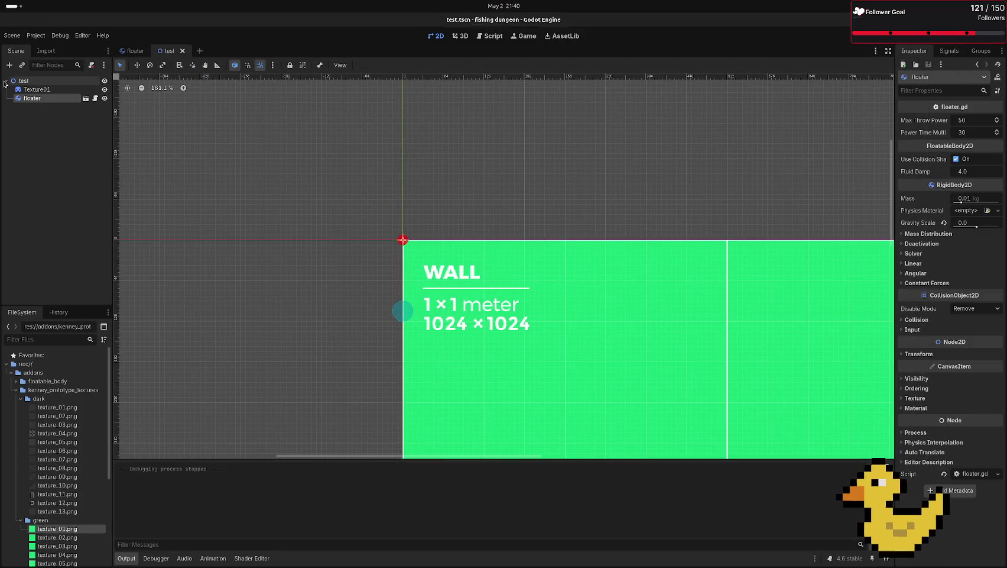
left_click(135, 51)
- Add a Camera2D node to the floater scene and name it main_camera
left_click(9, 65)
type("camn")
key("BackSpace")
type("e")
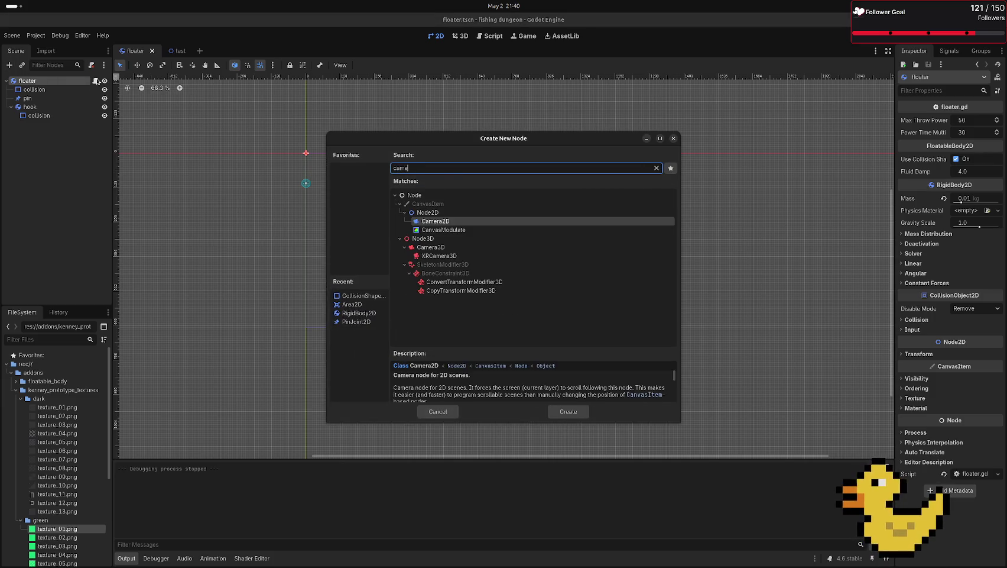
double_click(452, 221)
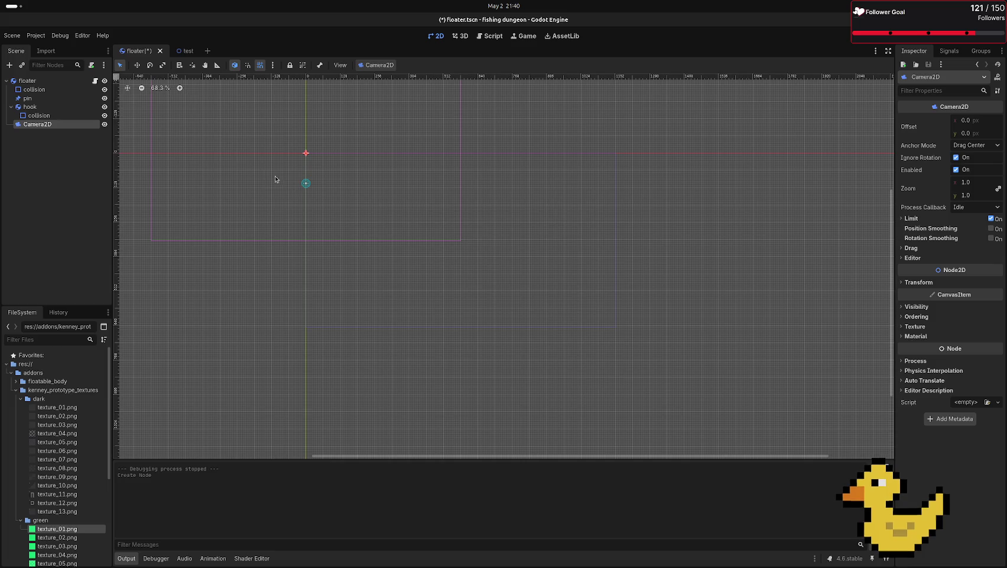
key("F2")
type("ca")
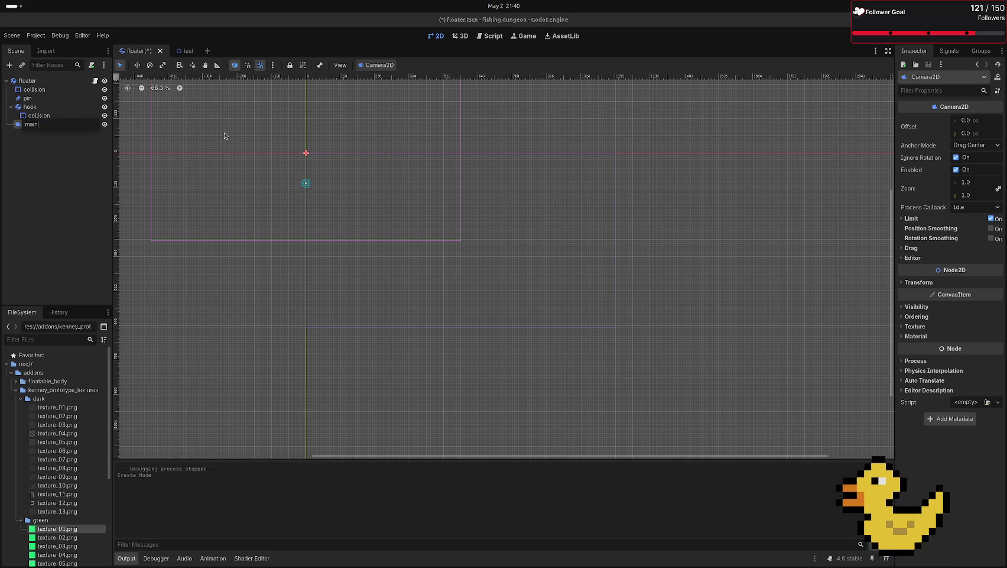
type(";era")
key("Return")
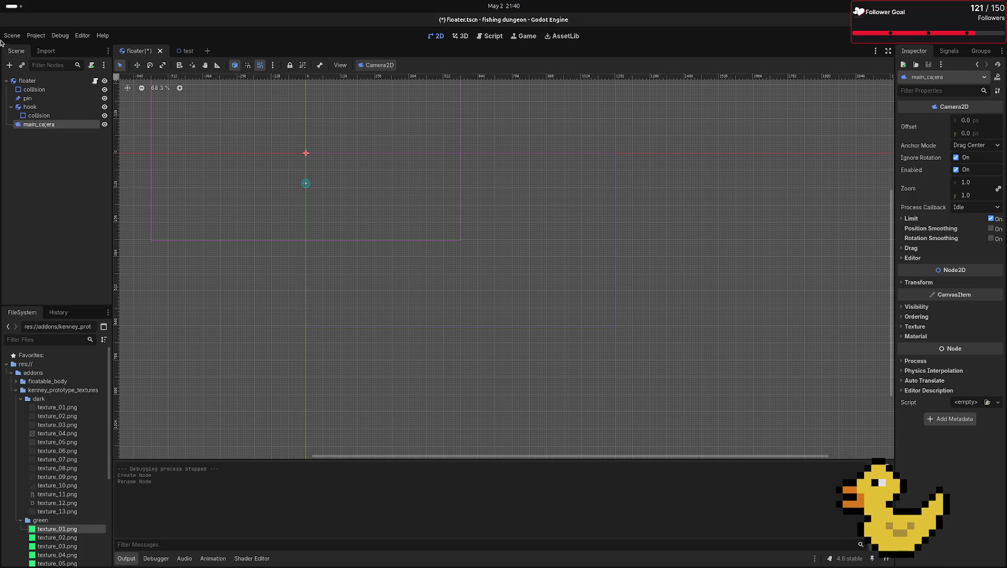
double_click(46, 124)
left_click(46, 125)
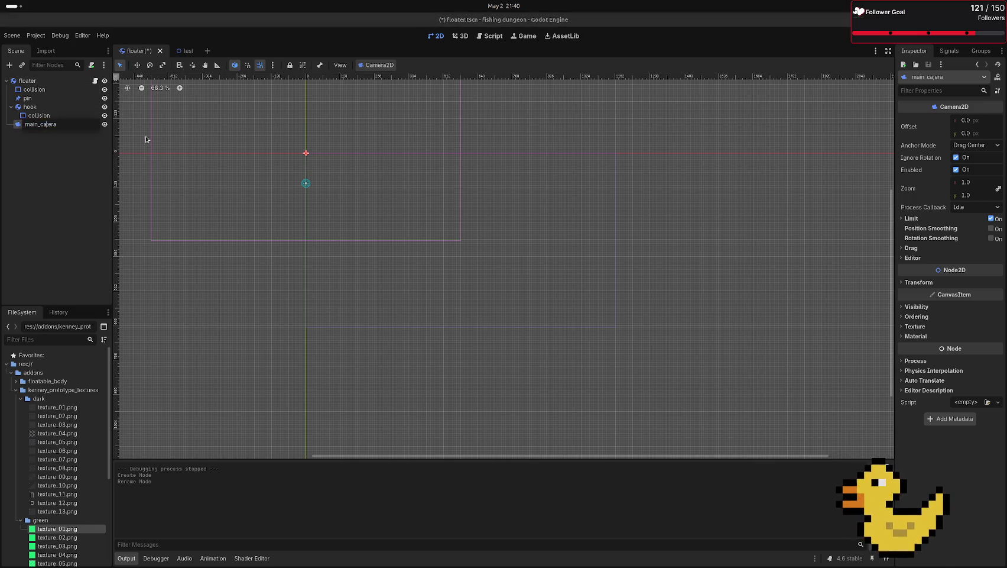
key("BackSpace")
type("m")
key("Return")
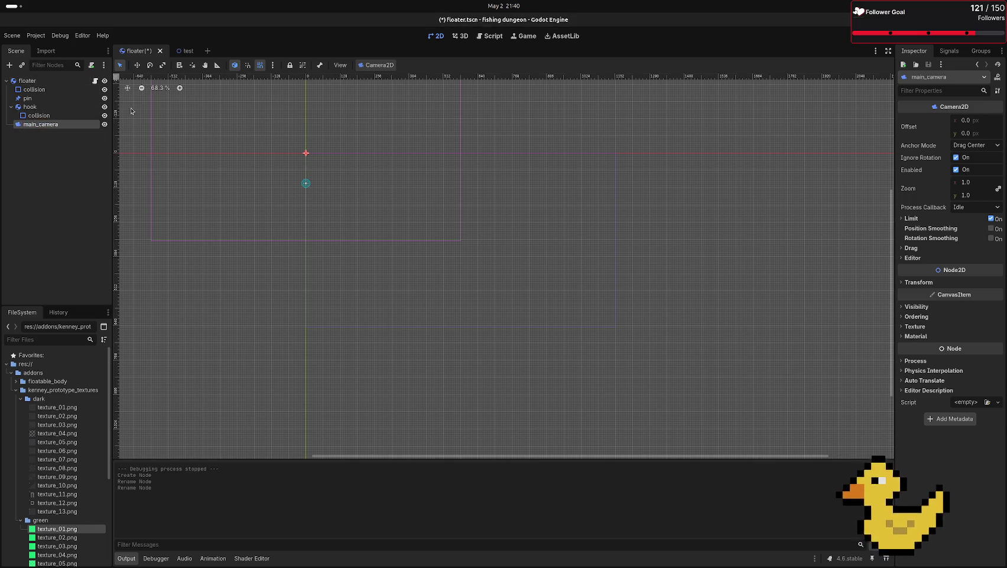
- Set main_camera's linked zoom to 2.0, then run the test scene
scroll(316, 158, "down", 2)
left_click_drag(316, 158, 380, 281)
scroll(379, 281, "up", 3)
scroll(375, 282, "down", 2)
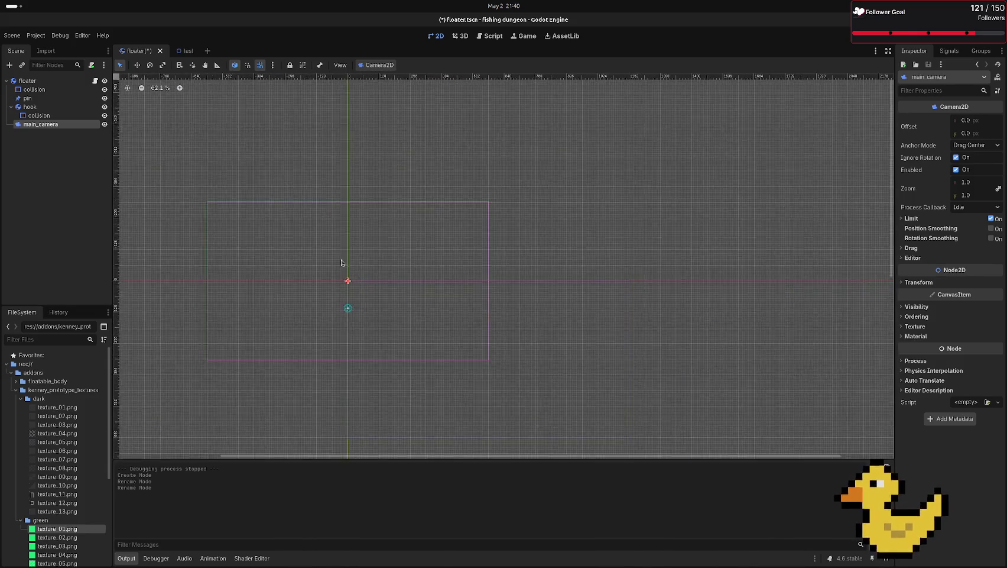
left_click(478, 340)
left_click(59, 124)
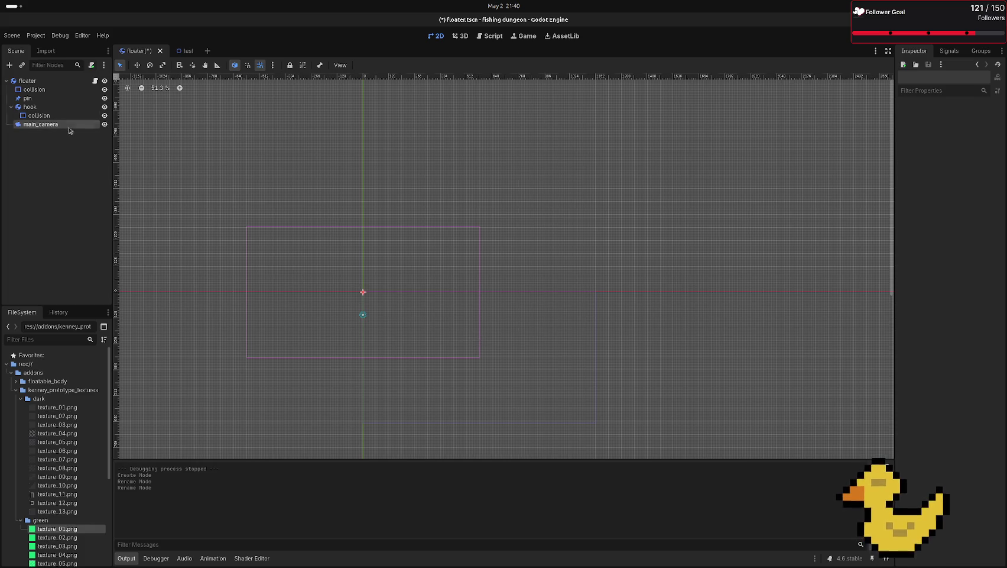
left_click(984, 185)
left_click(998, 189)
left_click(972, 183)
type("2")
key("Return")
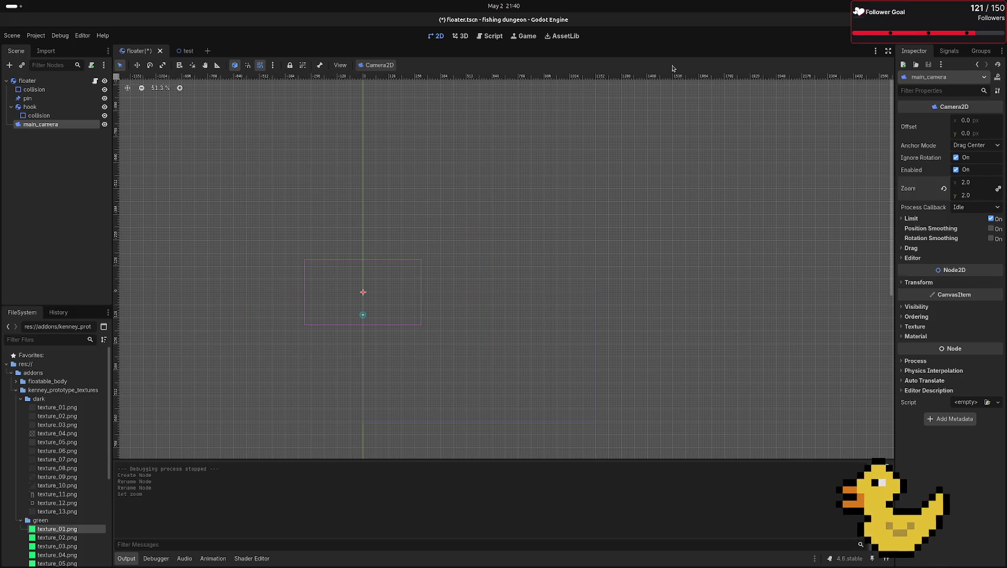
left_click(183, 50)
key("F6")
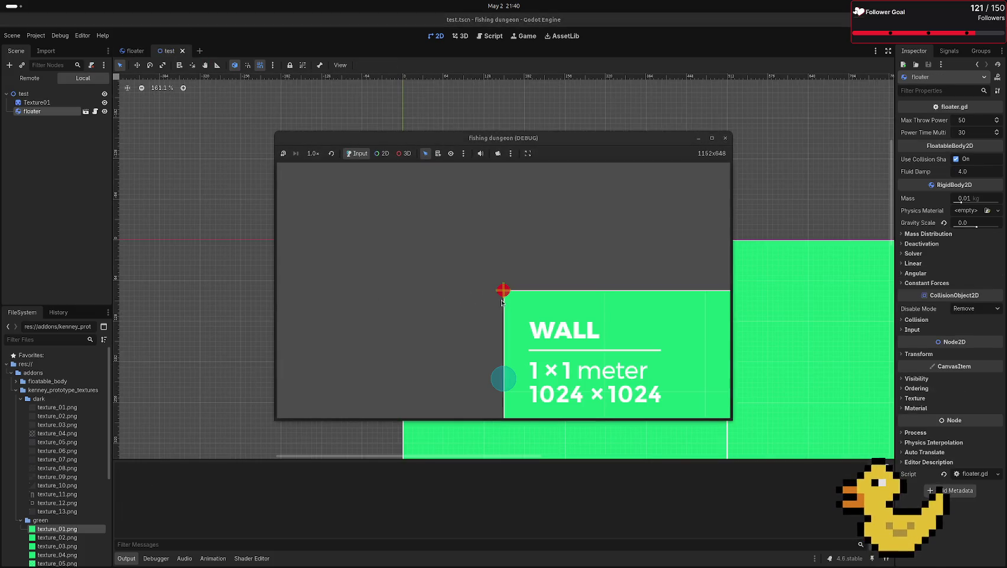
- Stop the game, lower main_camera's zoom to 1.5 and save the floater scene
left_click(501, 302)
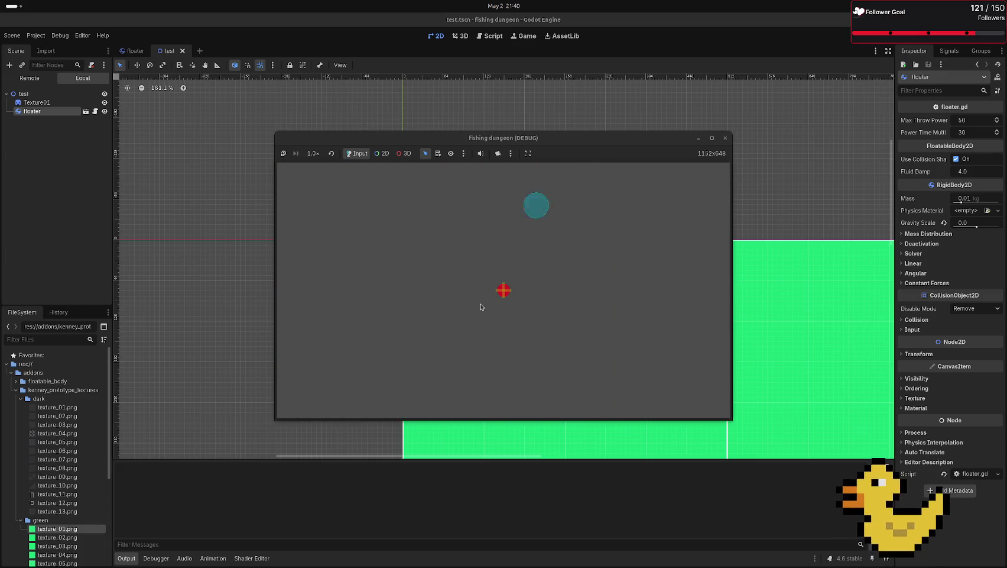
key("F8")
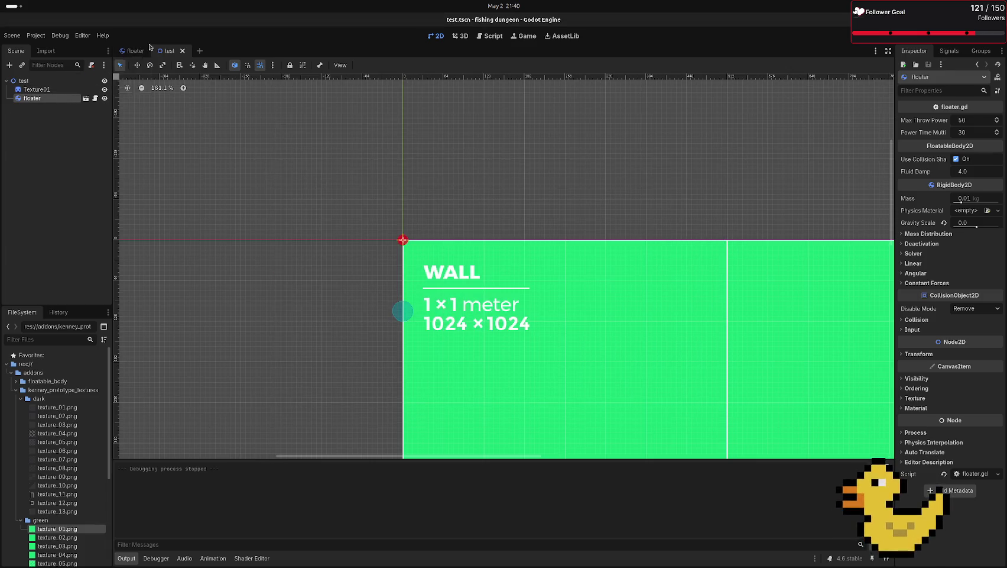
left_click(148, 49)
left_click(971, 183)
key("Return")
key("ctrl+s")
left_click(212, 329)
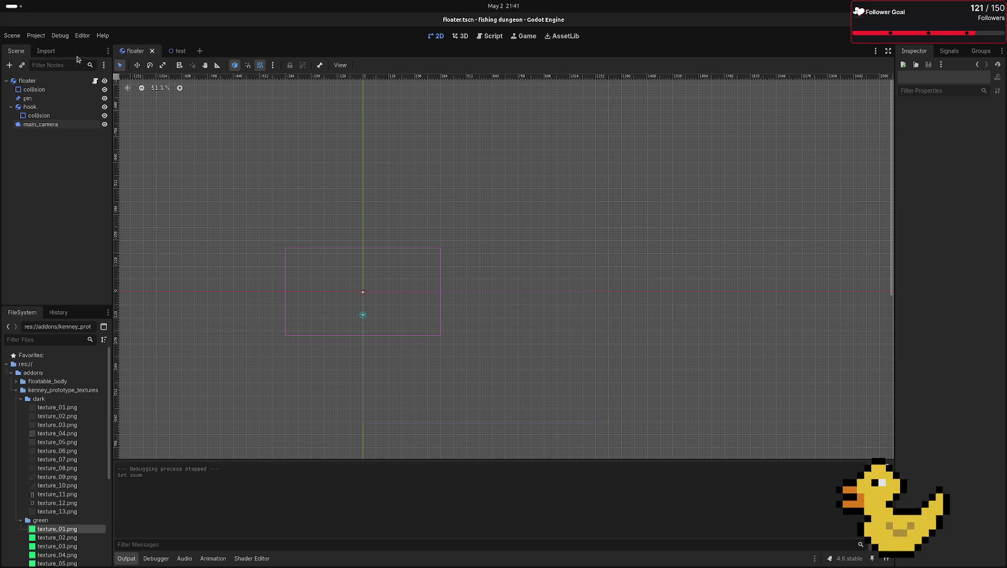
- Rerun the test scene, then open the floater.gd script from the floater scene
left_click(175, 51)
key("F6")
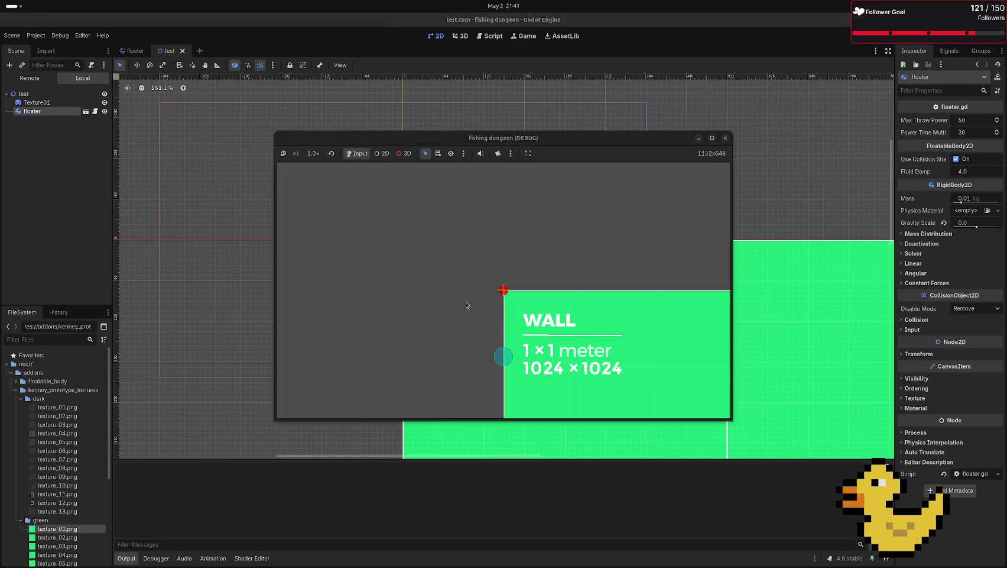
left_click(126, 53)
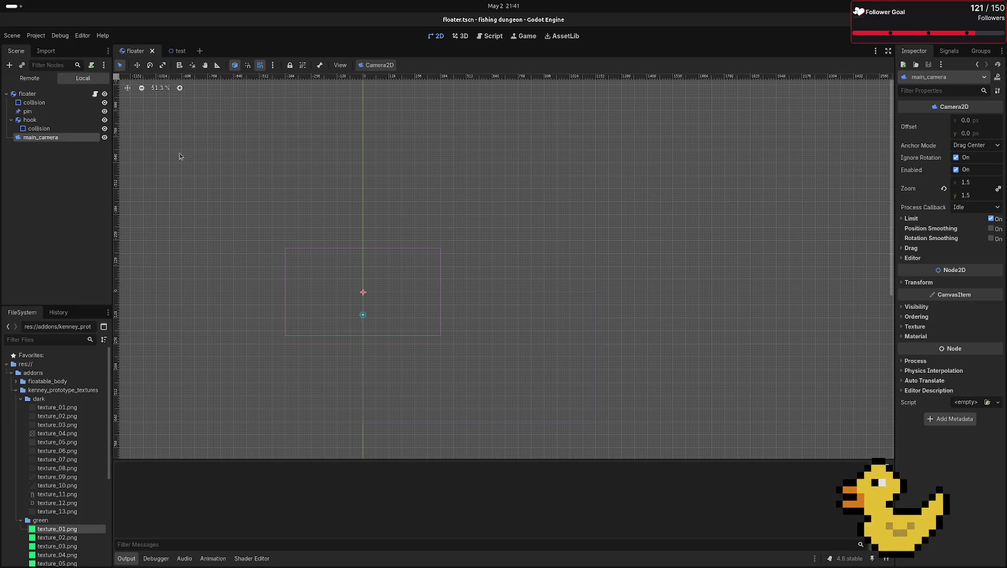
left_click(94, 93)
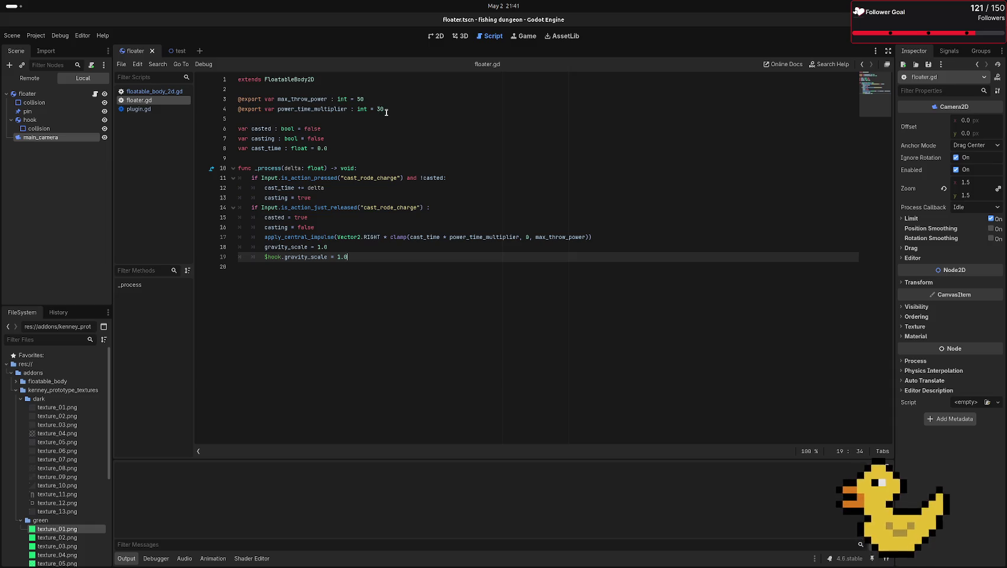
- Calculate 50/30 in the system search and set power_time_multiplier on line 4 to 20
key("super")
type("50")
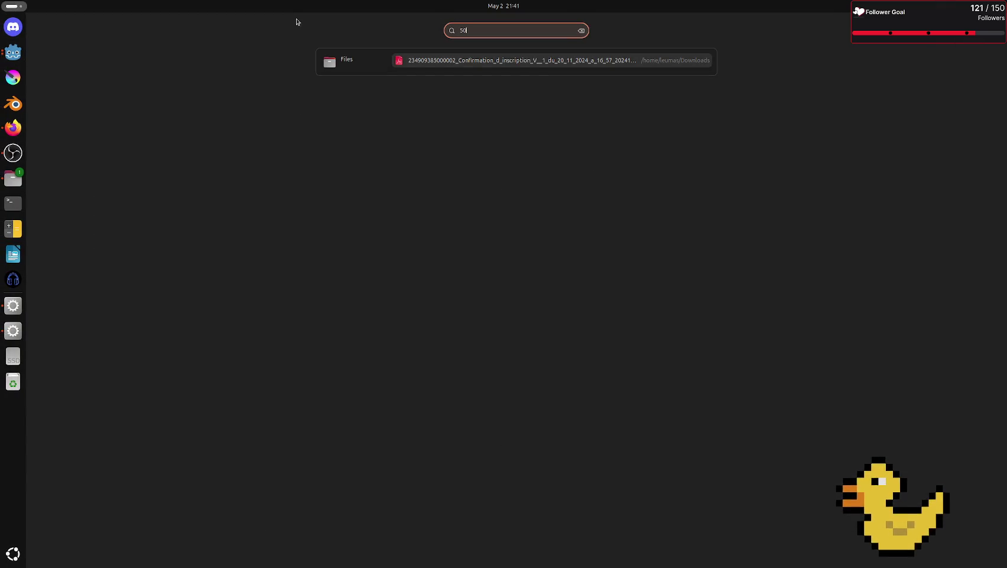
type("/30")
key("super")
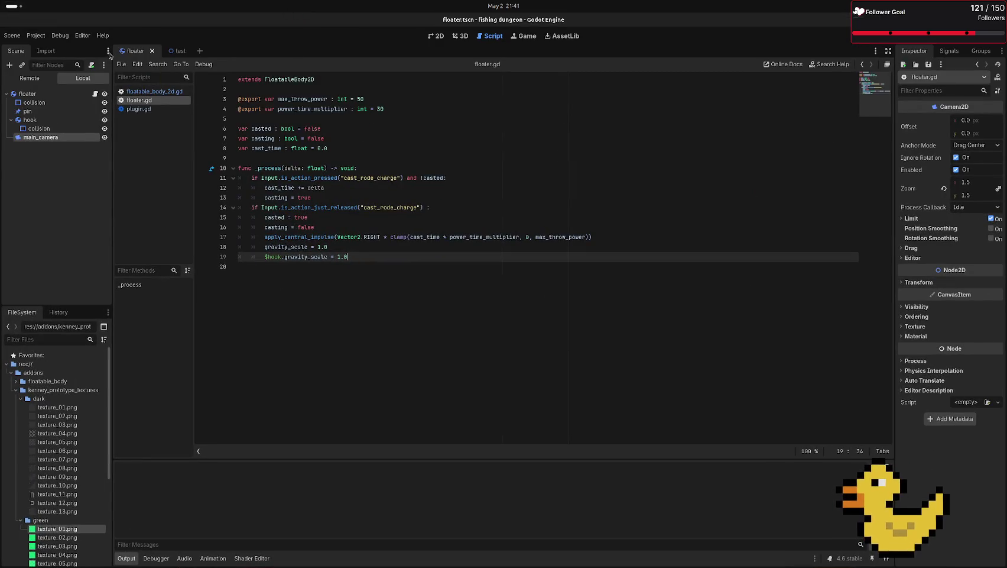
left_click(391, 110)
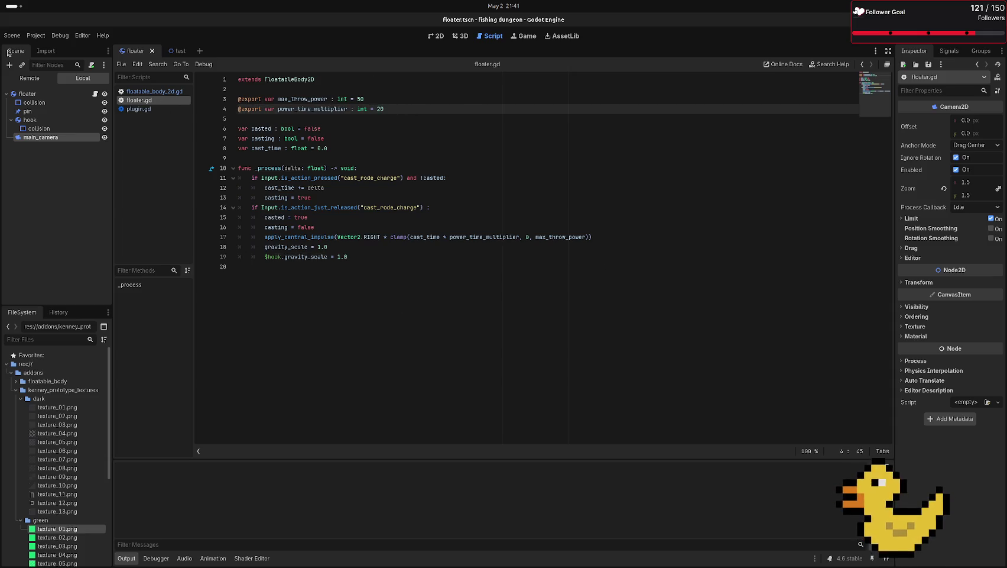
- Set max_throw_power on line 3 to 80, save floater.gd and run the game
left_click(177, 52)
left_click(363, 98)
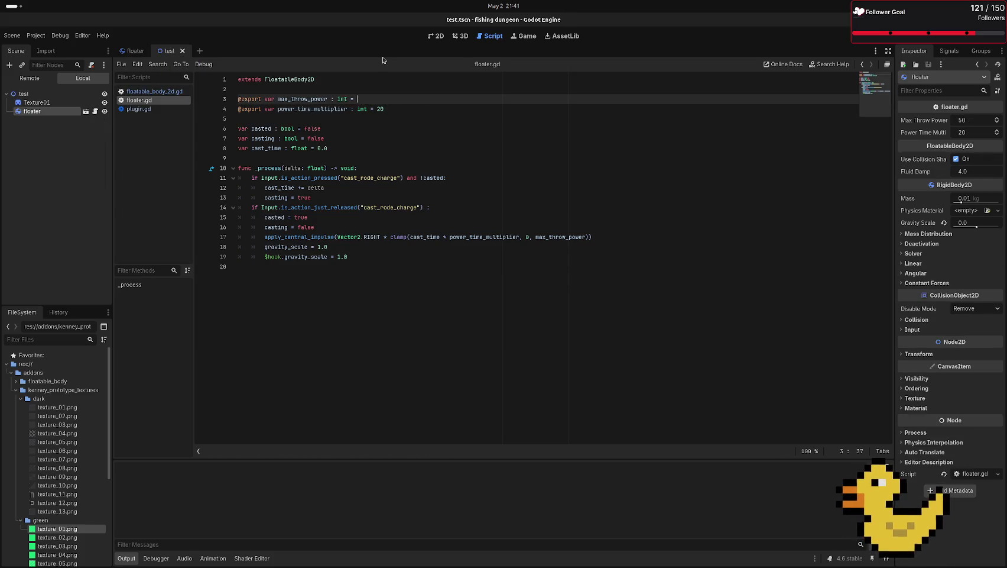
type("80")
key("Return")
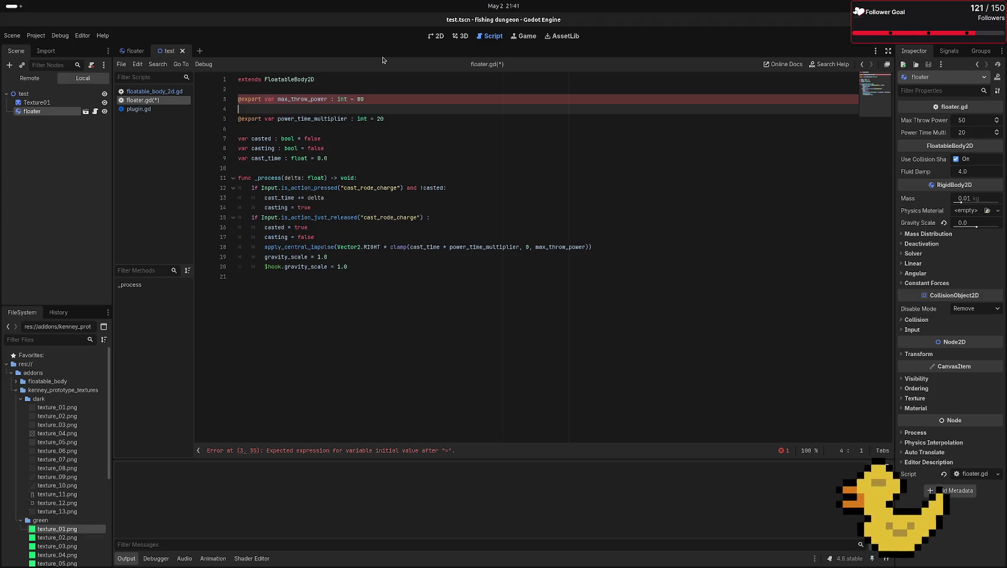
key("BackSpace")
key("ctrl+s")
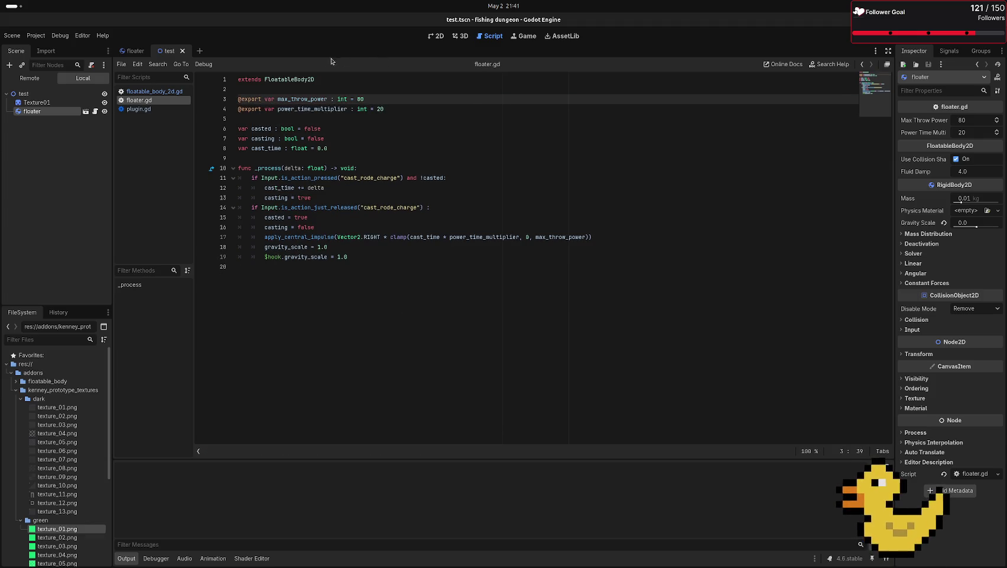
type("0")
key("F5")
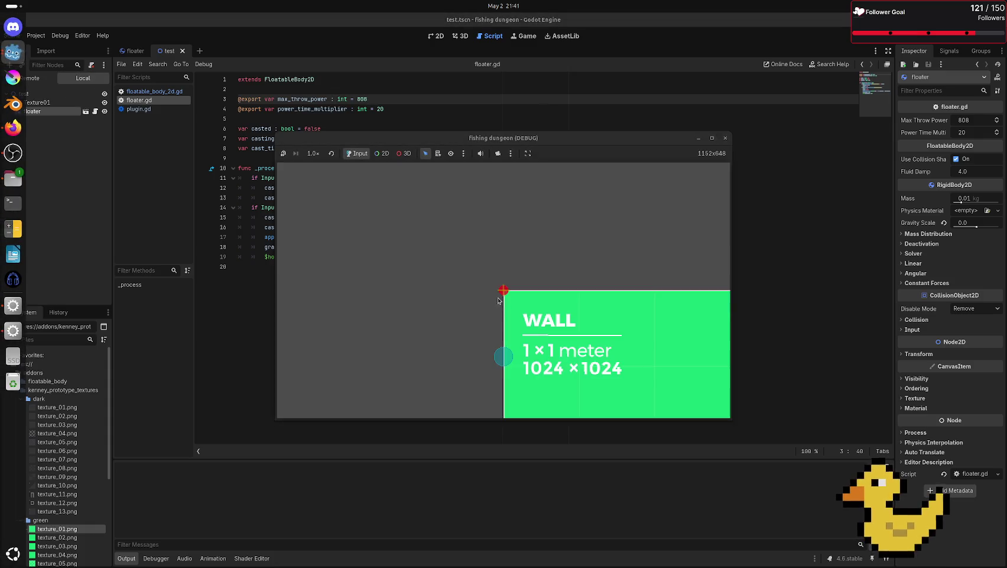
- Rerun the game with max_throw_power at 80, stop it, and return to the 2D view
key("F8")
key("F5")
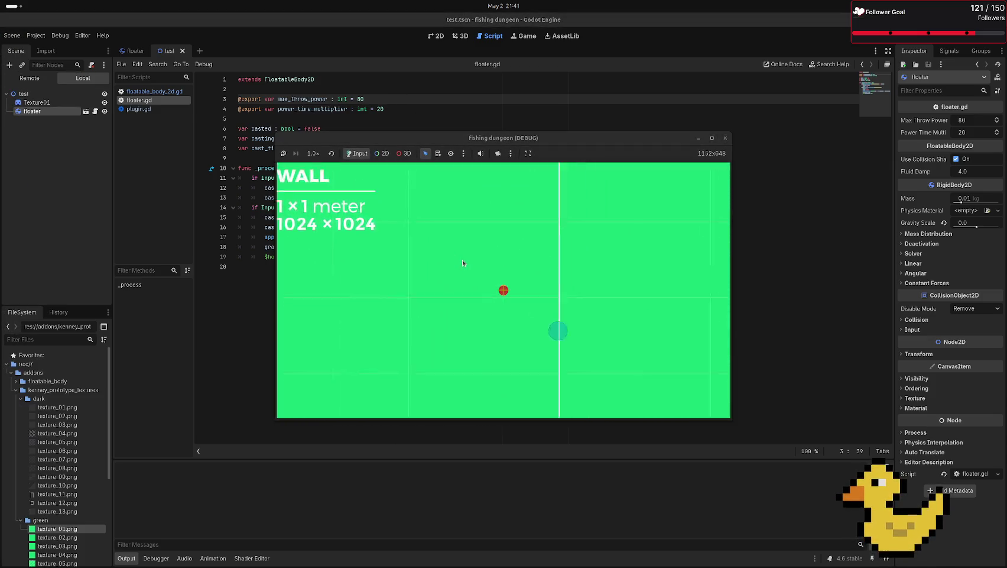
key("F8")
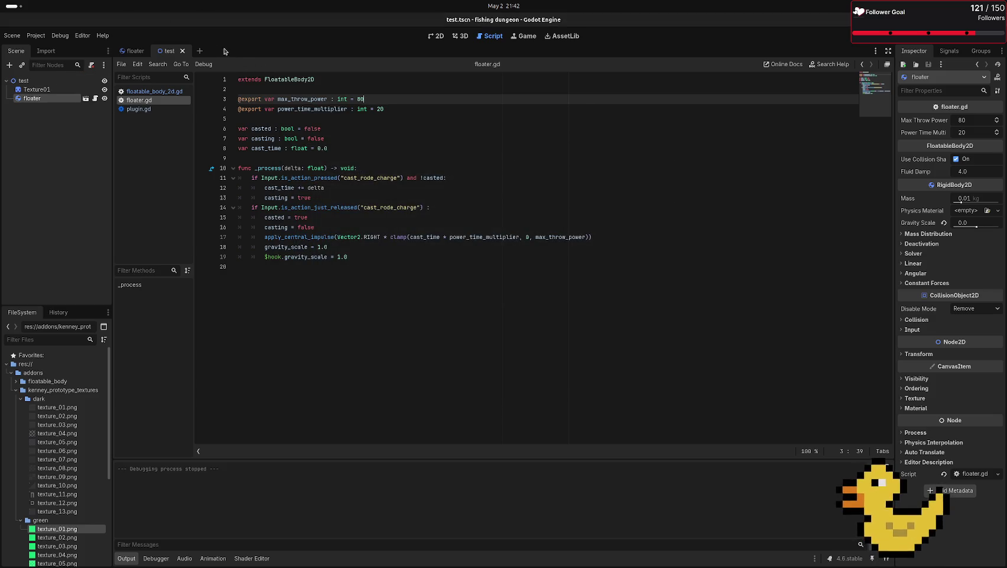
left_click(440, 38)
scroll(485, 351, "down", 3)
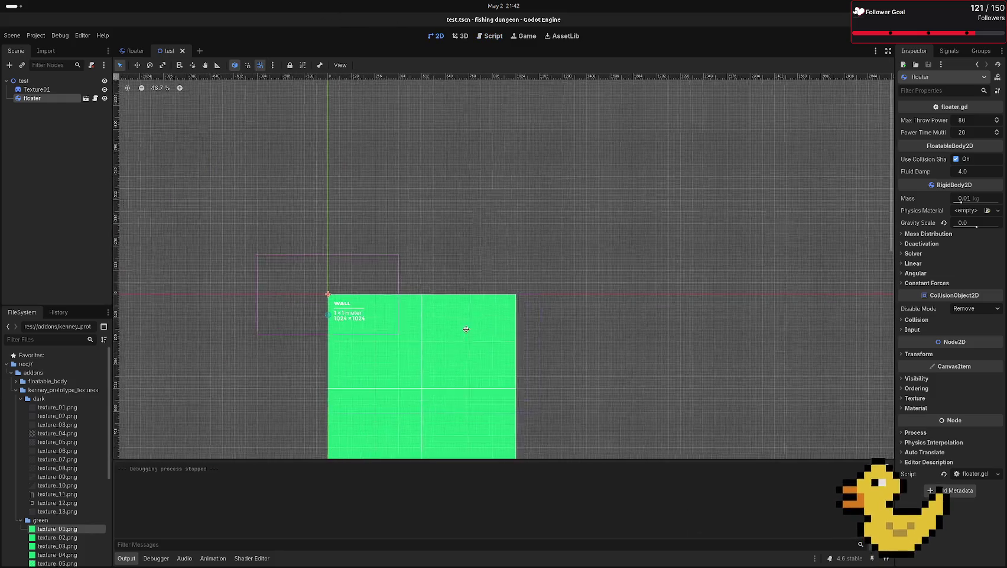
- Search new node types for 'floa', then expand the floatable_body addon folder in FileSystem
scroll(467, 329, "down", 3)
left_click(29, 83)
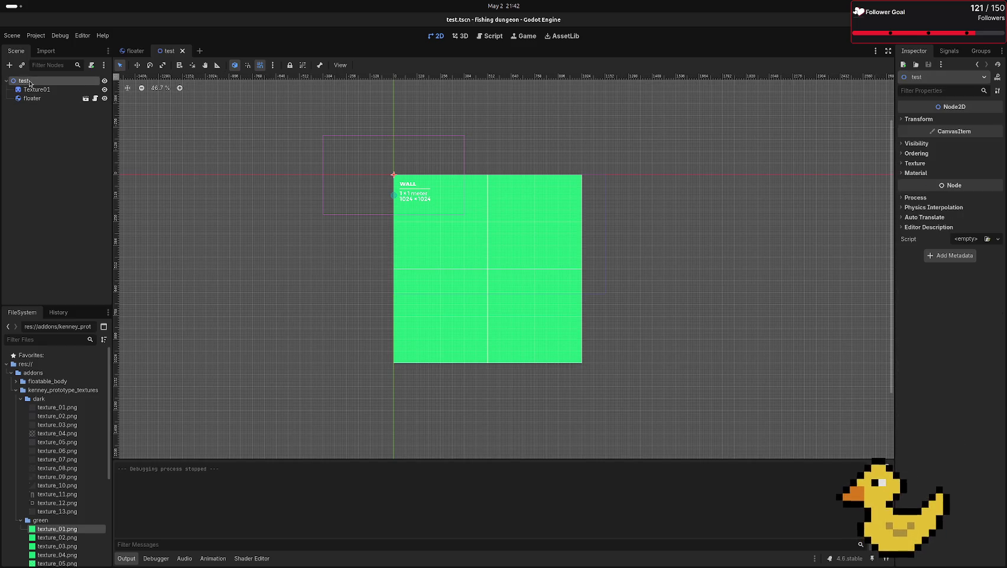
left_click(9, 65)
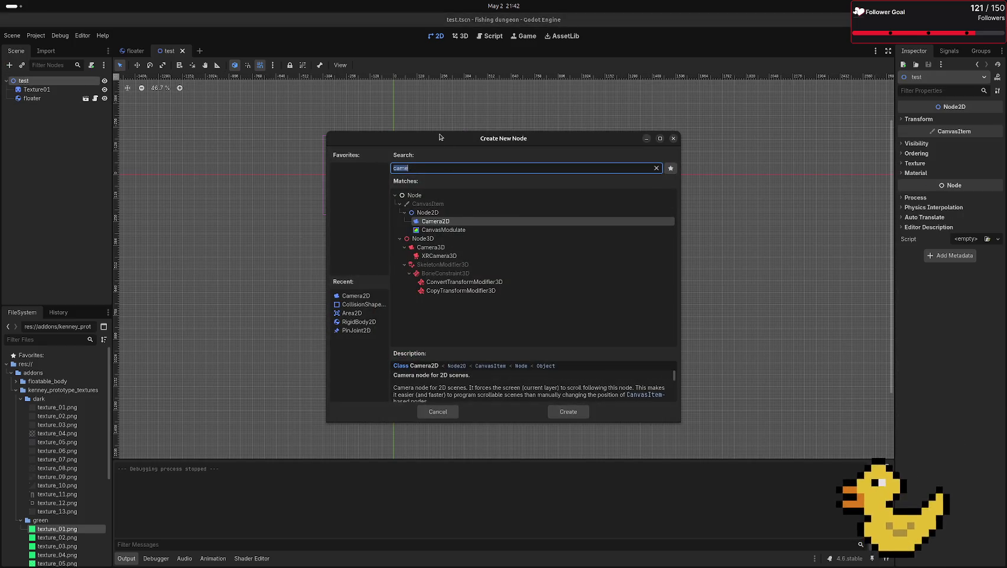
type("floa")
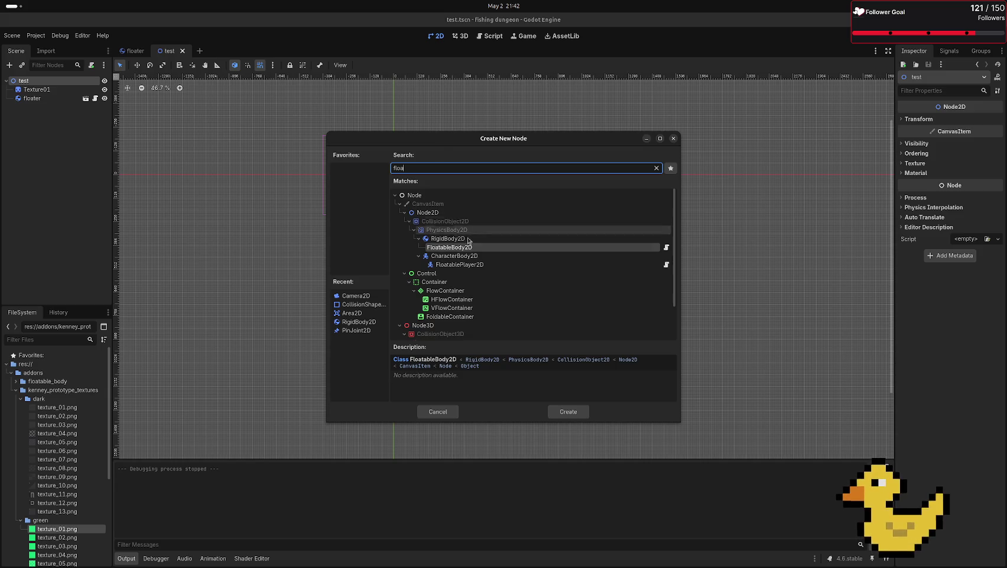
scroll(464, 260, "down", 3)
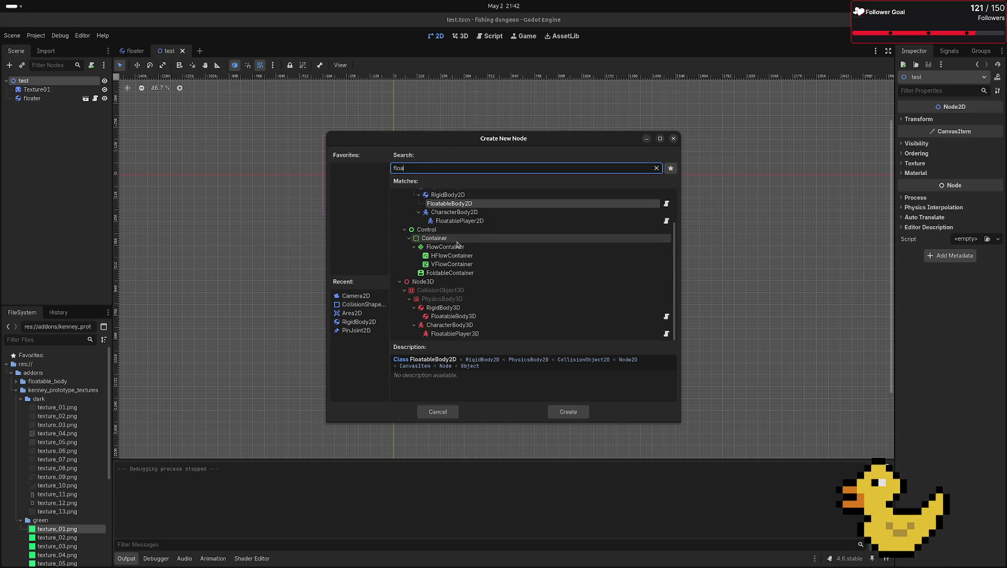
left_click(18, 388)
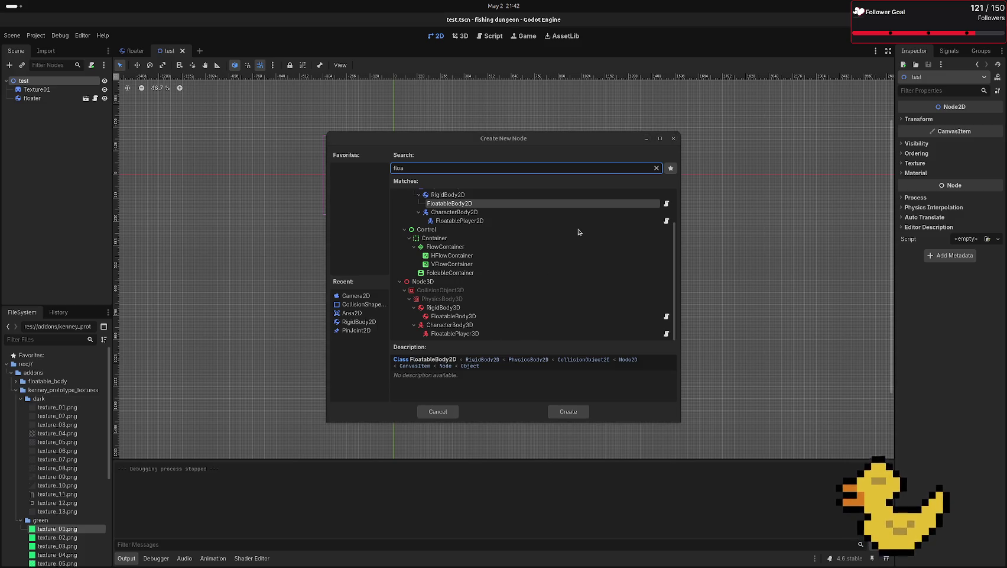
key("Escape")
mouse_move(4, 452)
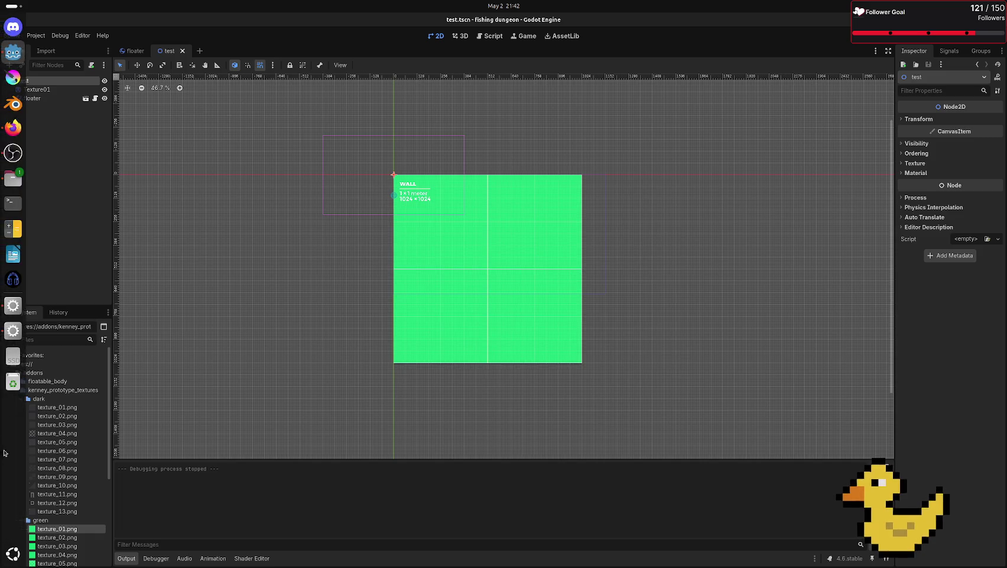
left_click(16, 381)
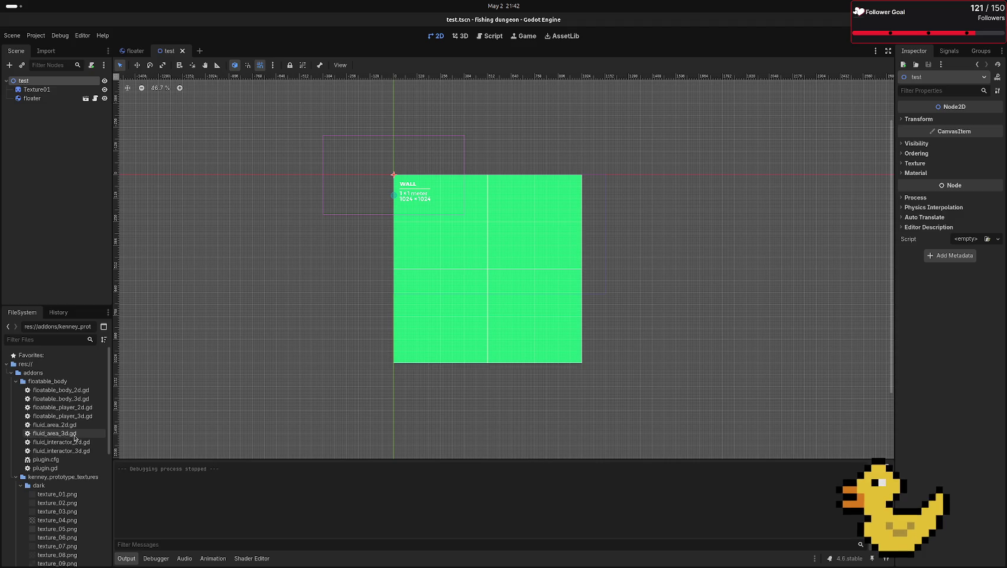
- Search new node types for 'flui' and select FluidArea2D
left_click(9, 65)
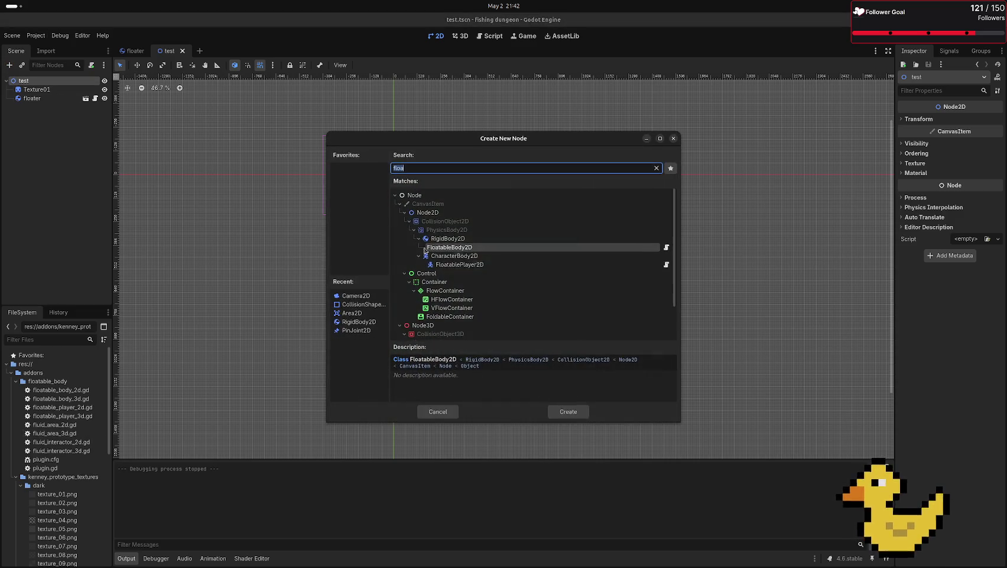
type("fluis")
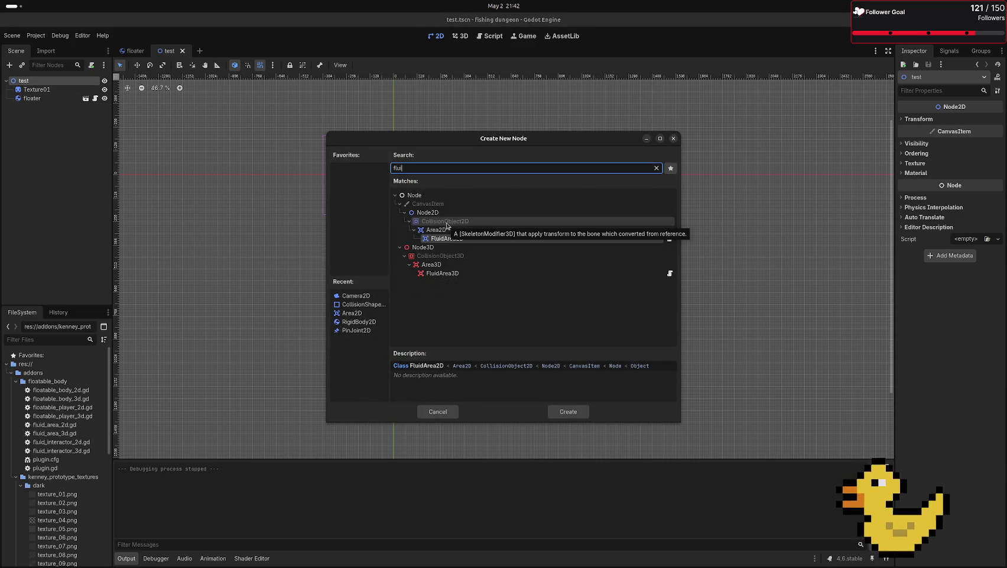
key("BackSpace")
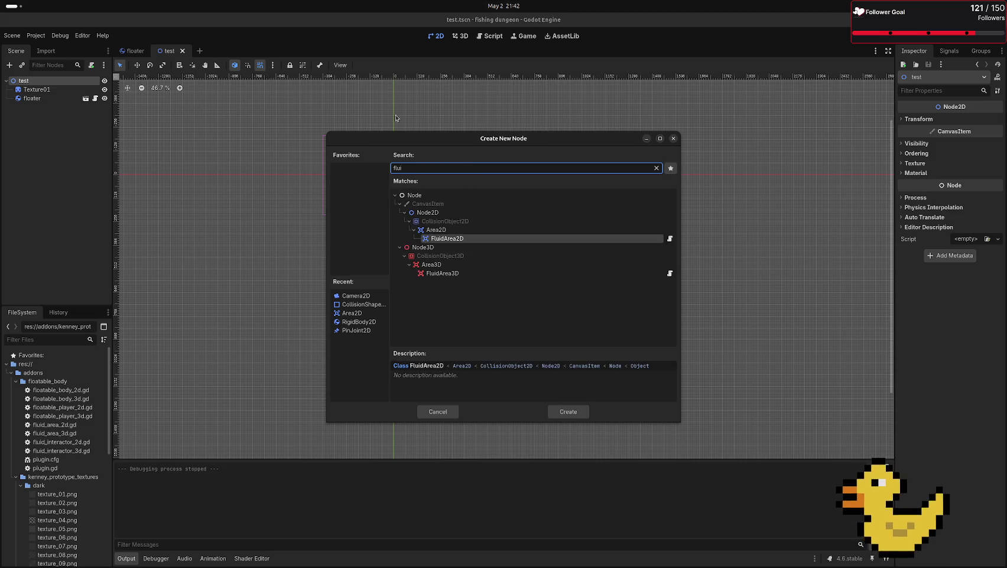
left_click(472, 237)
- Add a FluidArea2D left of the wall and rename it flotte
double_click(473, 238)
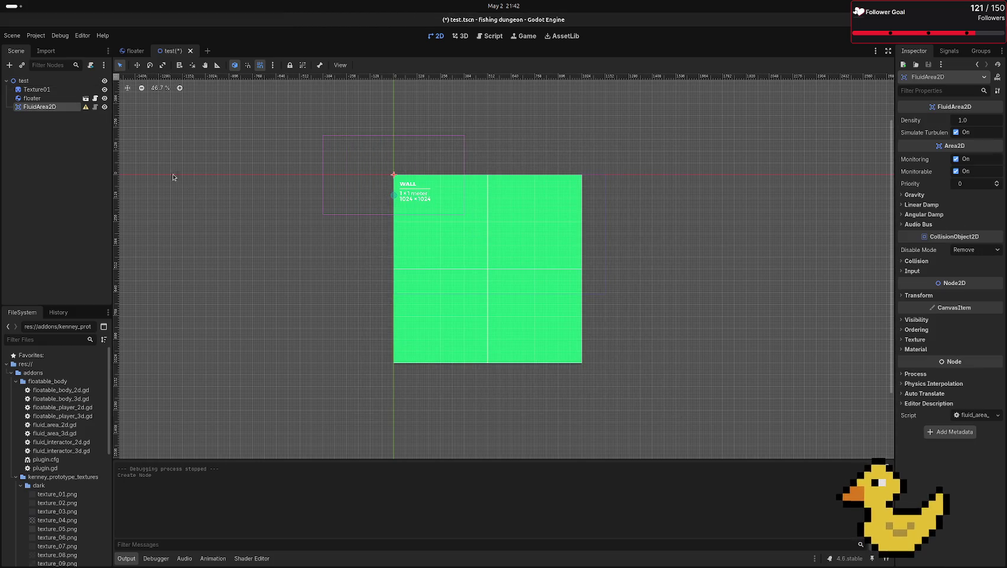
scroll(129, 116, "down", 2)
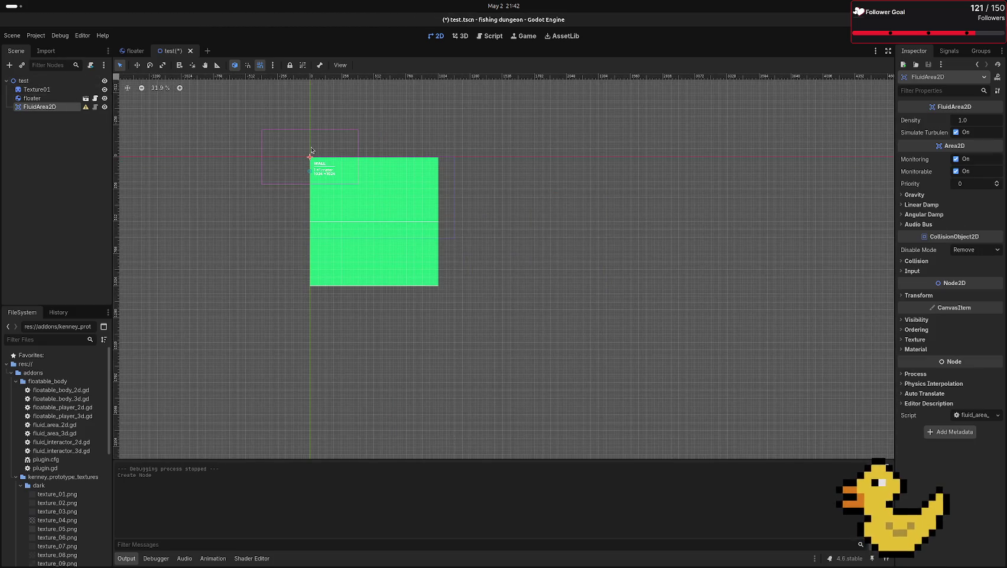
mouse_move(314, 153)
left_mouse_down()
mouse_move(254, 394)
mouse_move(259, 337)
mouse_move(301, 204)
mouse_move(247, 195)
left_mouse_up()
double_click(64, 109)
type("flotte")
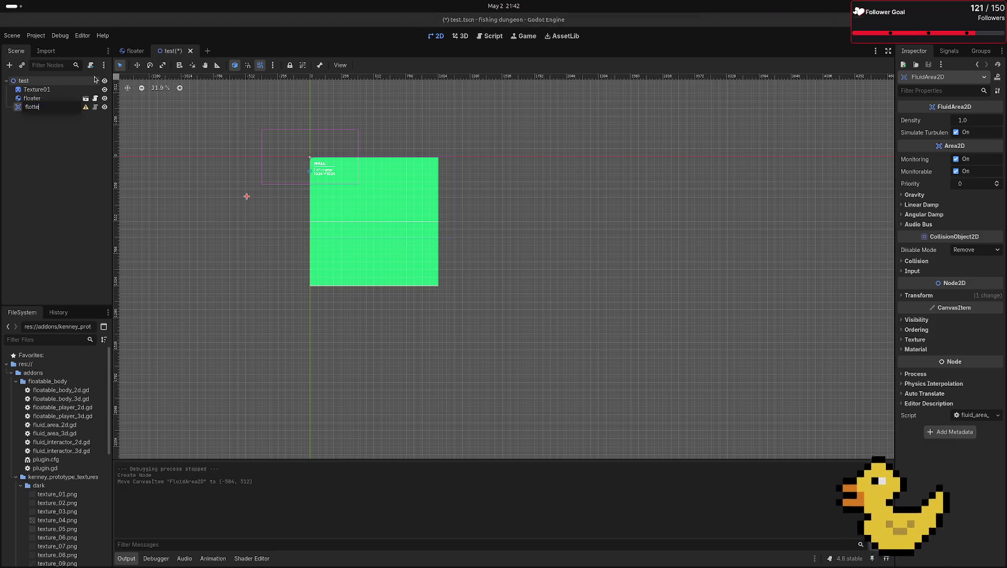
key("Return")
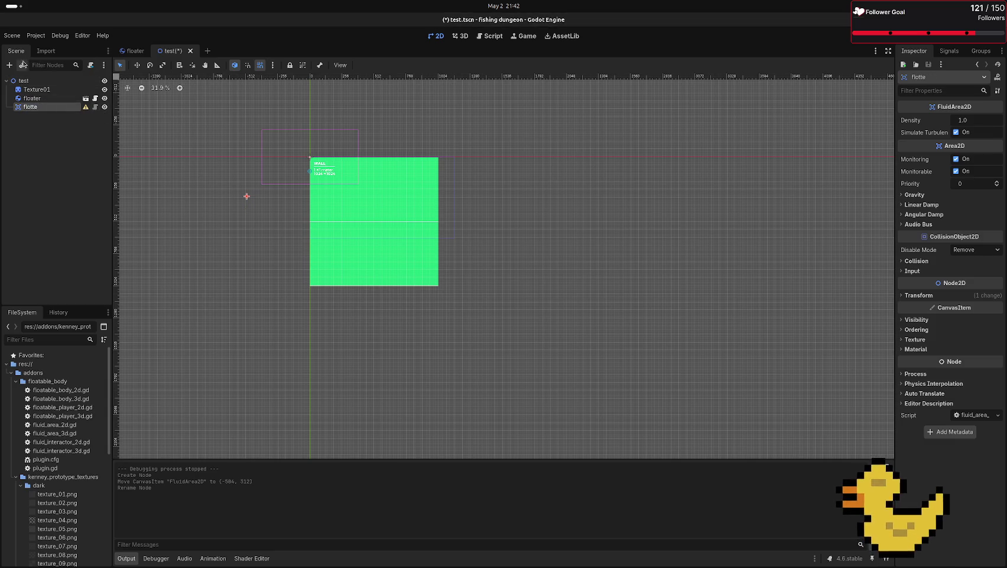
- Give flotte a CollisionShape2D with a wide, tall RectangleShape2D, then save and run the scene
left_click(9, 65)
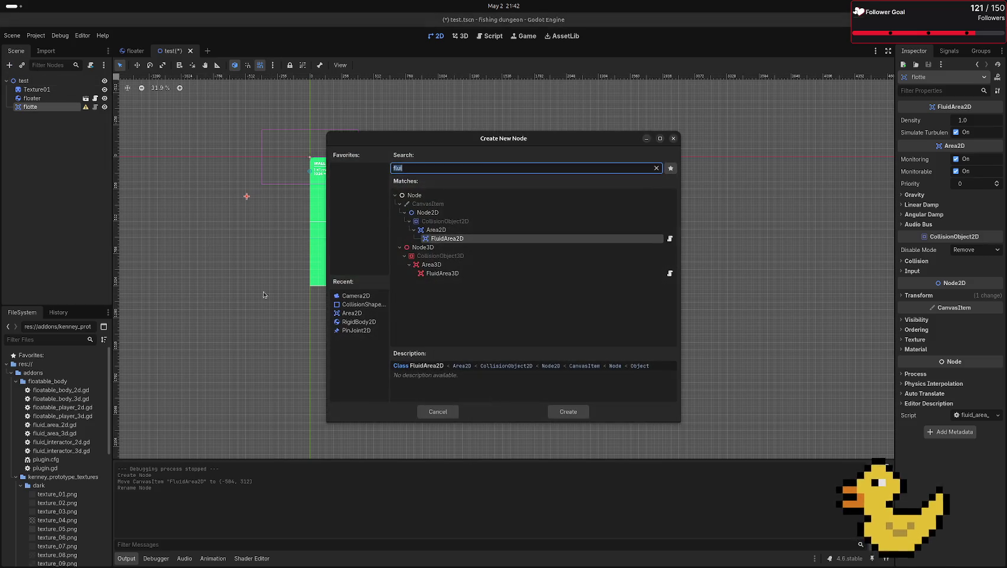
type("c")
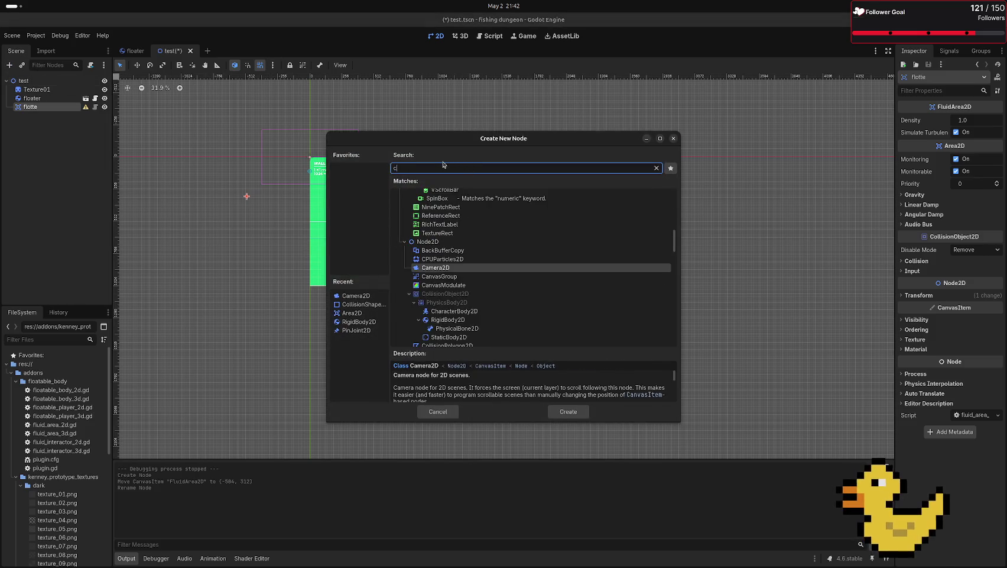
type("olli")
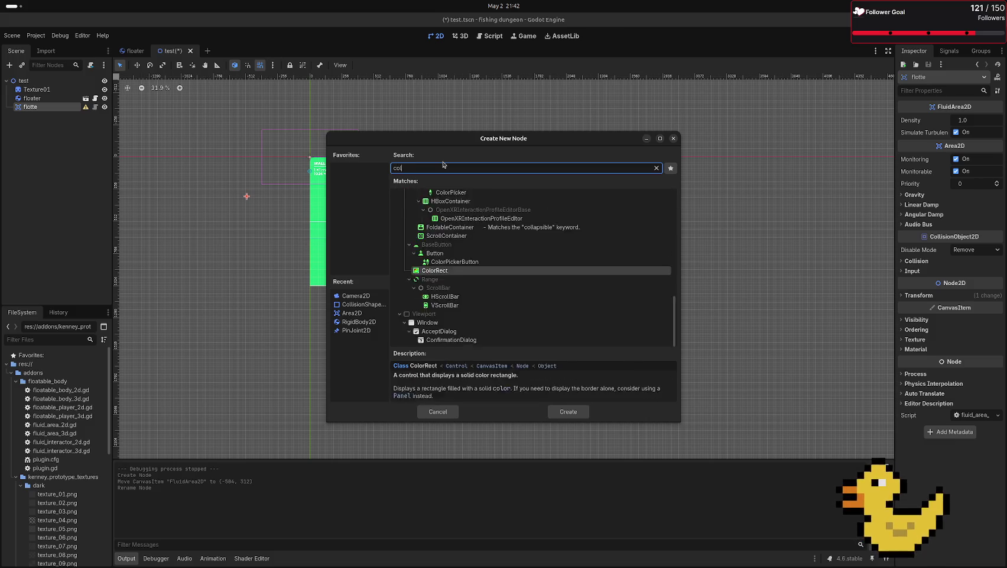
key("Return")
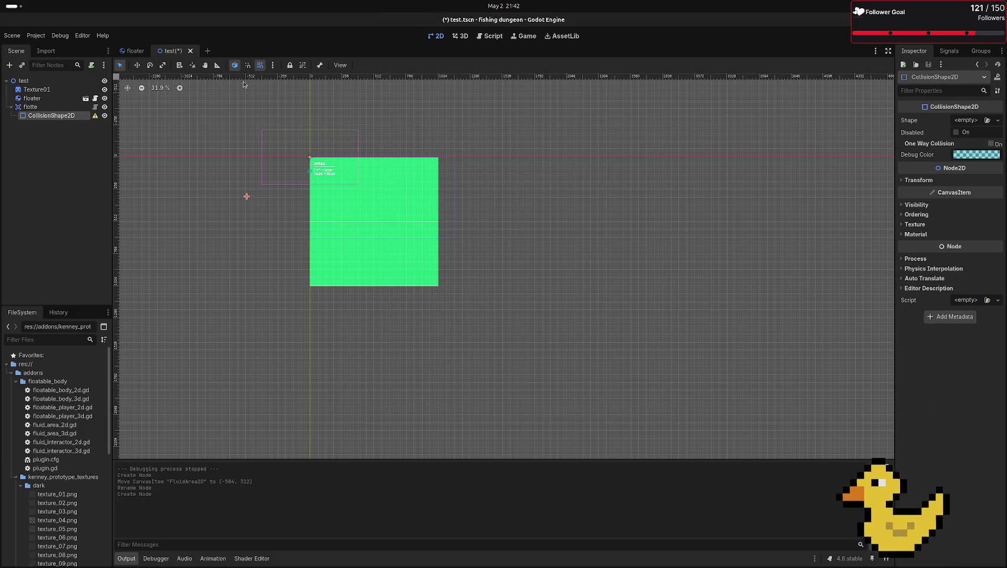
left_click(966, 120)
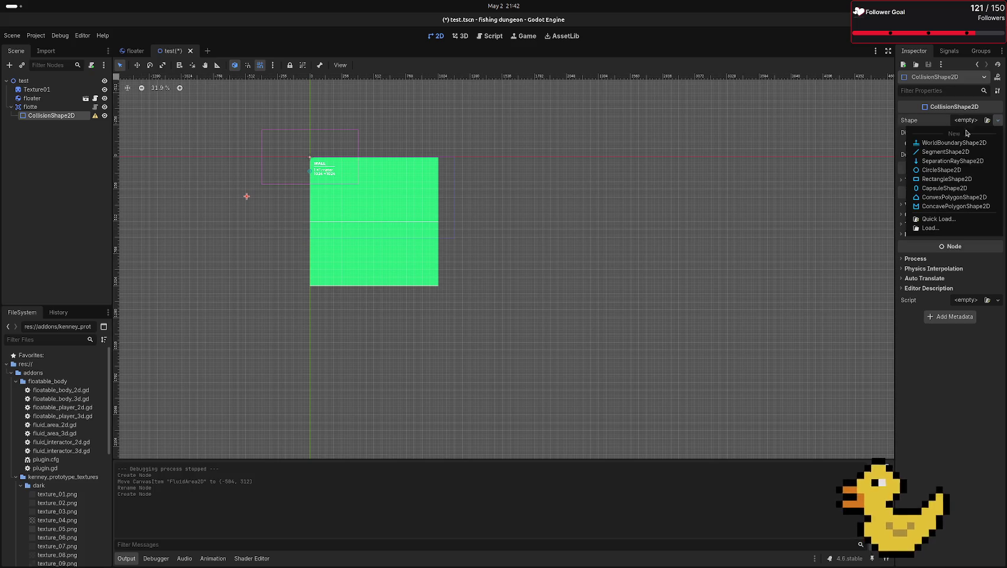
left_click(956, 179)
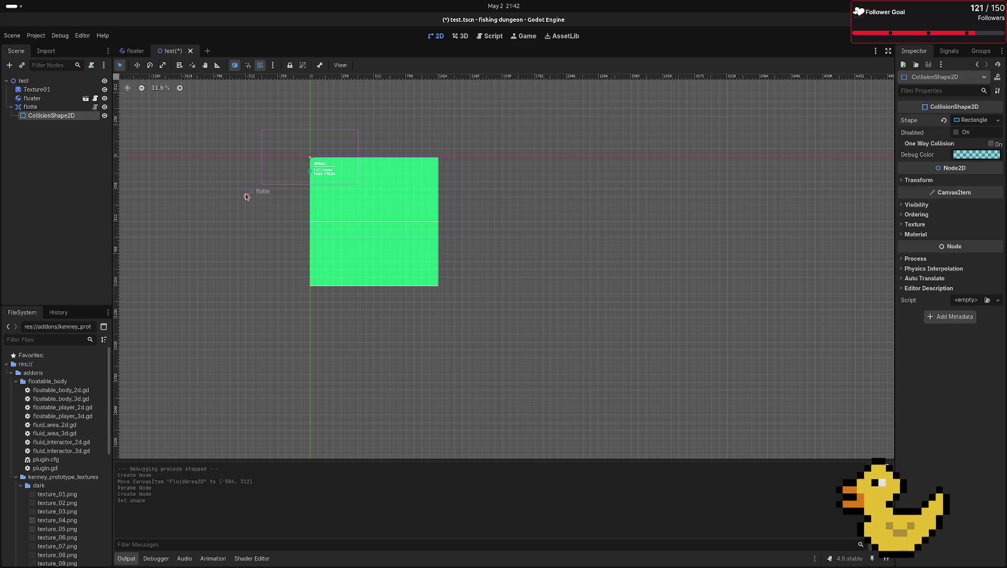
mouse_move(248, 198)
left_mouse_down()
mouse_move(567, 252)
mouse_move(691, 243)
left_mouse_up()
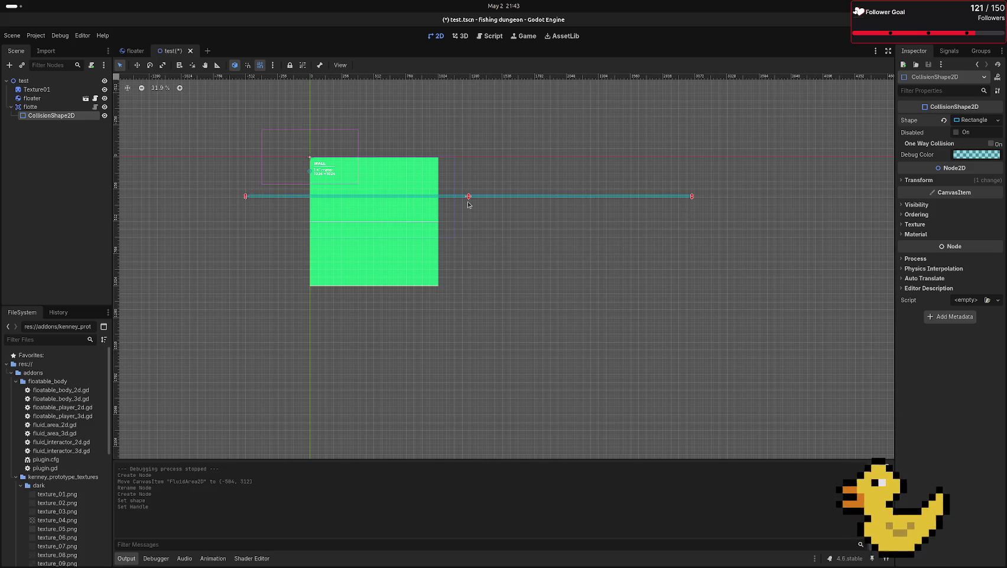
left_click_drag(468, 201, 472, 323)
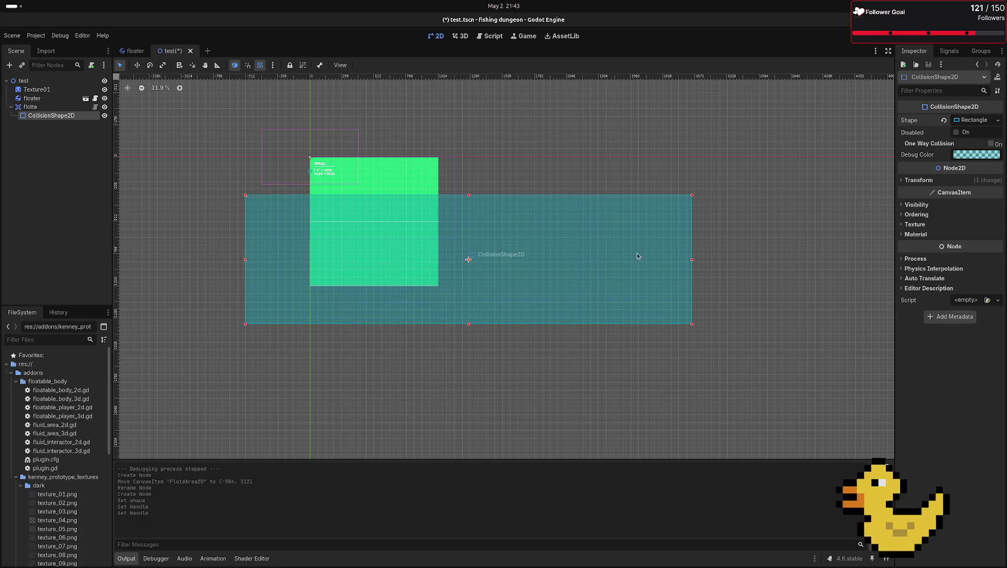
left_click_drag(694, 258, 861, 266)
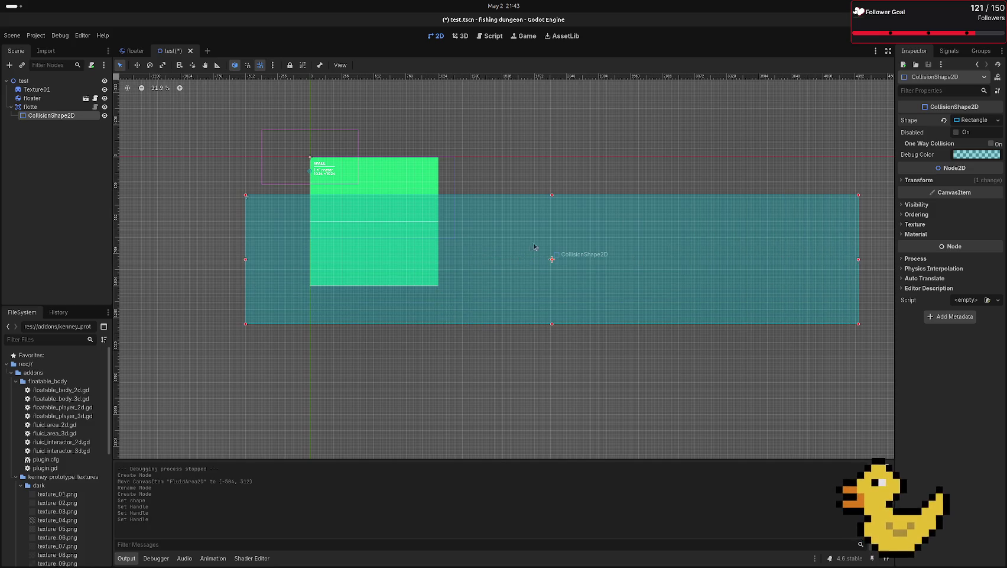
scroll(483, 232, "down", 5)
scroll(478, 223, "up", 2)
scroll(467, 237, "down", 1)
key("F6")
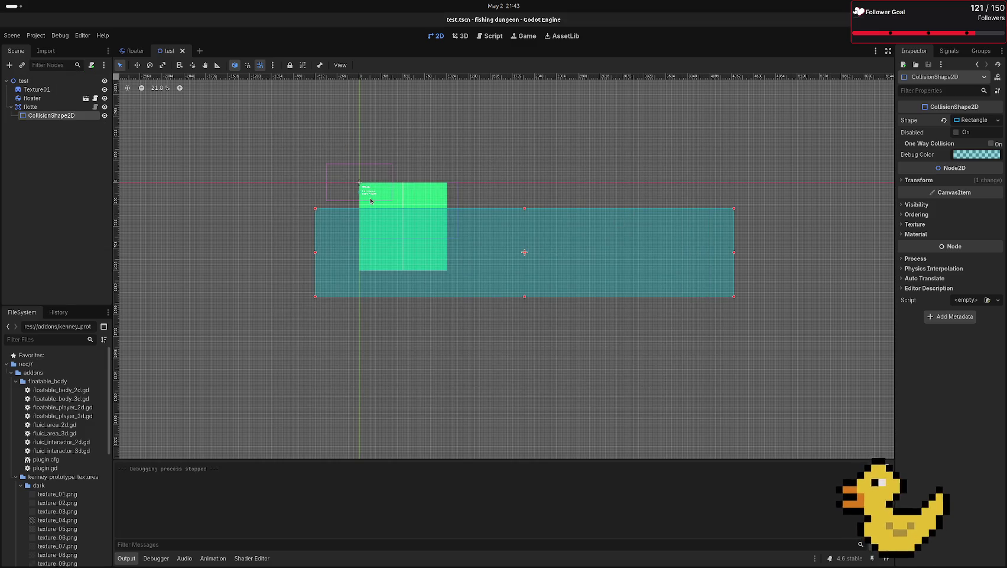
- Set the floater root's Fluid Damp to 1.0 and run the test scene
left_click(131, 53)
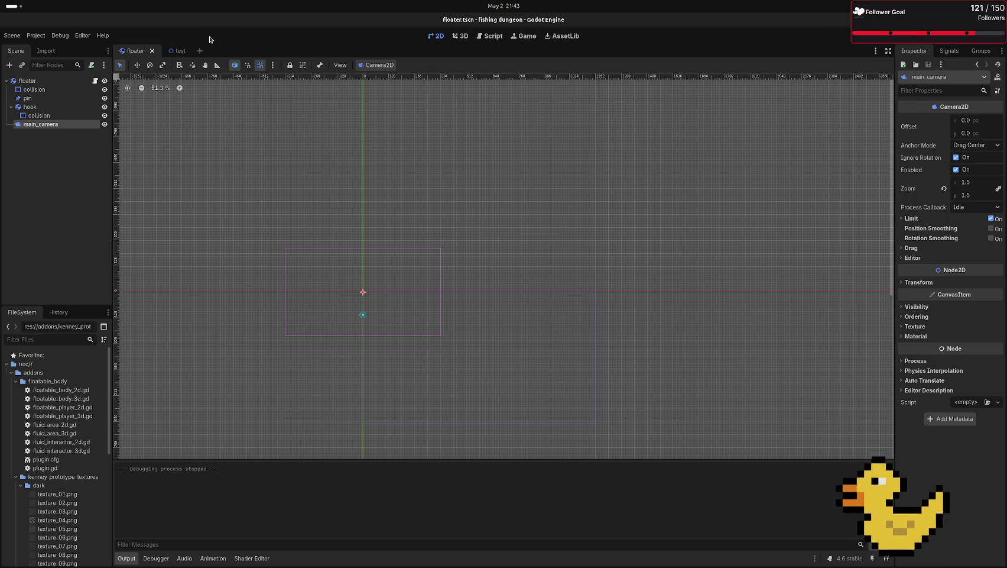
left_click(75, 81)
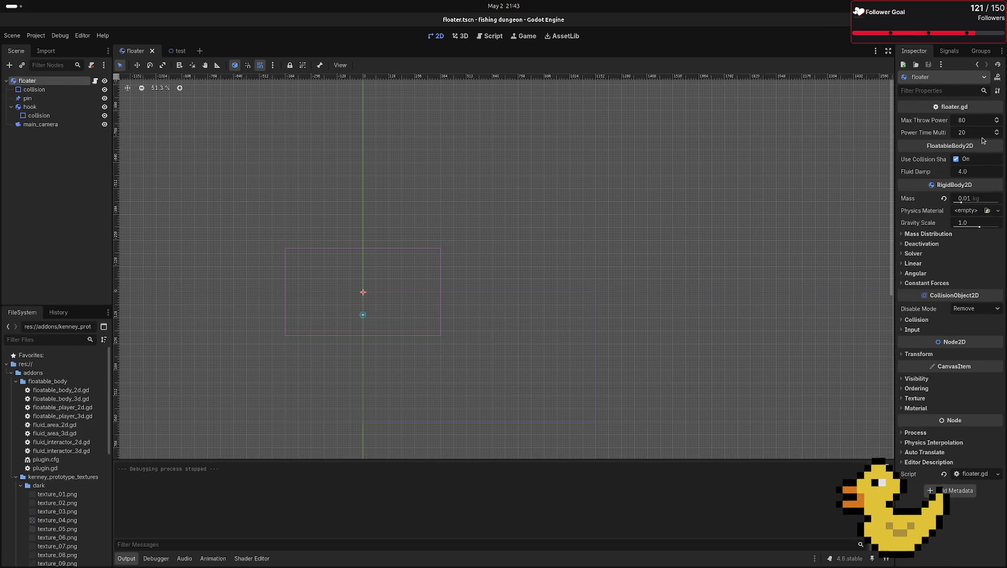
left_click(971, 175)
type("1")
key("Return")
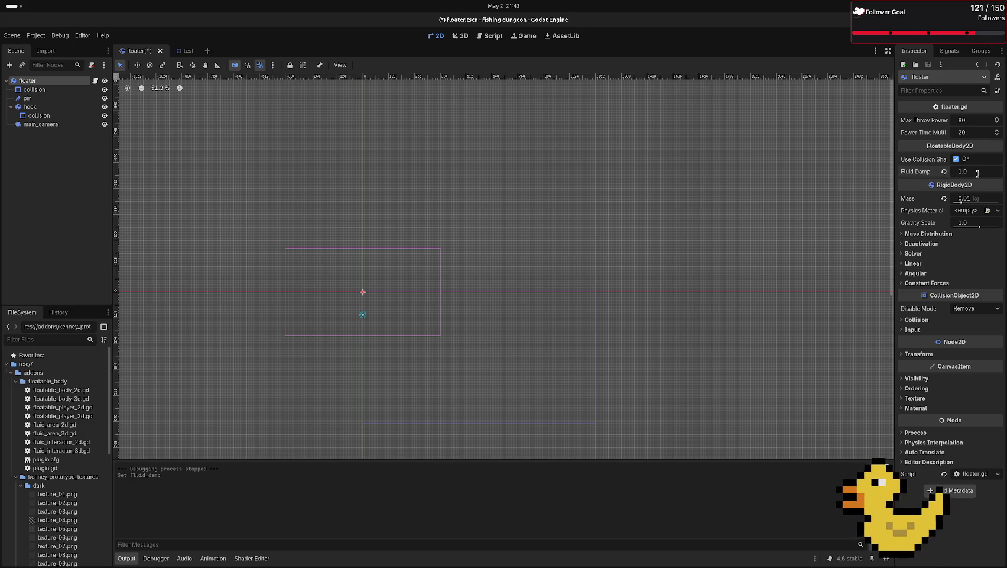
left_click(185, 51)
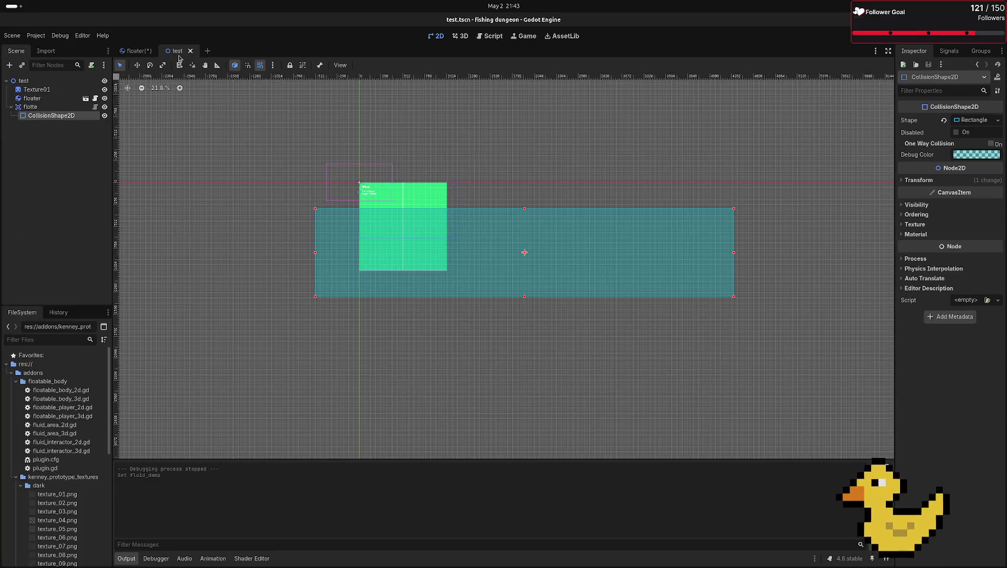
key("F6")
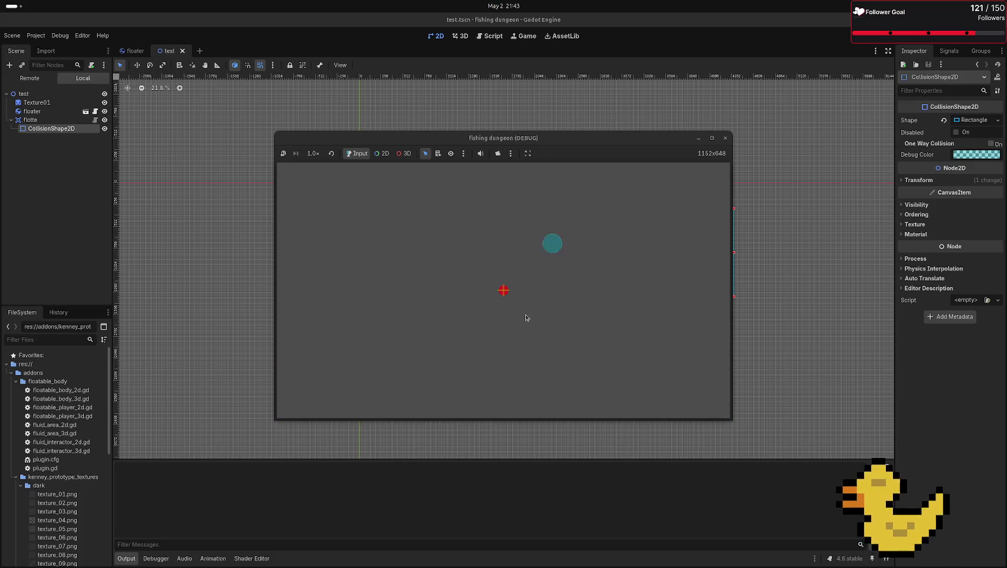
- Set the floater instance's Fluid Damp to 0.1 in the test scene, saving and play-testing it
left_click(726, 138)
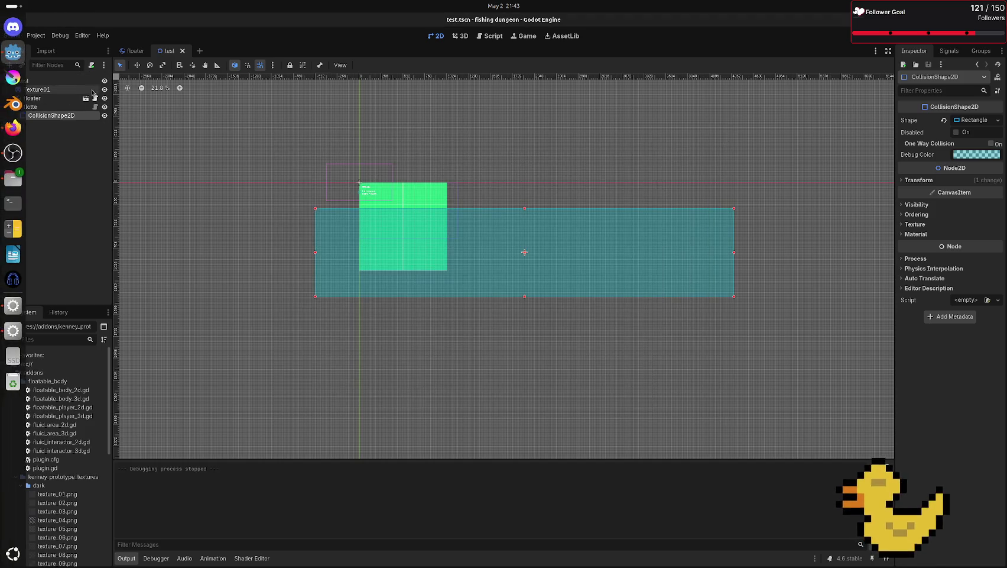
left_click(46, 99)
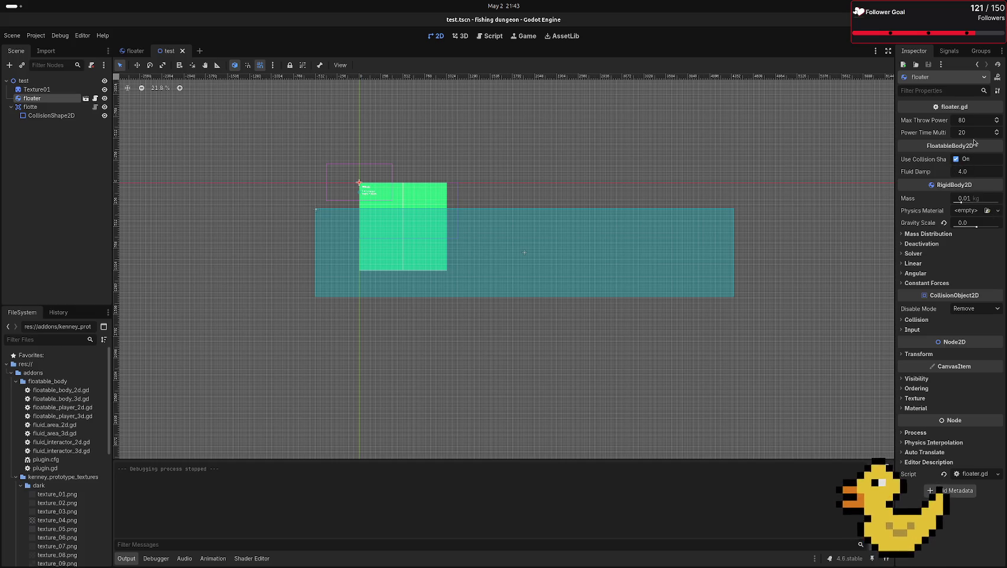
left_click(981, 172)
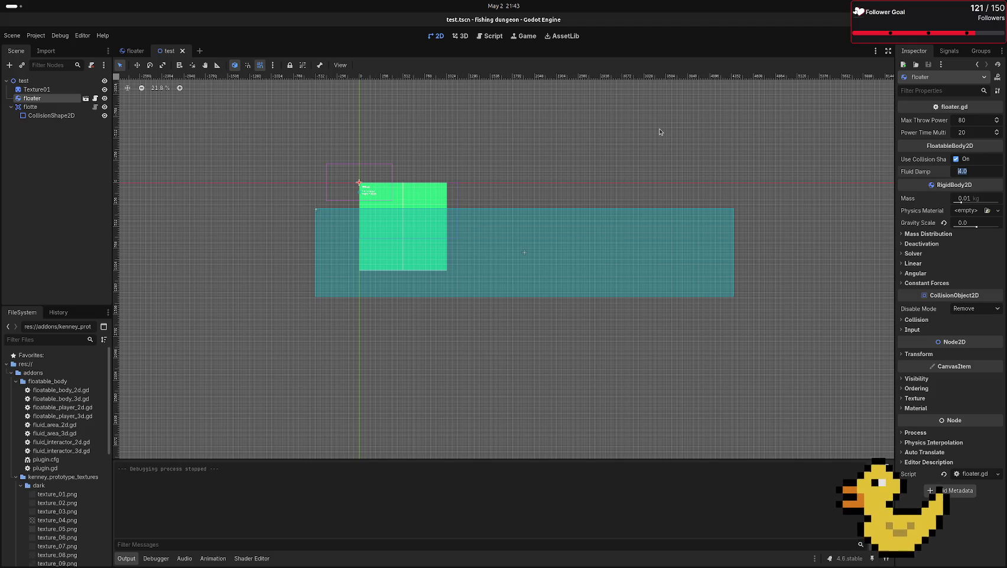
type("1")
key("Return")
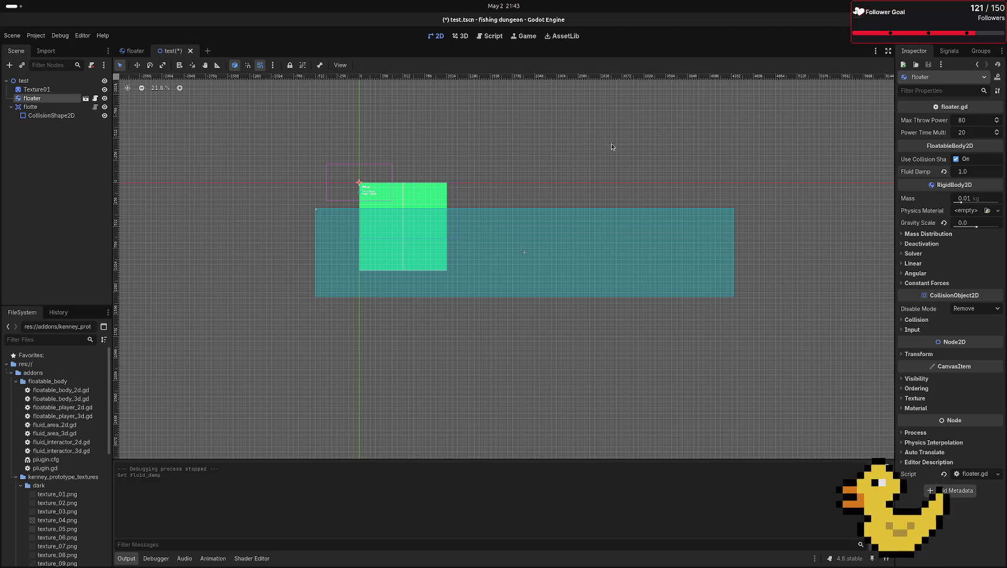
key("F6")
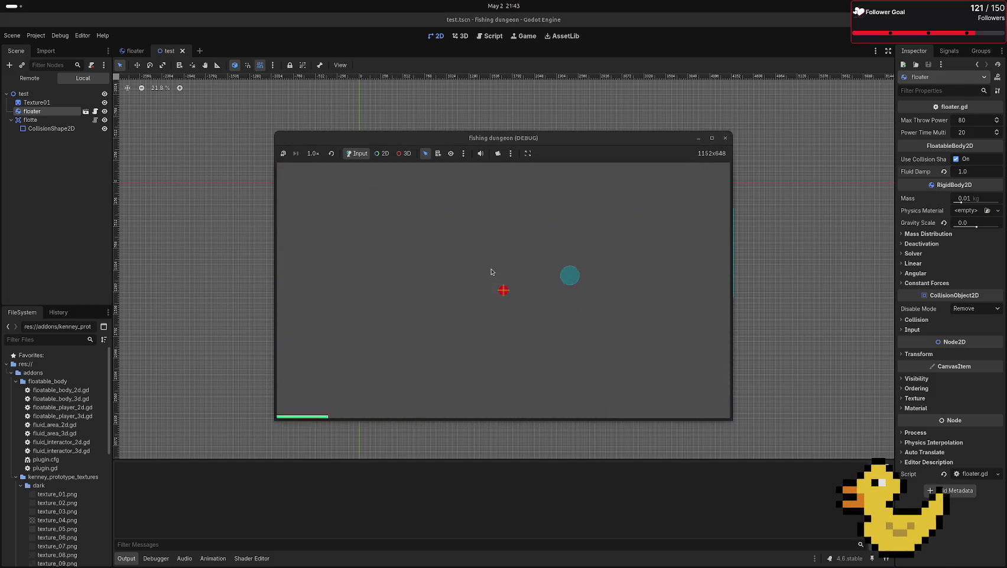
key("F8")
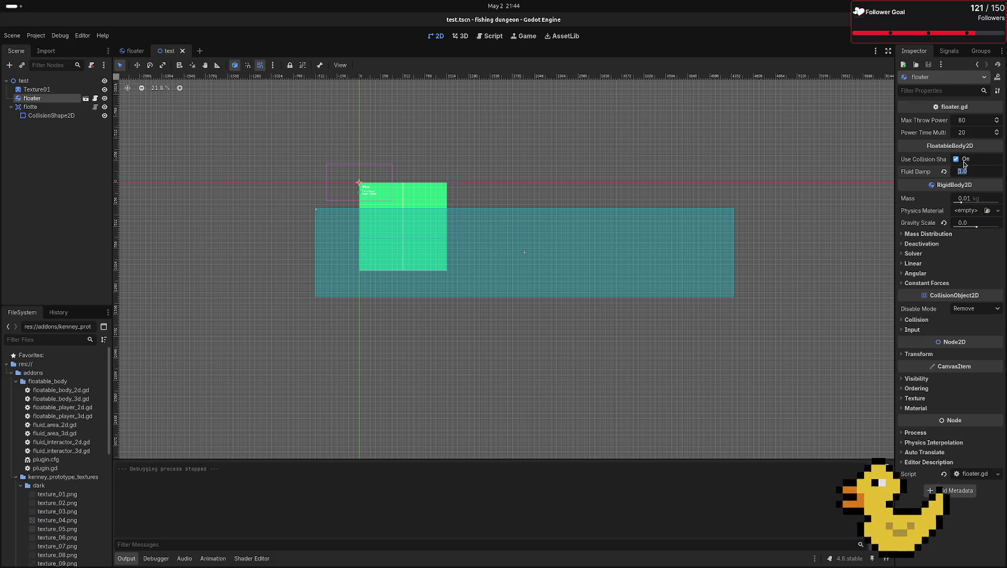
type("0.1")
key("Return")
key("F6")
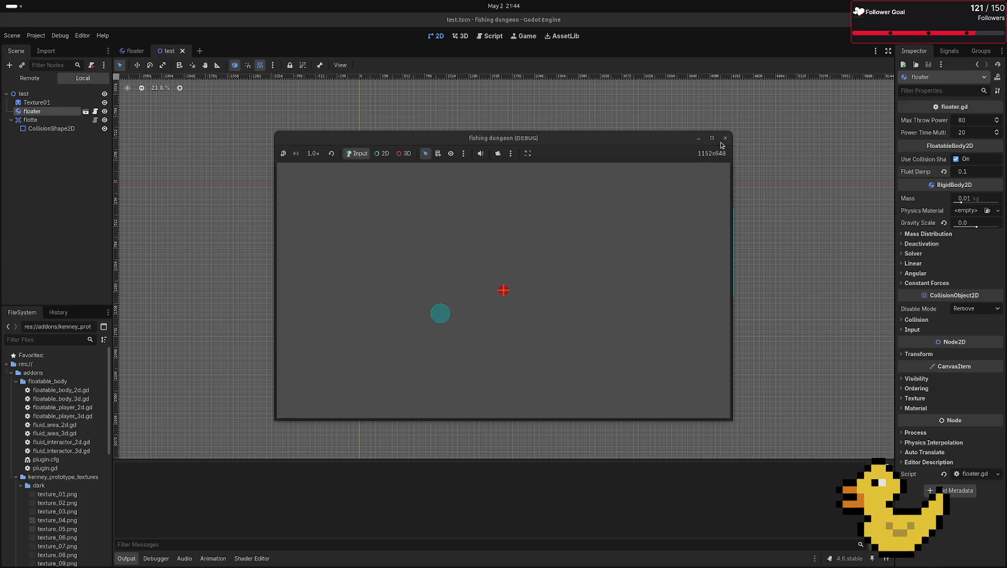
left_click(726, 138)
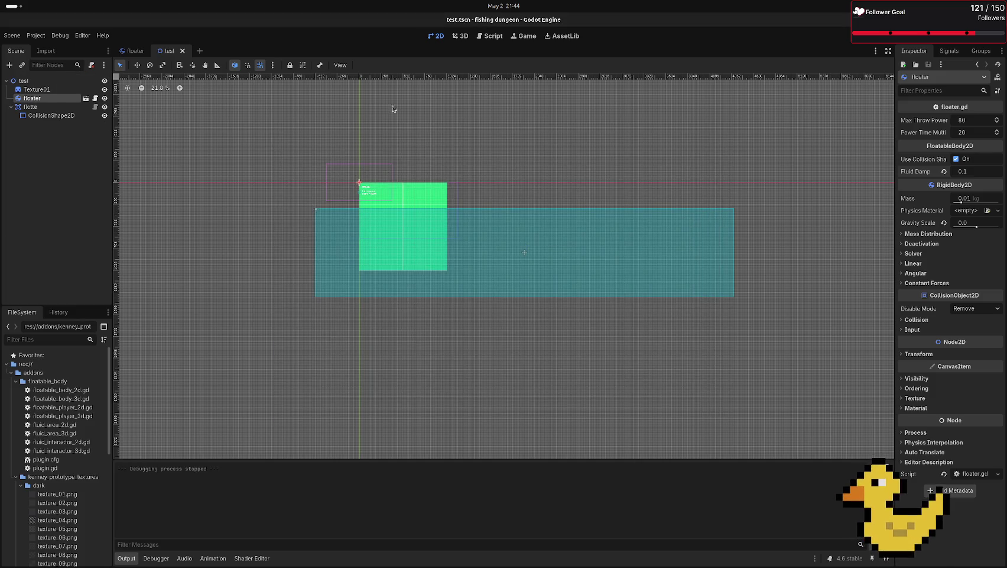
- Set the floater body's mass to 0.1 kg and the hook's to 0.05 kg, then return to test
left_click(133, 51)
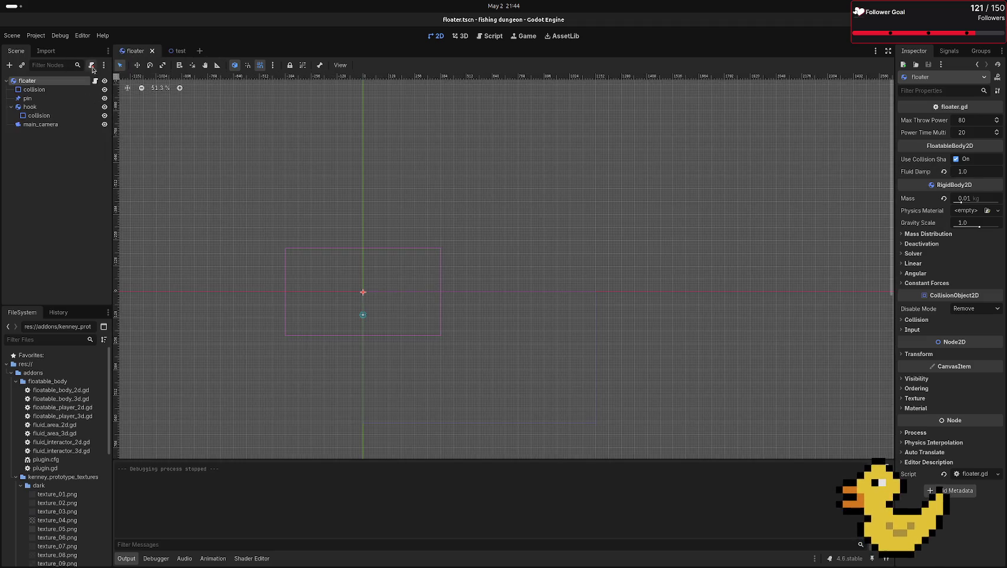
left_click(31, 106)
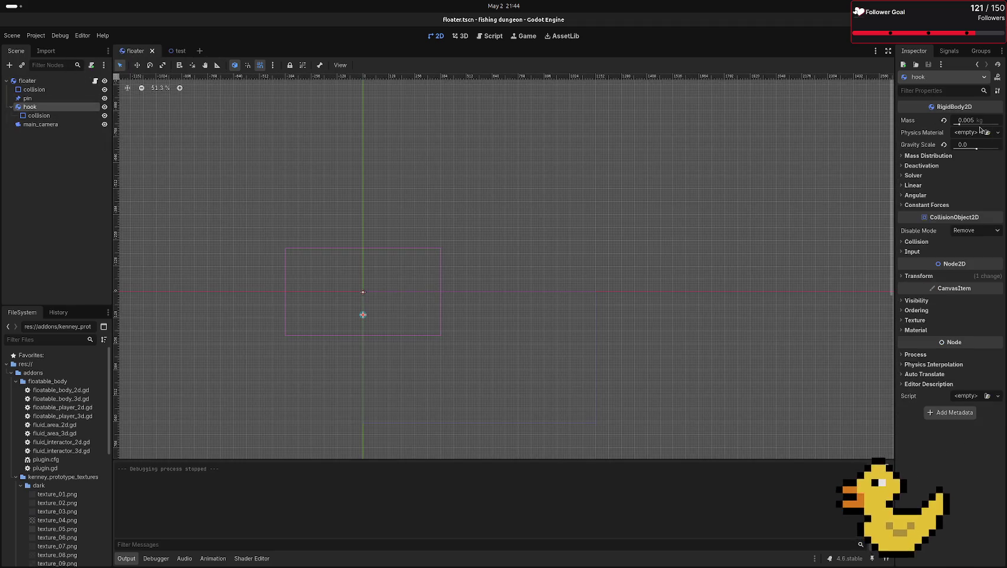
key("Up")
key("Up")
key("Up")
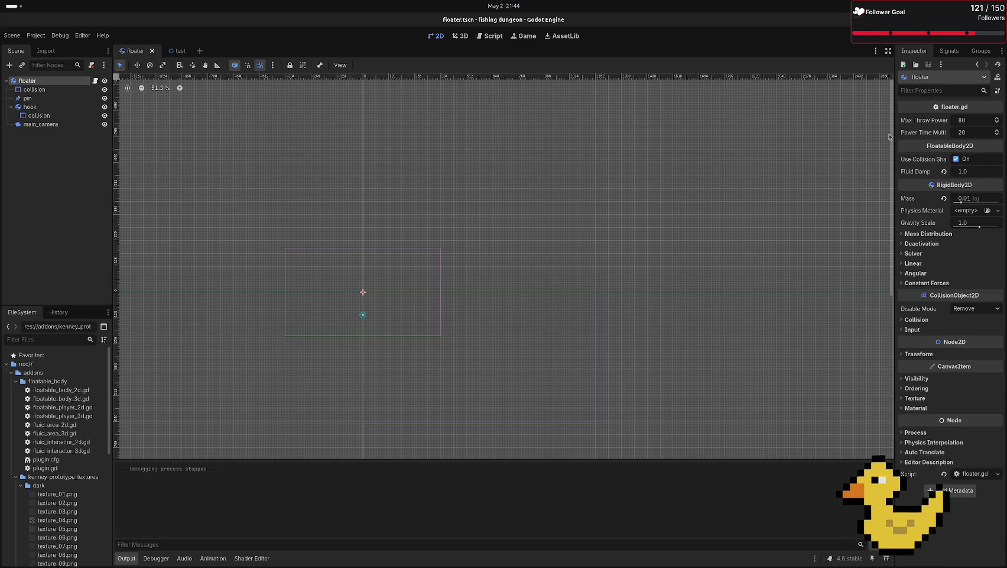
left_click(975, 198)
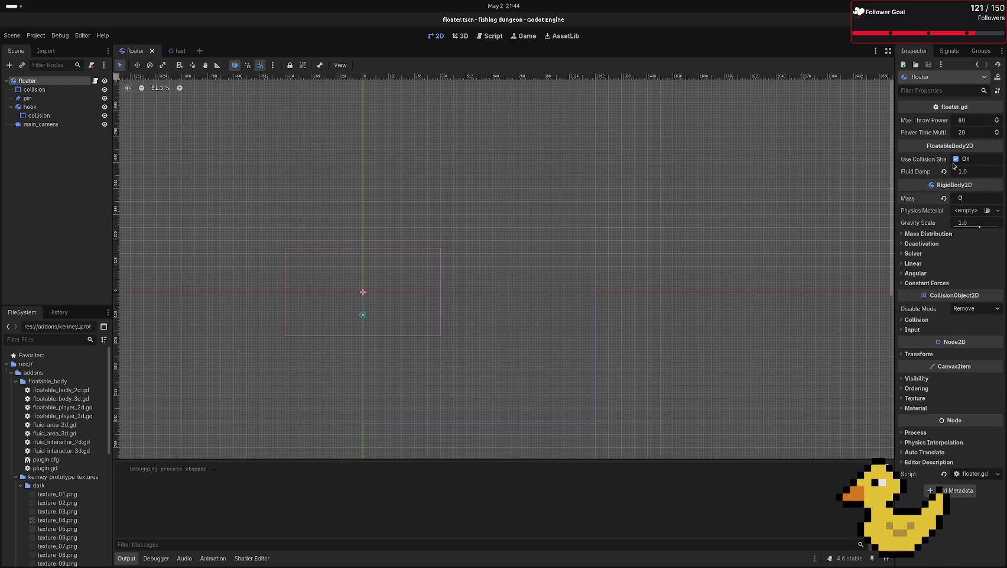
type(".1")
key("Return")
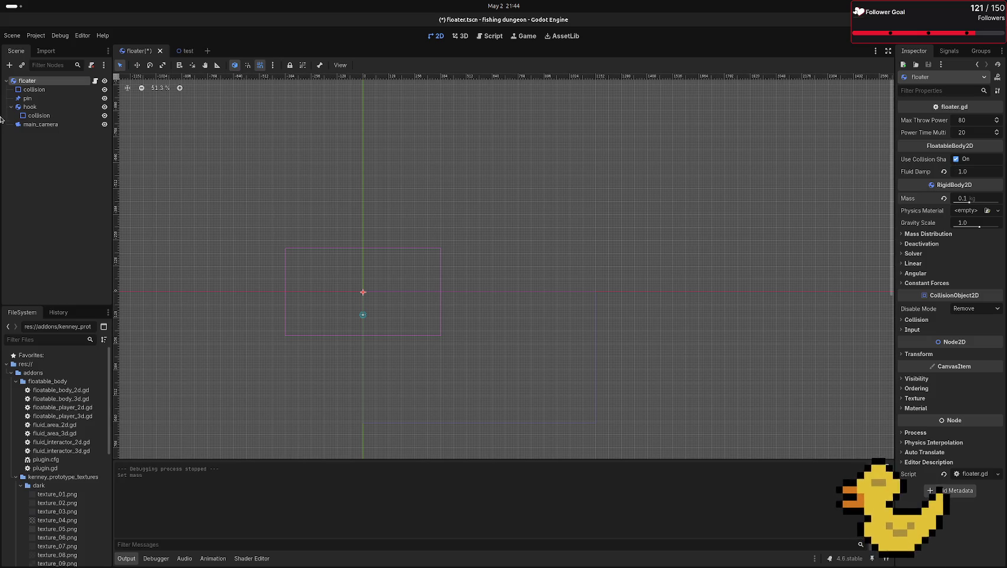
left_click(30, 106)
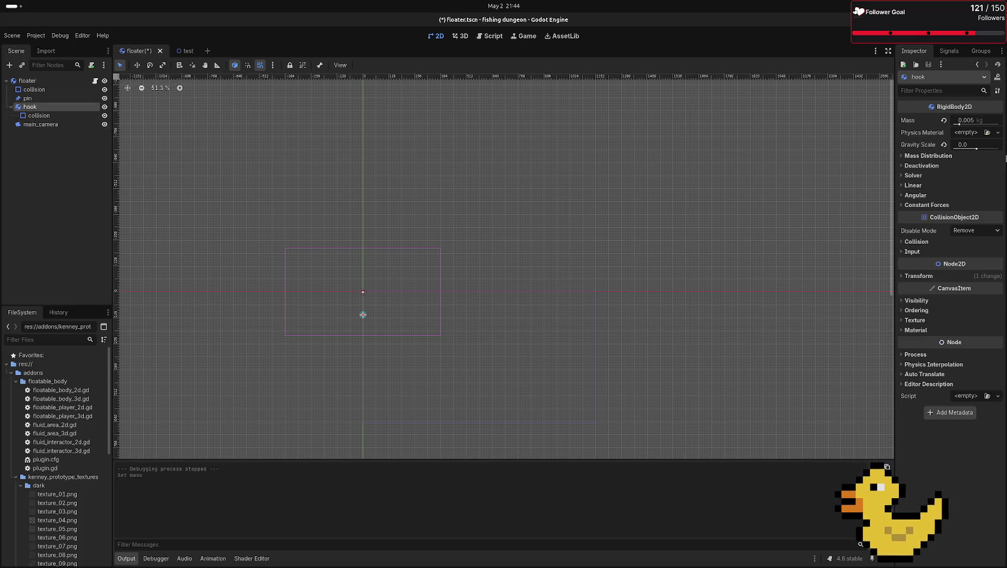
left_click(968, 119)
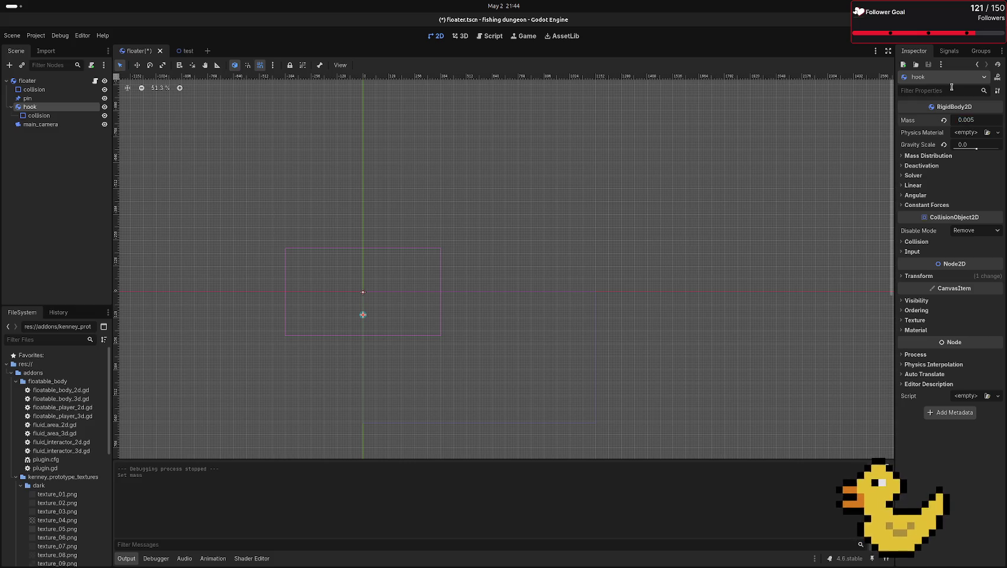
key("Return")
left_click(130, 130)
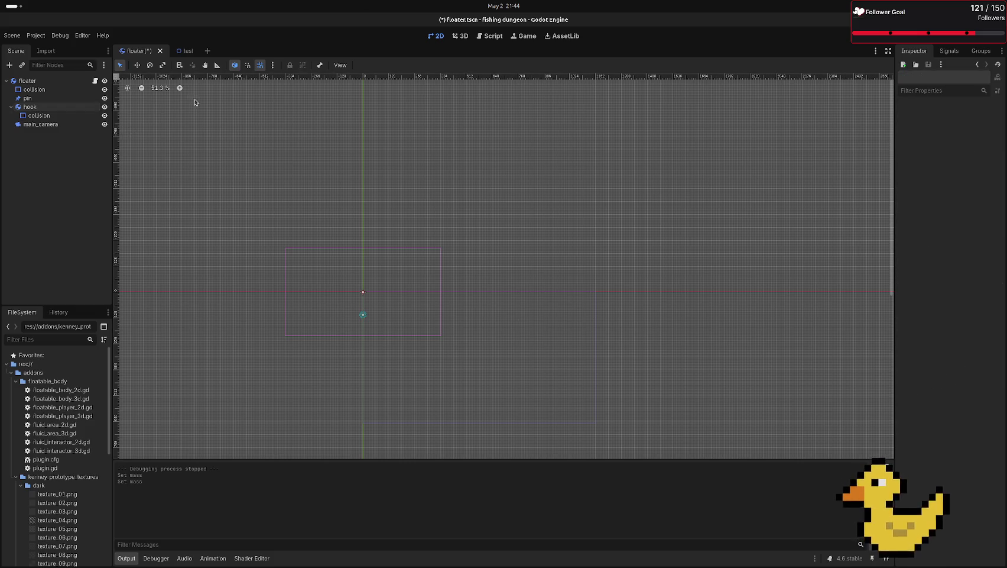
left_click(188, 51)
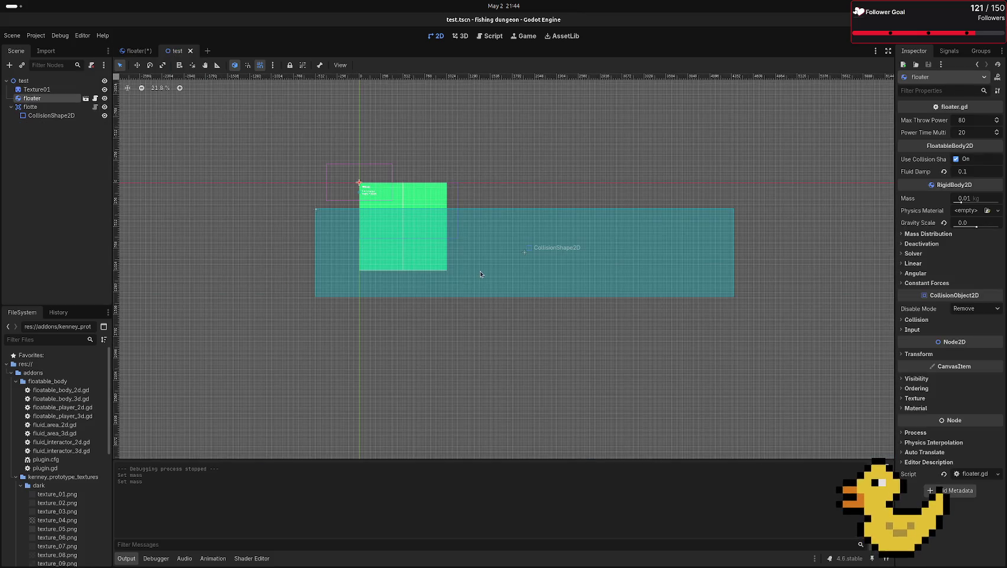
- Play-test the current masses, then change the floater body's mass in the floater scene
key("F6")
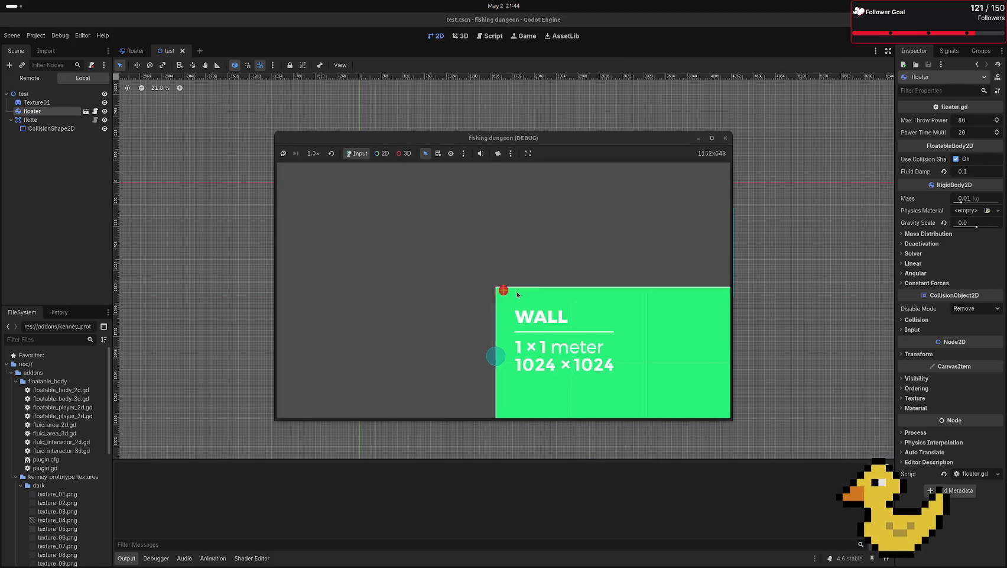
key("F8")
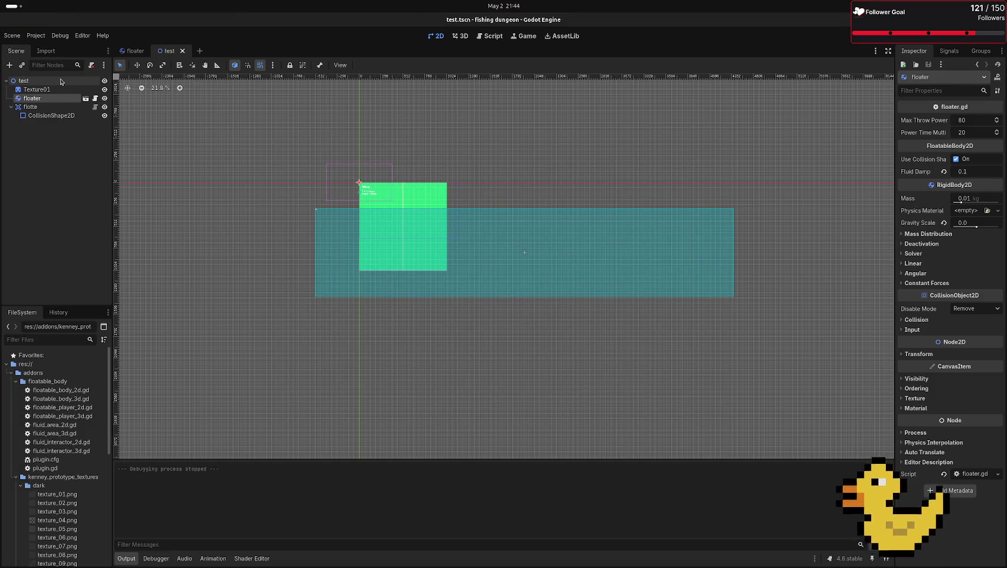
left_click(135, 51)
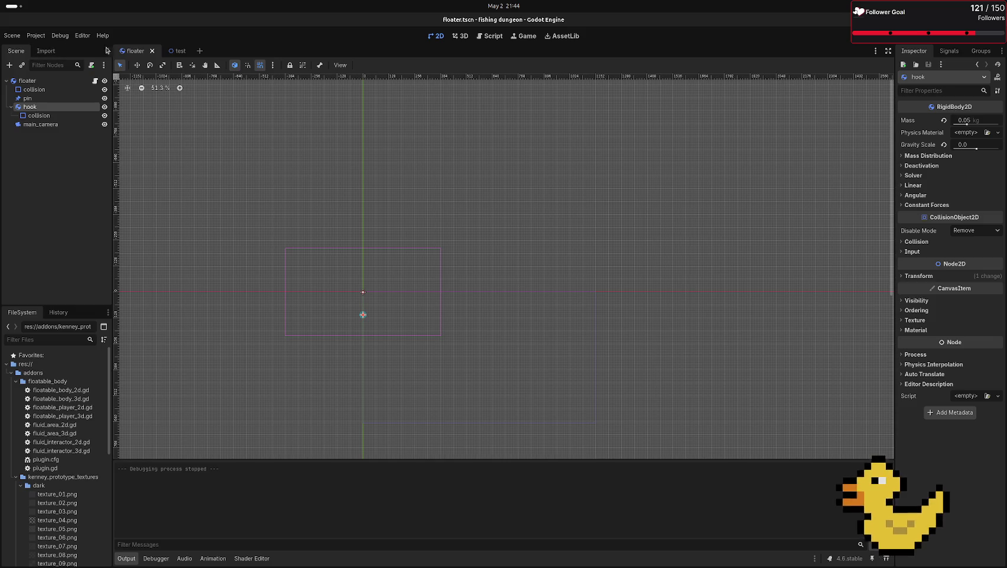
mouse_move(183, 51)
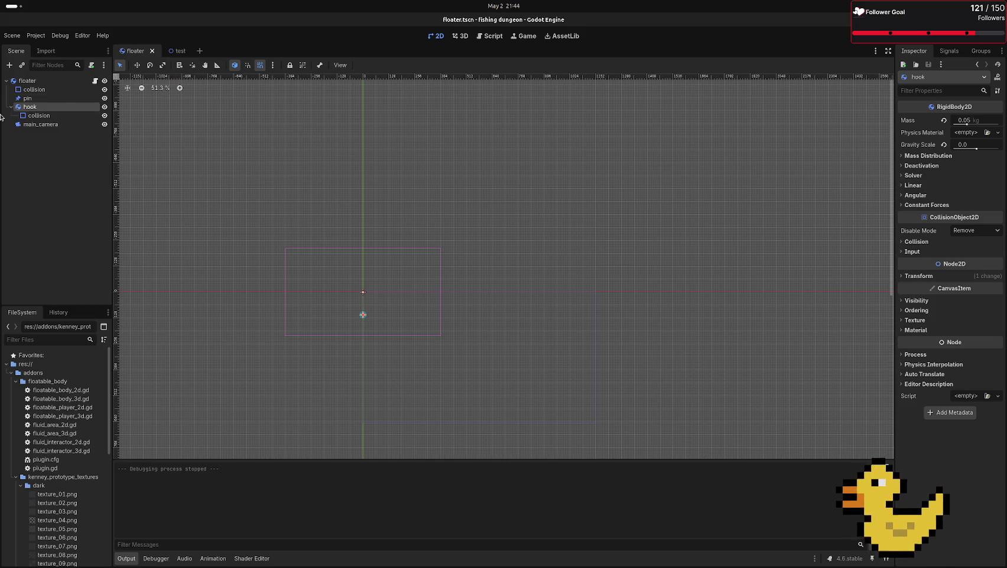
left_click(29, 80)
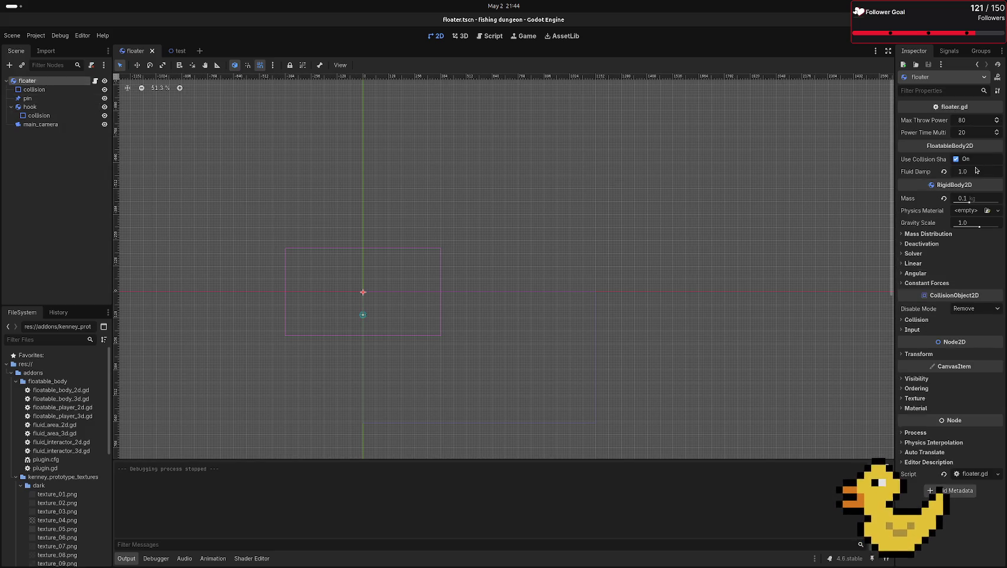
left_click(985, 198)
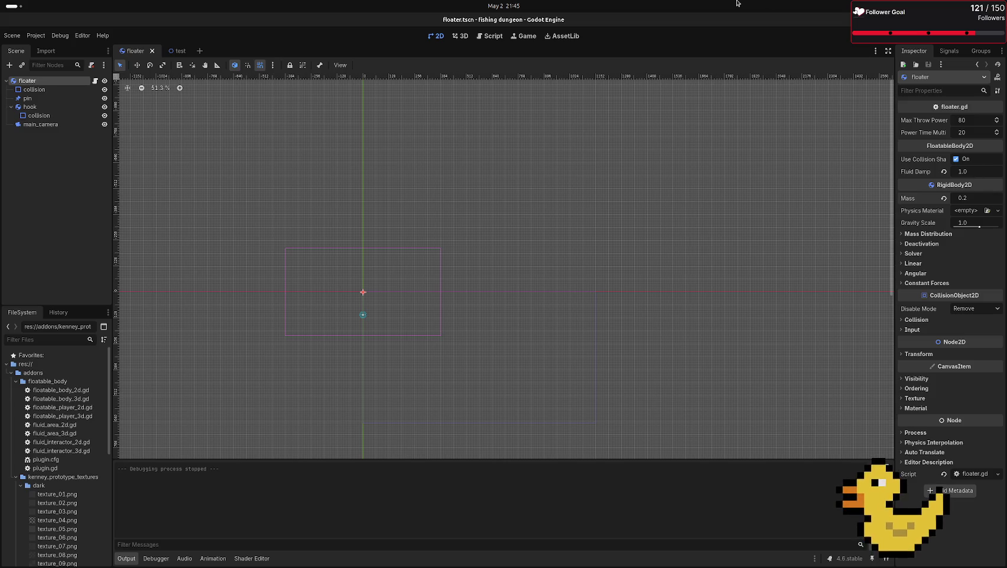
left_click(677, 238)
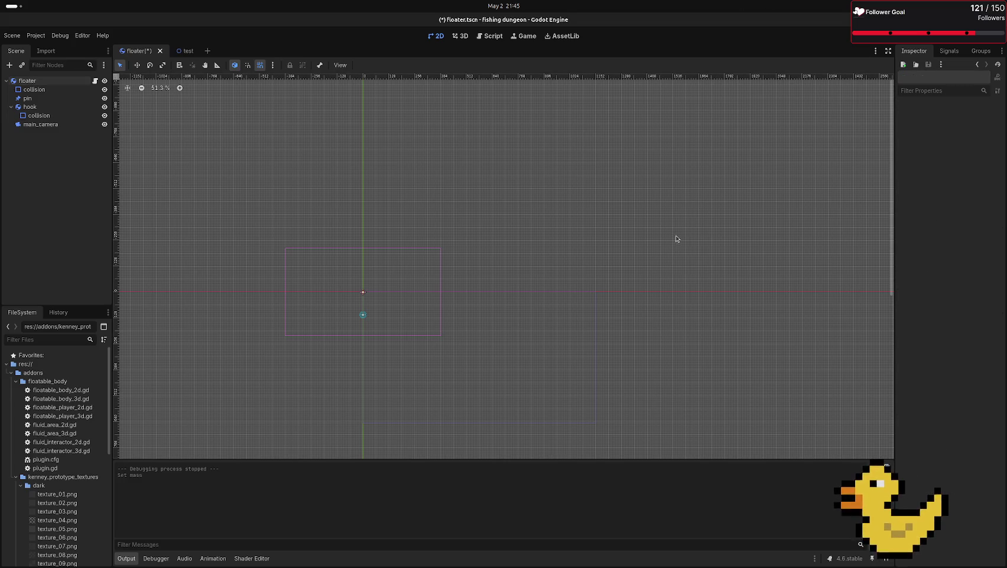
- Set the hook's mass to 0.02 kg
left_click(29, 107)
left_click(970, 122)
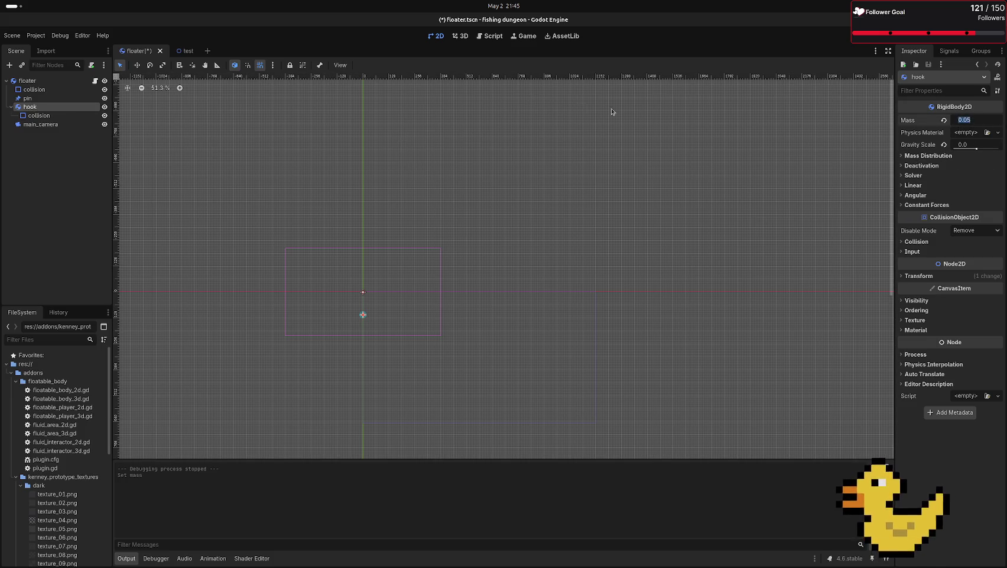
left_click(771, 141)
left_click(29, 106)
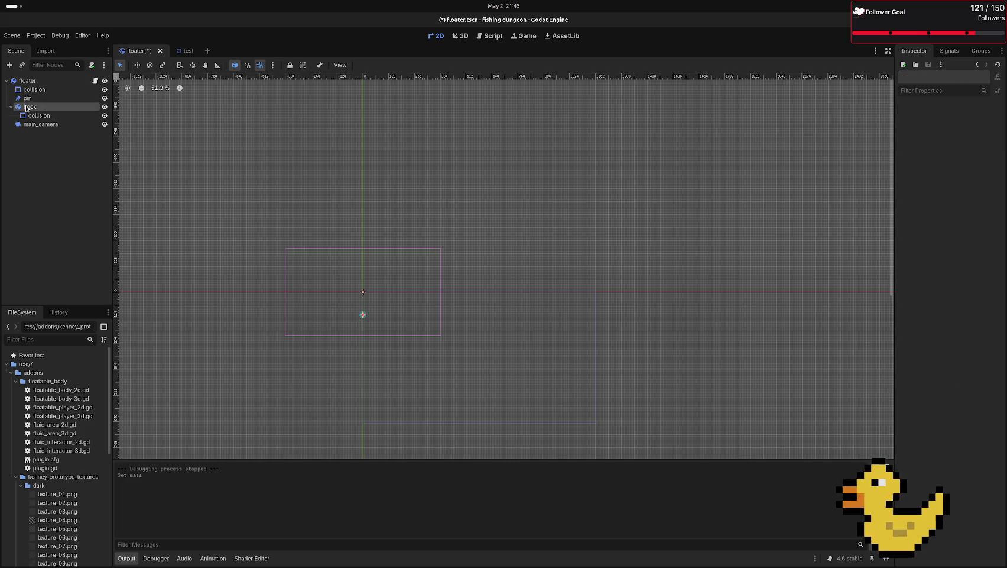
left_click(981, 123)
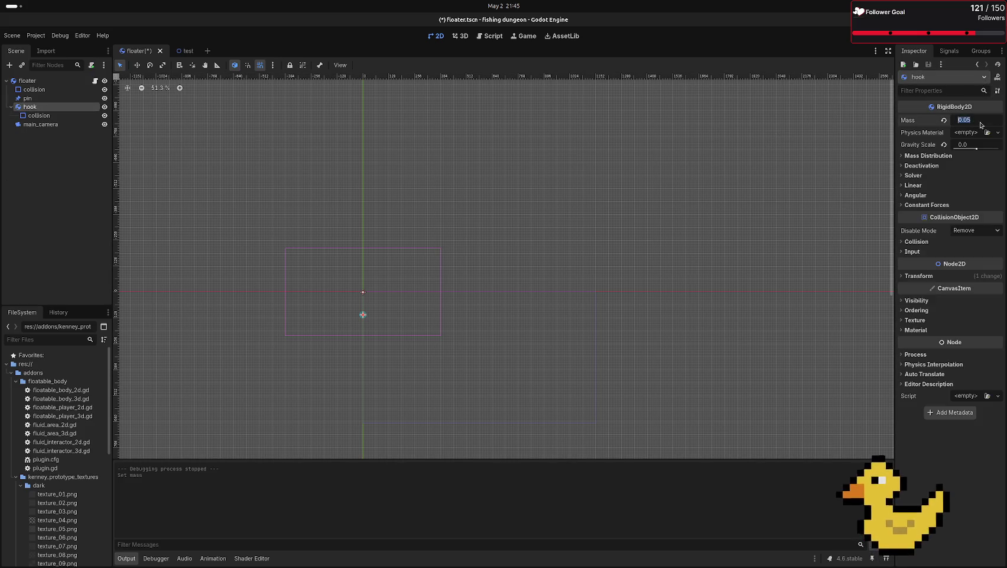
type("2")
key("Return")
- Set the floater's mass to 0.05 kg and play-test the test scene
left_click(27, 81)
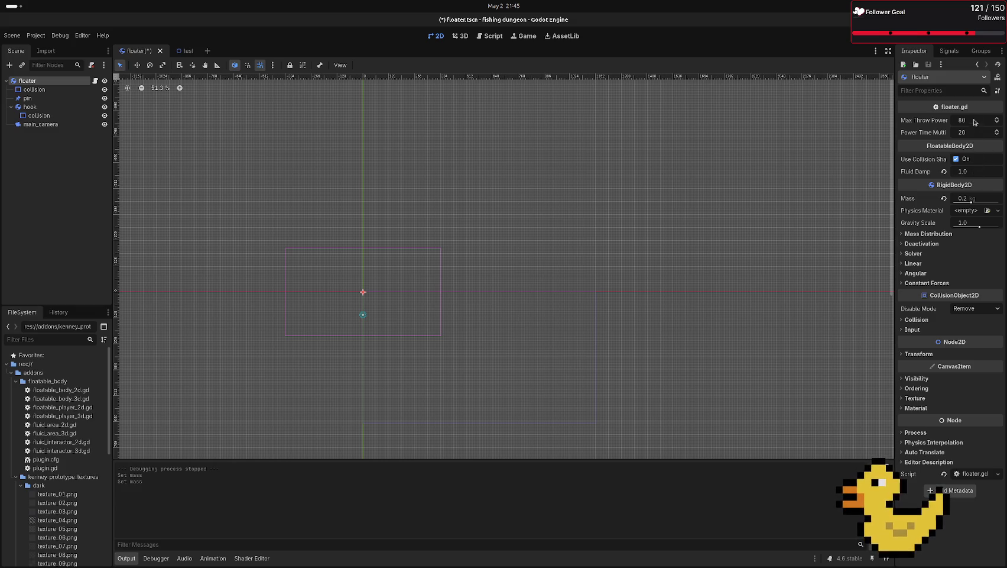
left_click(978, 200)
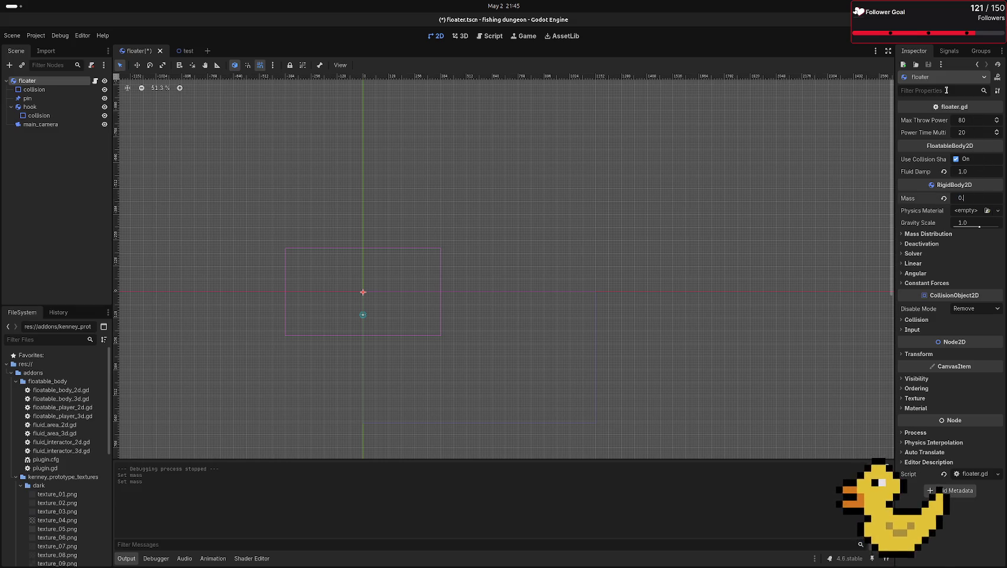
type("05")
key("Return")
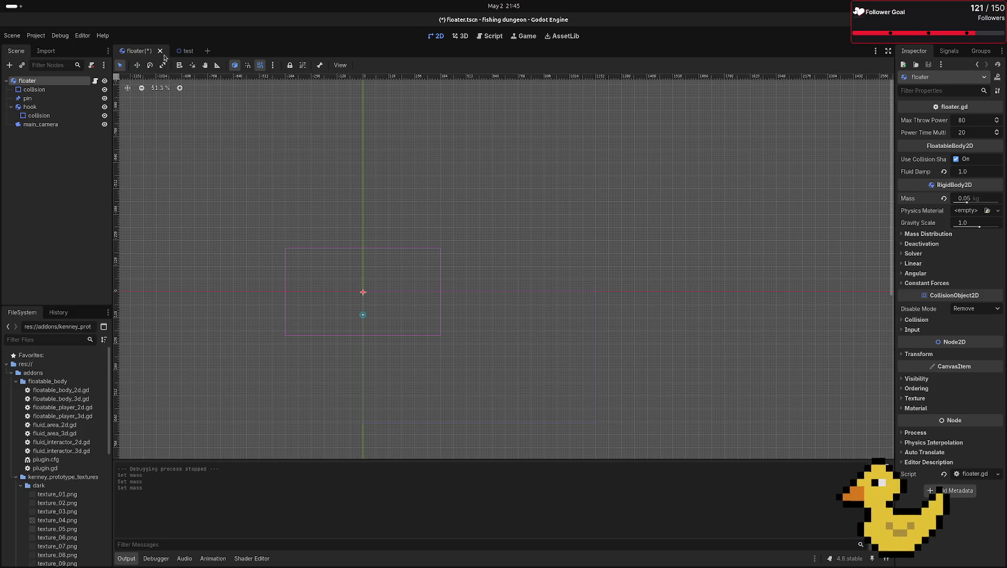
left_click(187, 51)
key("F6")
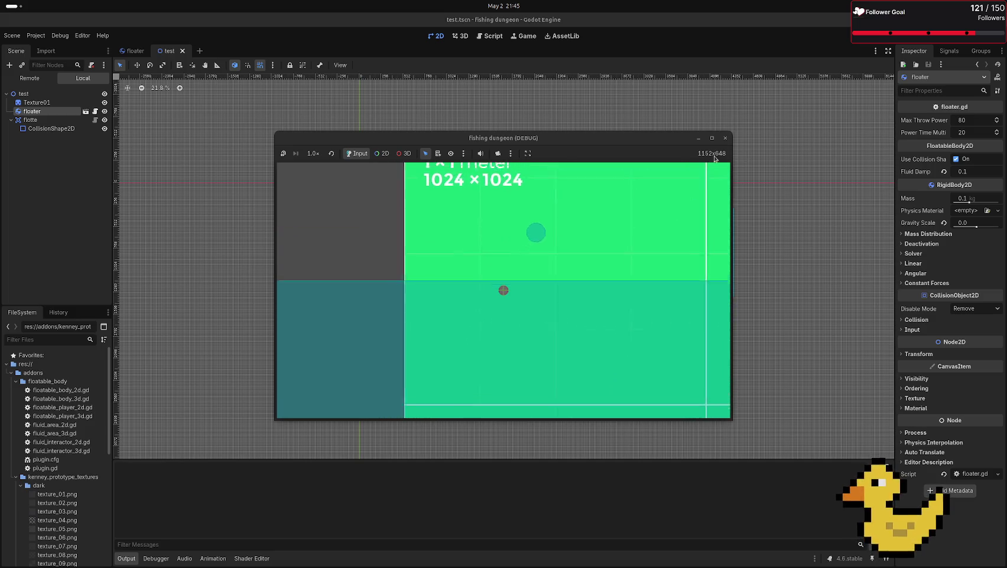
left_click(726, 138)
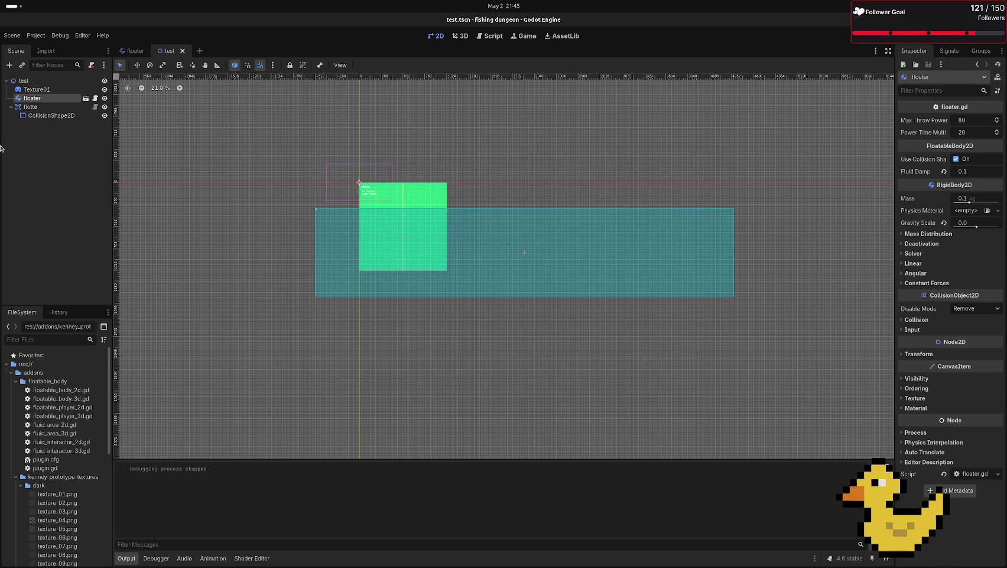
left_click(139, 47)
- Set the hook's mass to 0.002 kg
left_click(43, 107)
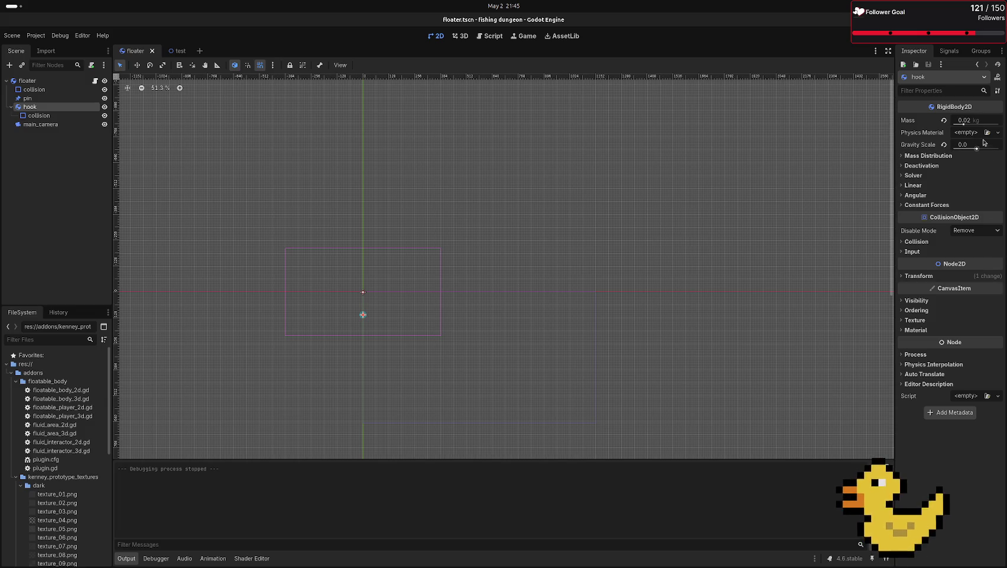
left_click(986, 123)
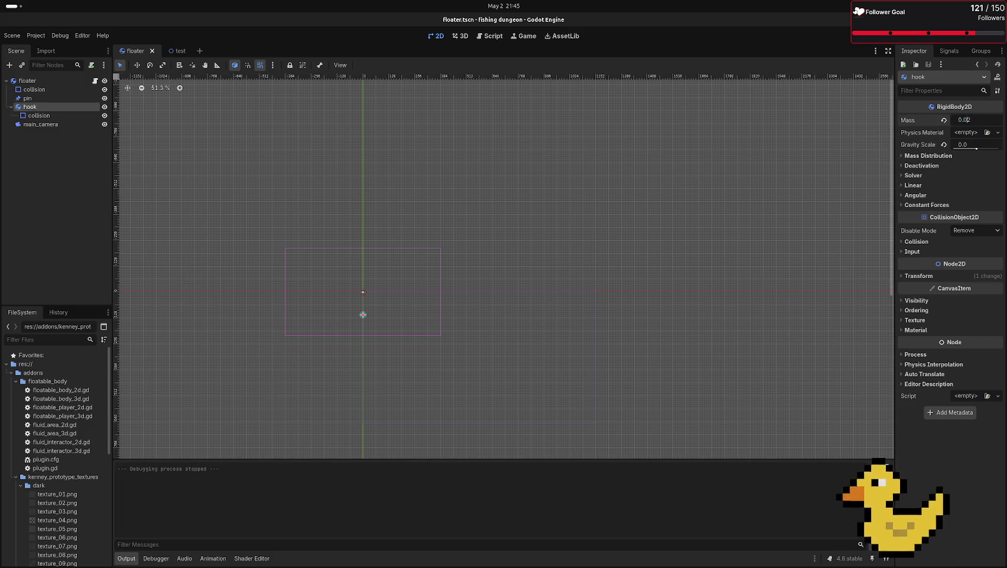
type("0.002")
key("Return")
- Save and run the game, test-run the test scene, then return to the floater scene
key("F5")
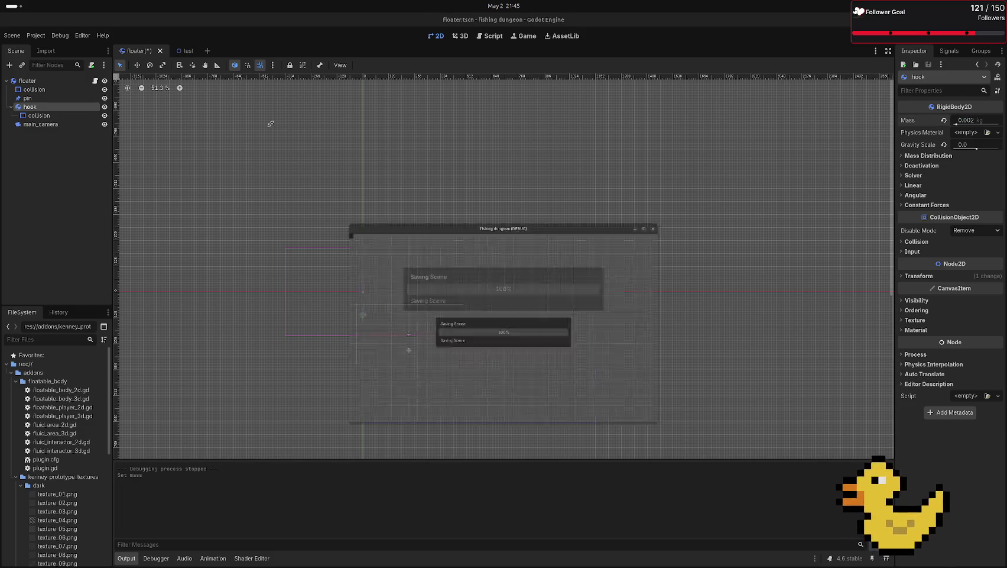
key("F8")
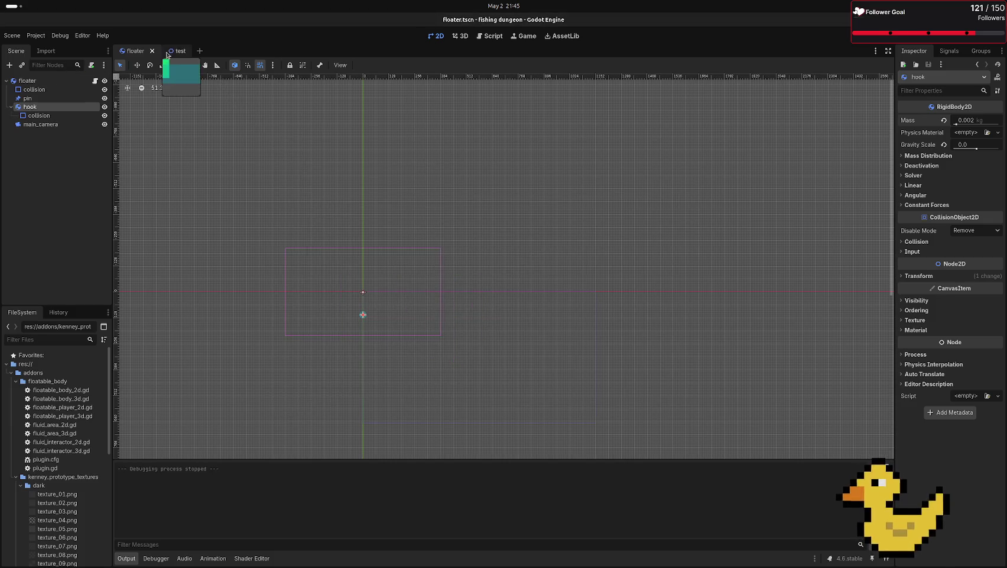
left_click(177, 51)
key("F6")
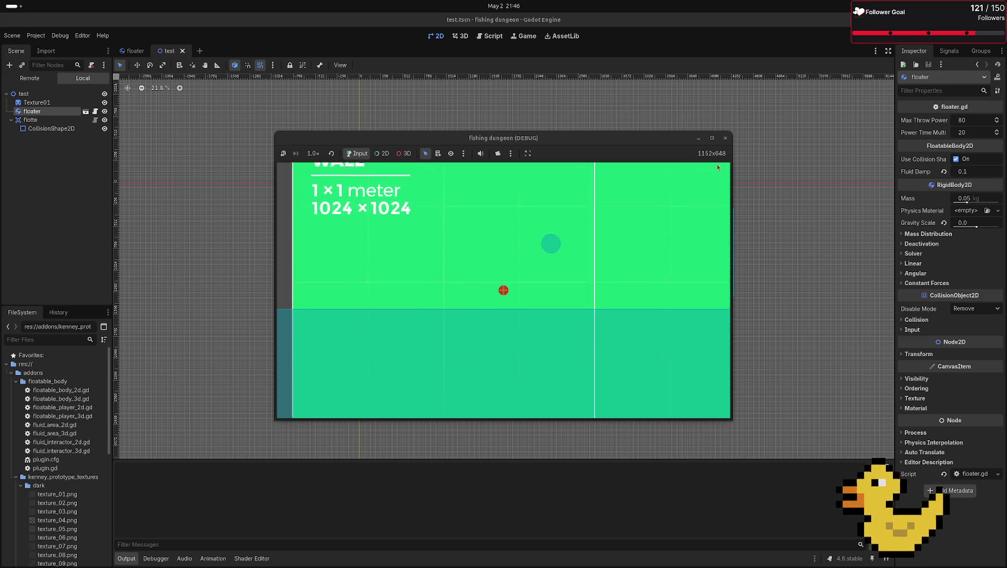
left_click(725, 138)
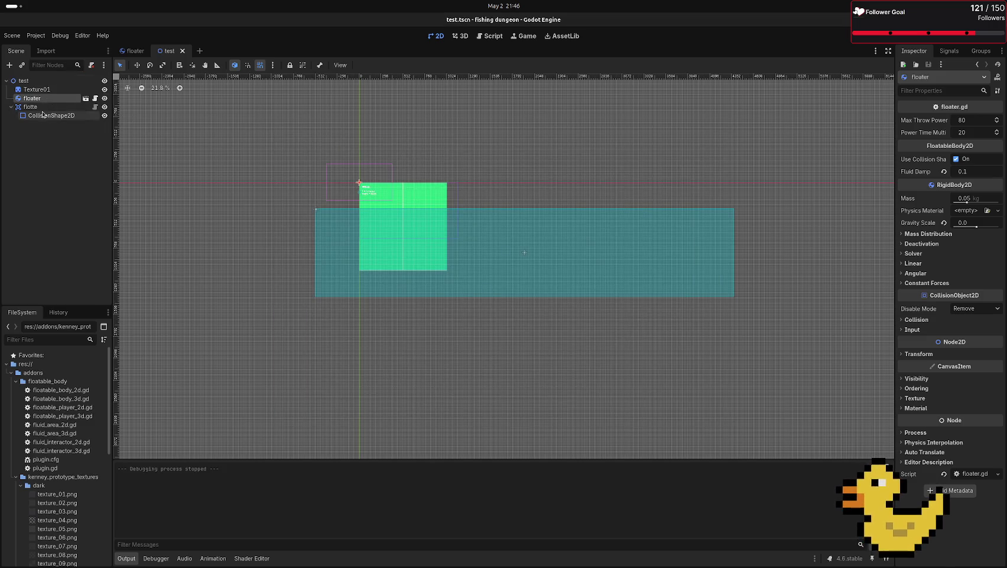
left_click(129, 52)
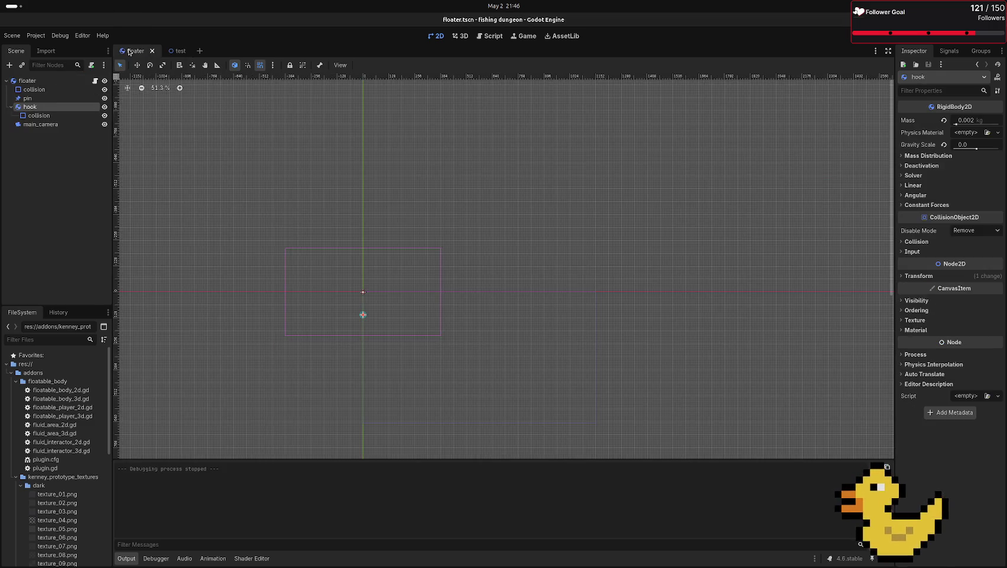
- Change the hook node's type to FloatableBody2D
right_click(48, 109)
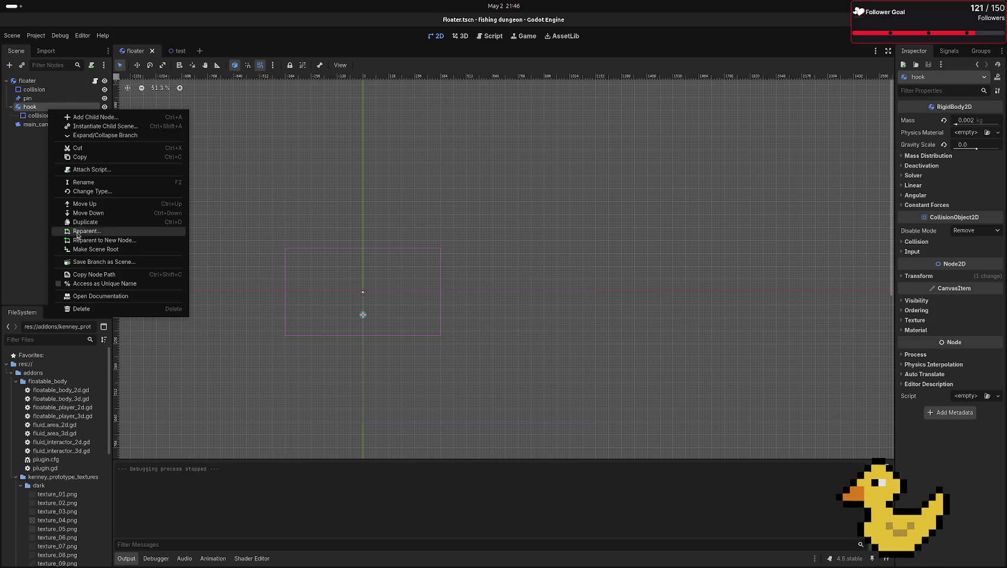
left_click(91, 191)
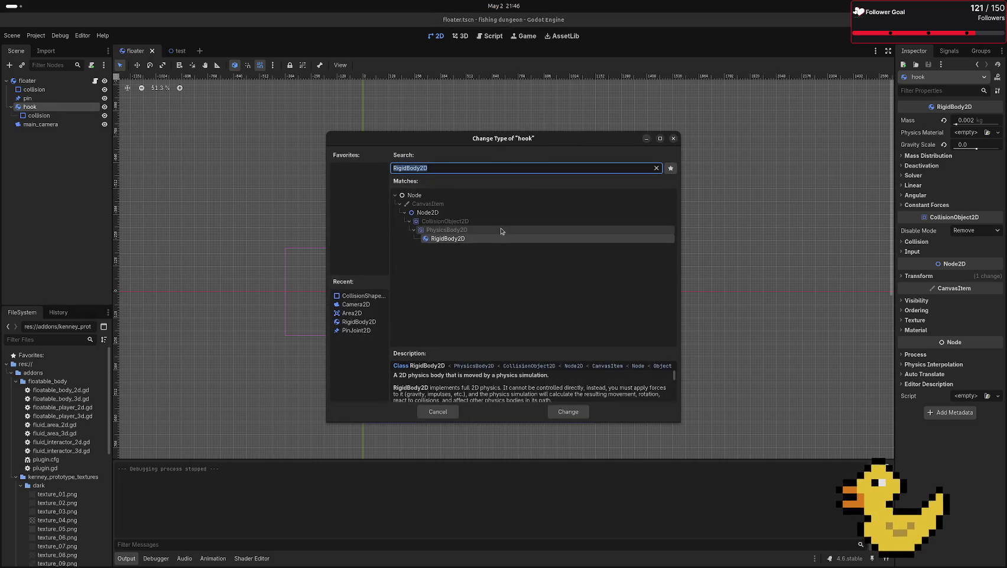
type("floa")
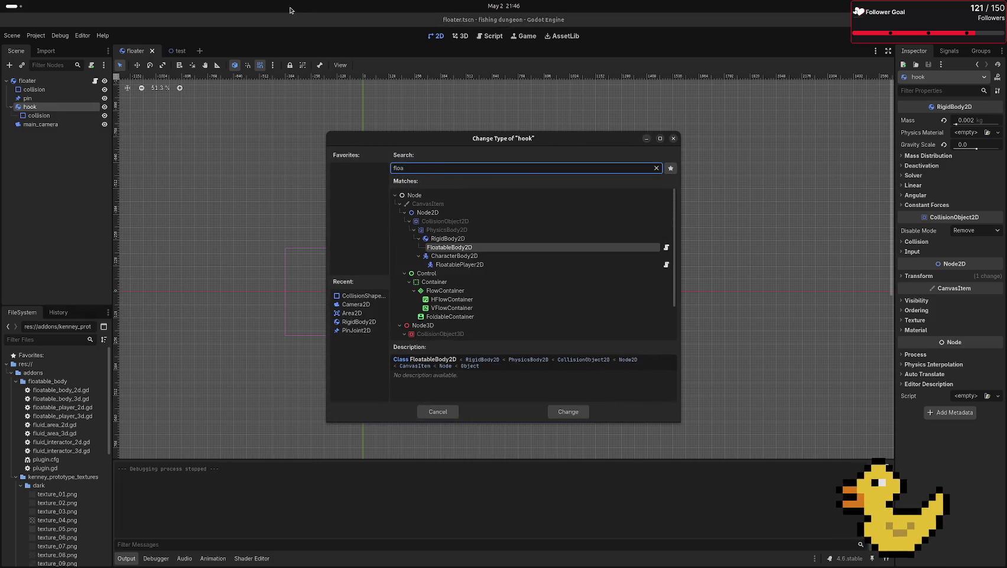
key("Return")
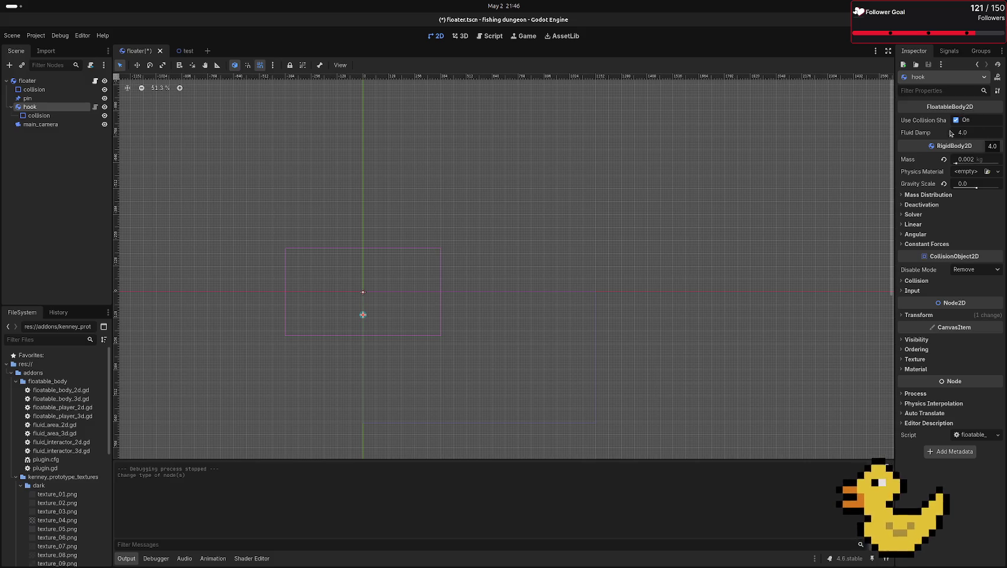
- Turn off the hook's Use Collision Shapes, set Fluid Damp to 0.0, and run the test scene
mouse_move(894, 134)
left_mouse_down()
mouse_move(712, 151)
mouse_move(740, 155)
left_mouse_up()
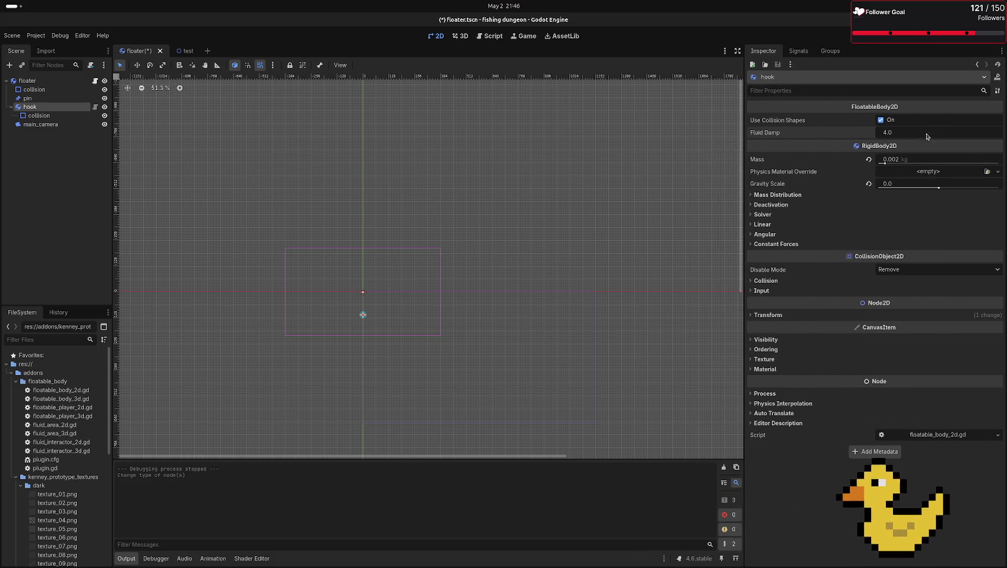
left_click(882, 121)
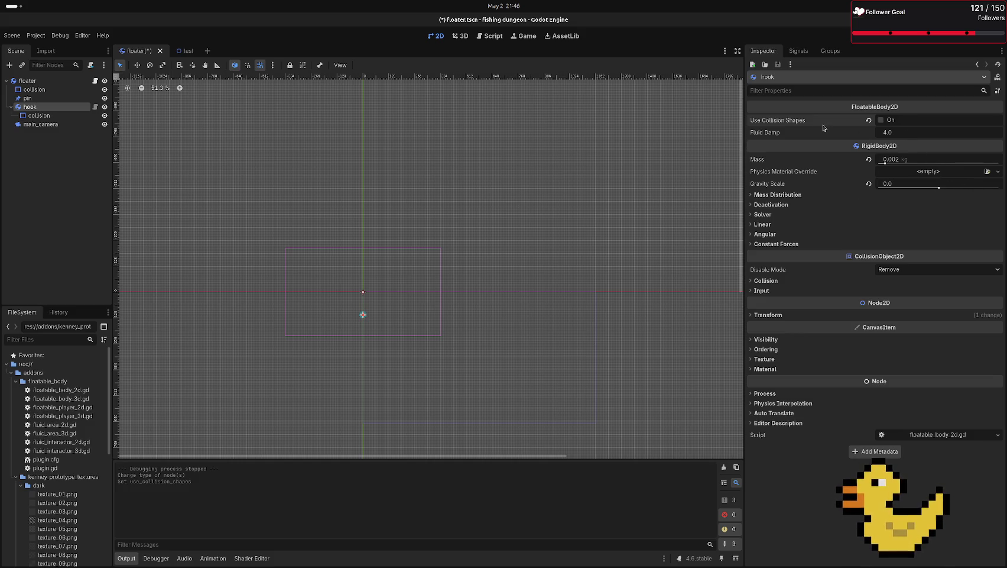
left_click(906, 132)
key("Return")
left_click(187, 51)
key("F6")
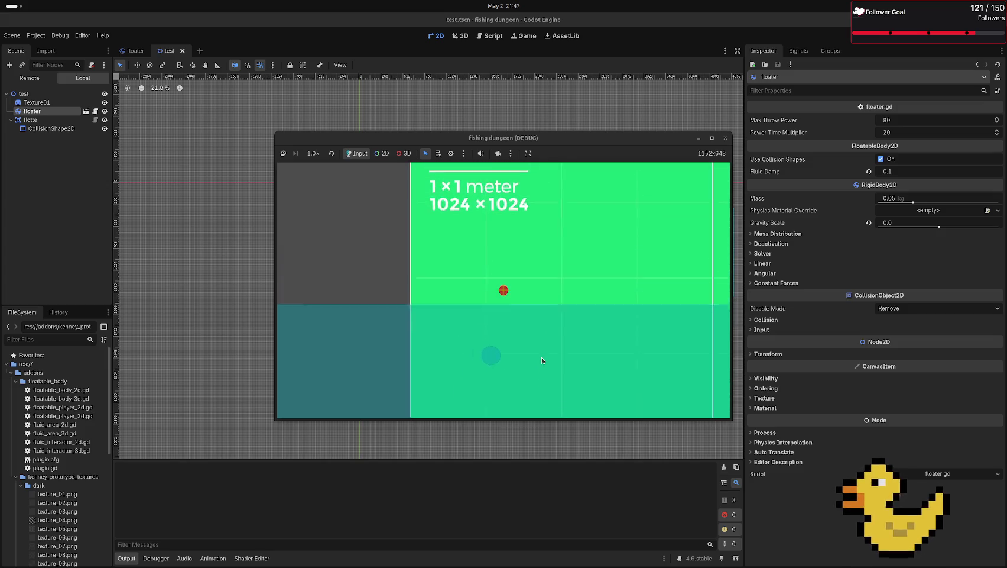
- Stop the running test game and return to the floater scene
left_click(726, 138)
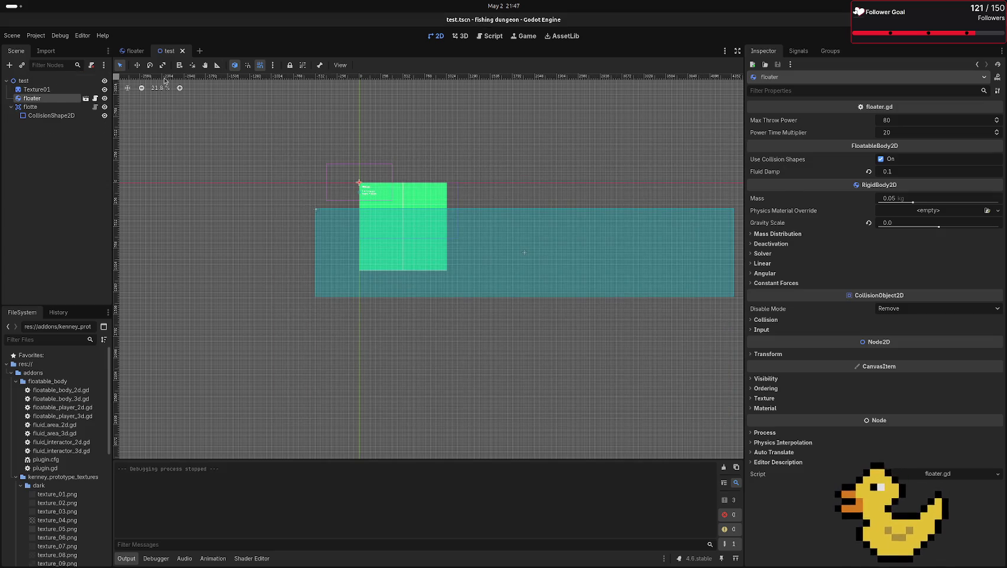
left_click(128, 50)
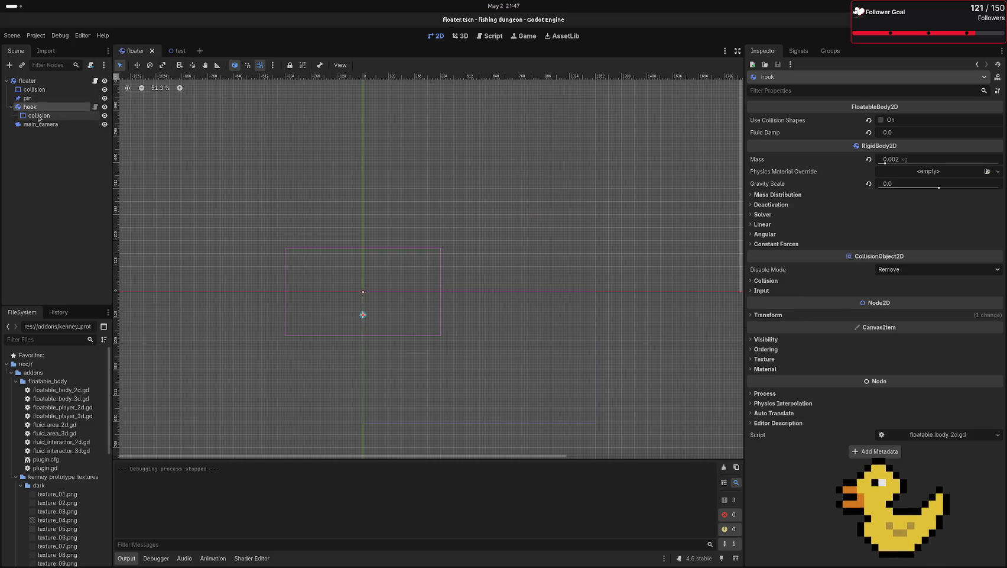
- Add a DampedSpringJoint2D child node to the floater
left_click(27, 98)
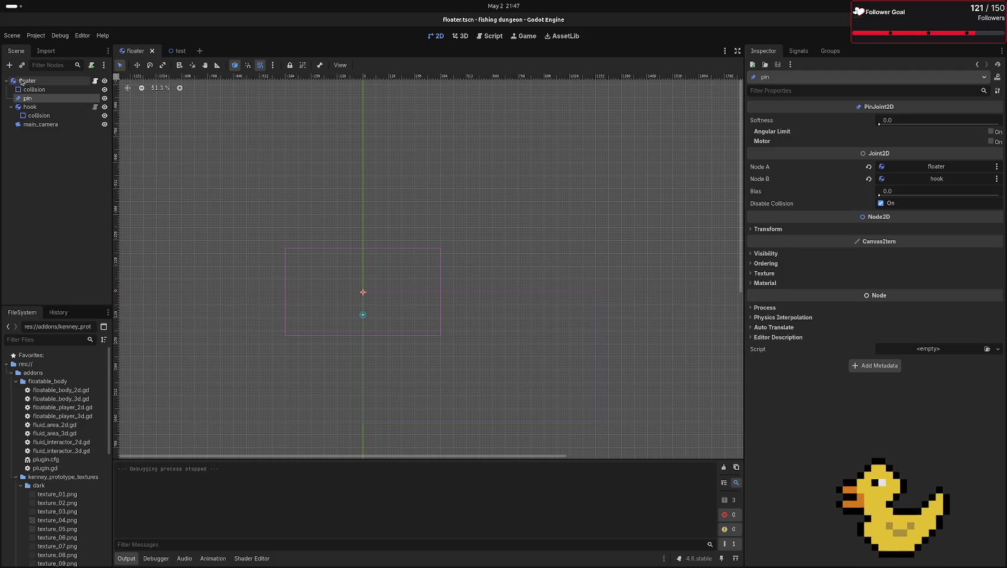
left_click(21, 81)
left_click(8, 65)
type("sprin")
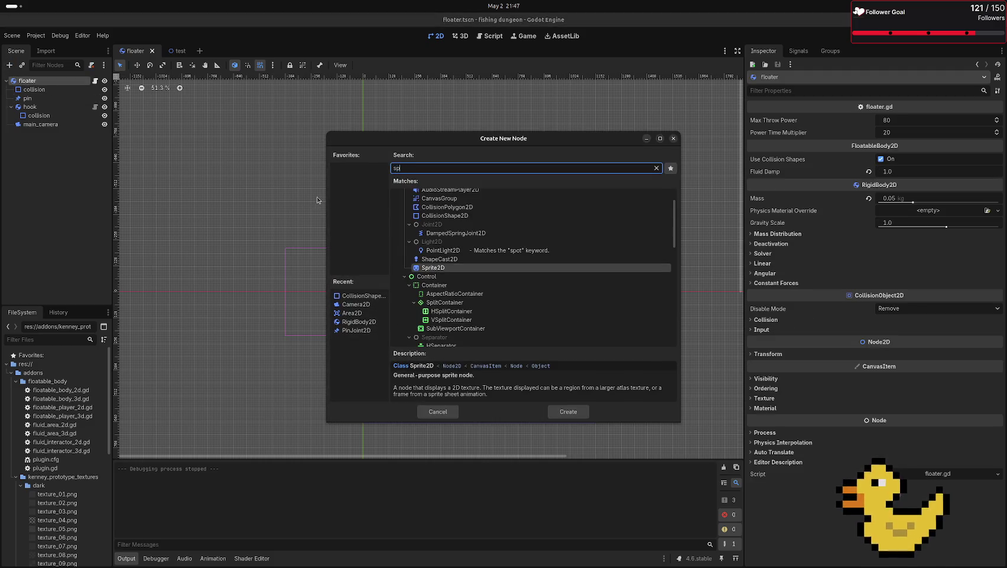
key("Up")
key("Up")
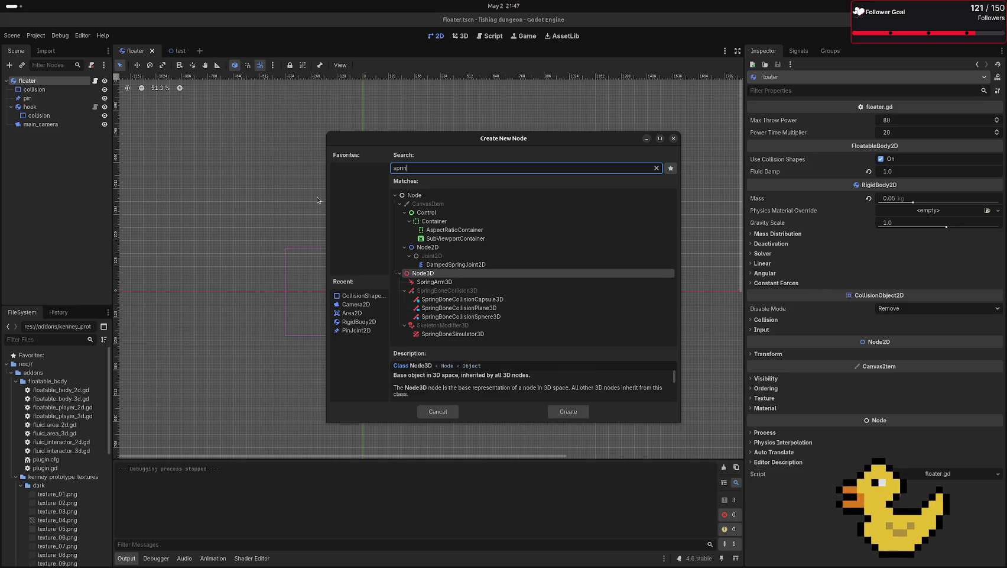
key("Return")
- Rename the new joint to 'spring'
scroll(134, 203, "up", 4)
double_click(56, 133)
type("spring")
key("Return")
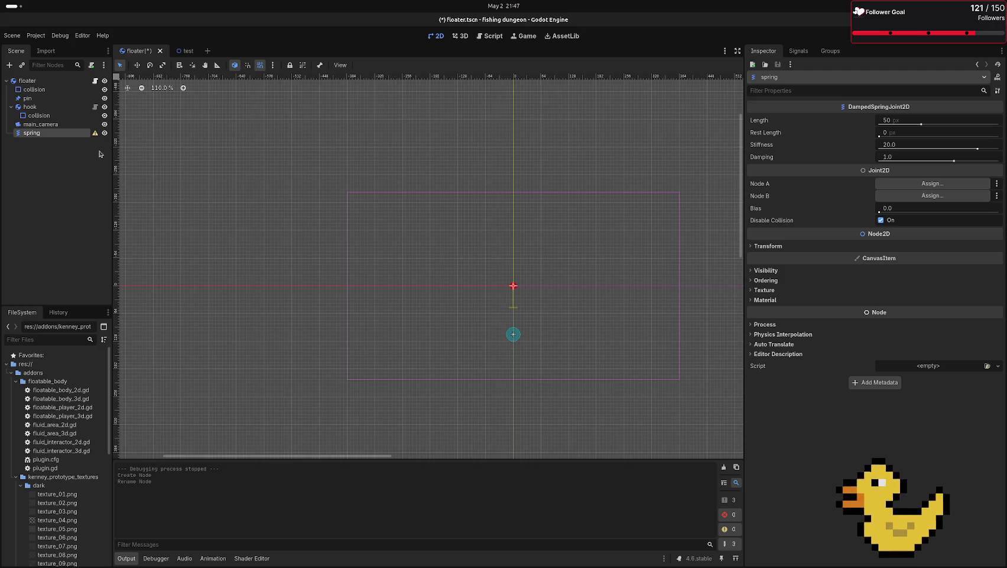
- Set the spring's Stiffness to 8.0 and its Length to 112 px
scroll(497, 178, "up", 6)
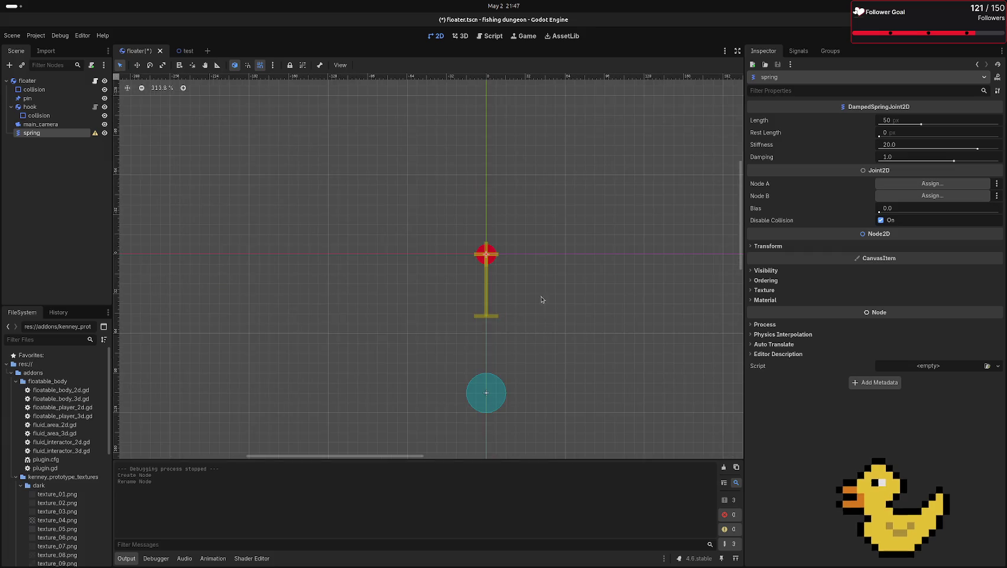
scroll(521, 286, "down", 3)
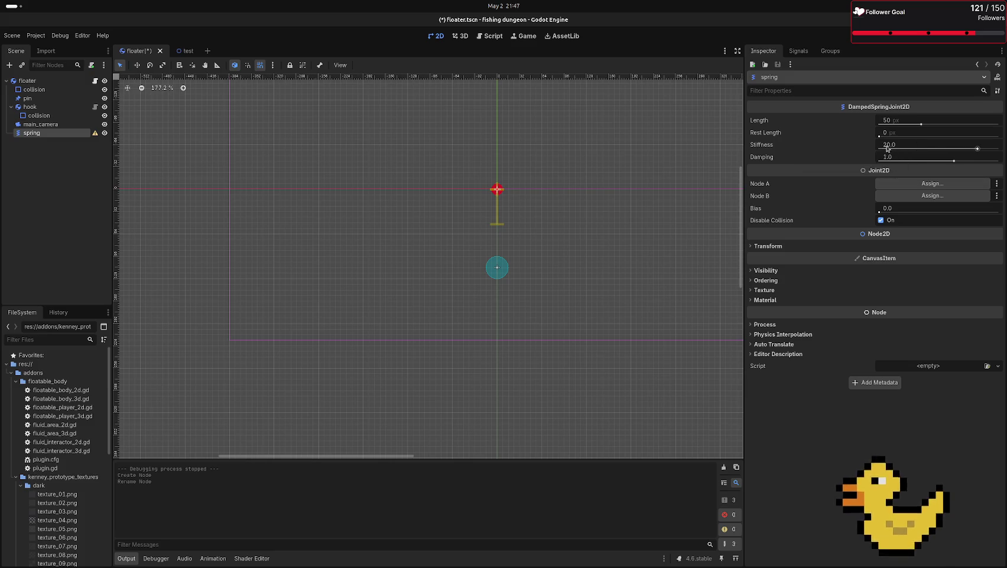
left_click_drag(981, 148, 960, 148)
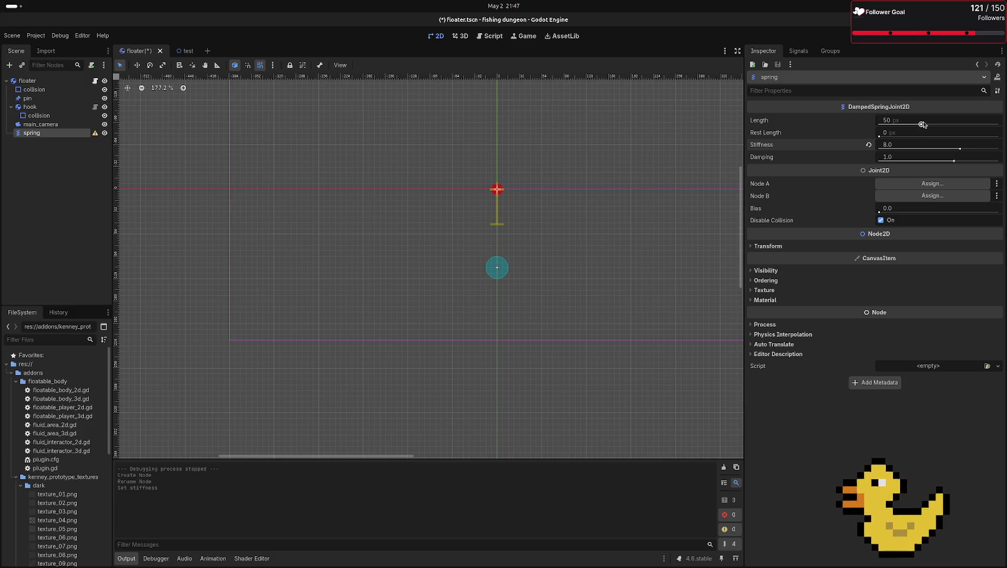
left_click_drag(922, 124, 930, 124)
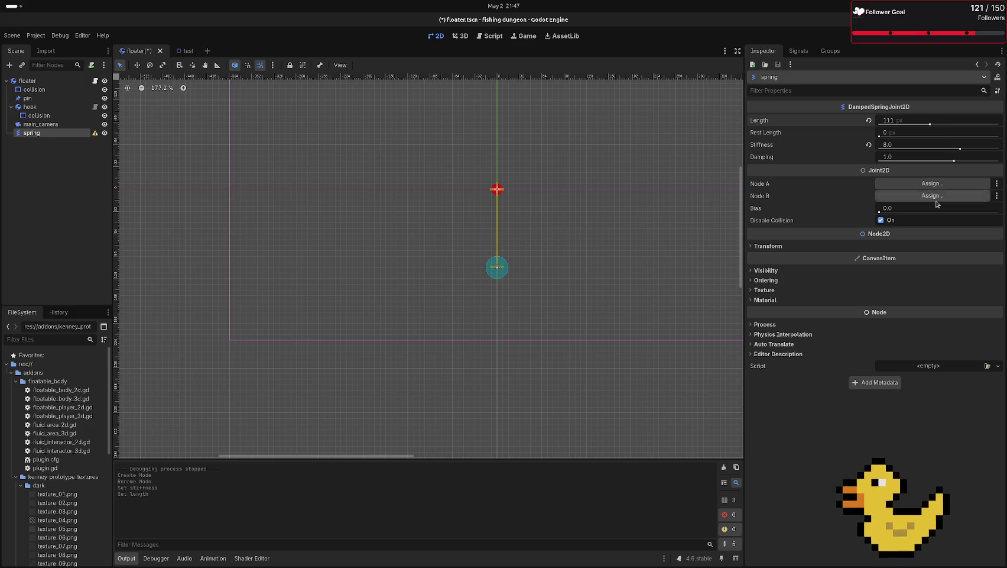
left_click(897, 121)
type("2")
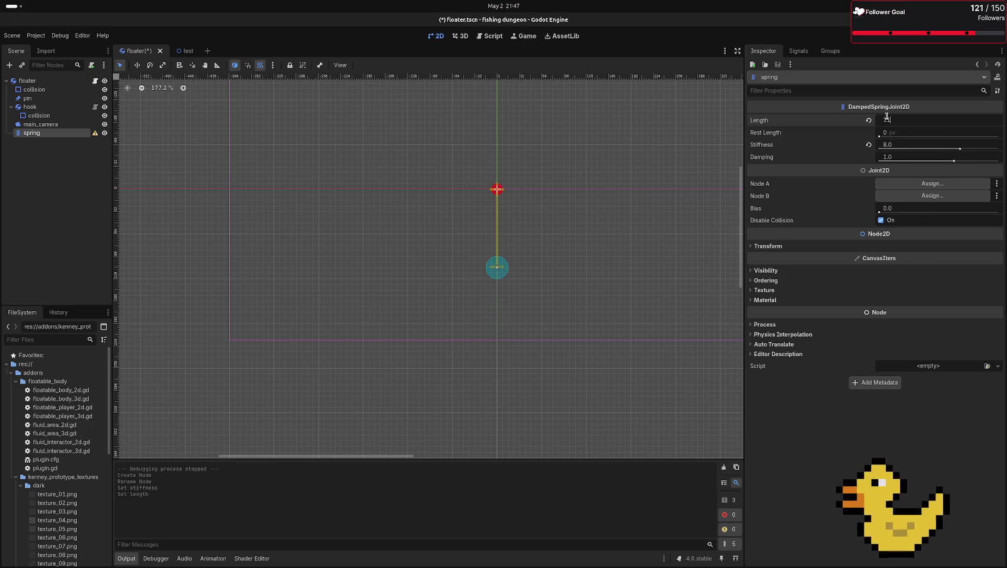
type("12")
key("Return")
- Set the spring's Rest Length to 112 px
scroll(509, 272, "up", 8)
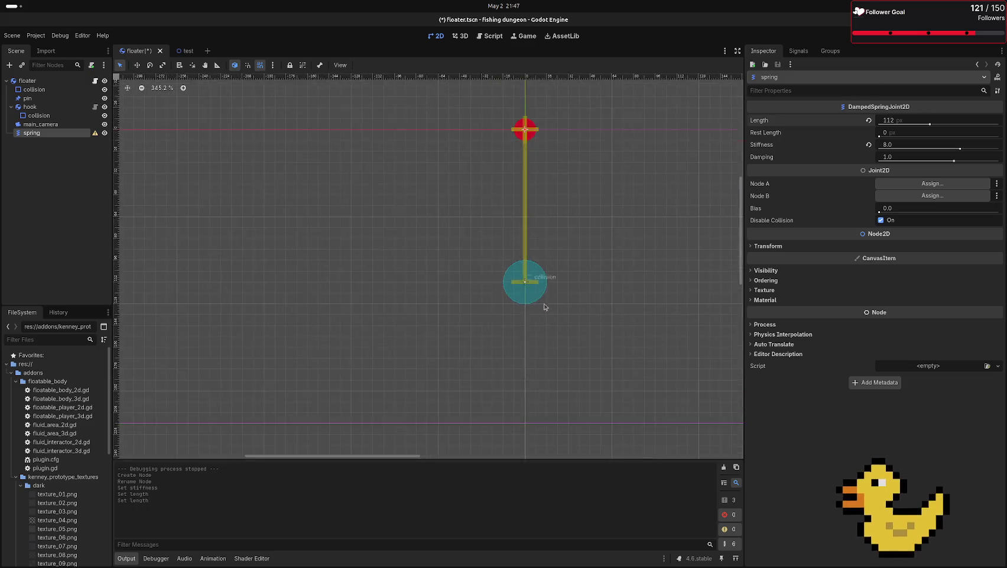
scroll(535, 269, "down", 10)
scroll(591, 258, "up", 3)
scroll(591, 258, "right", 2)
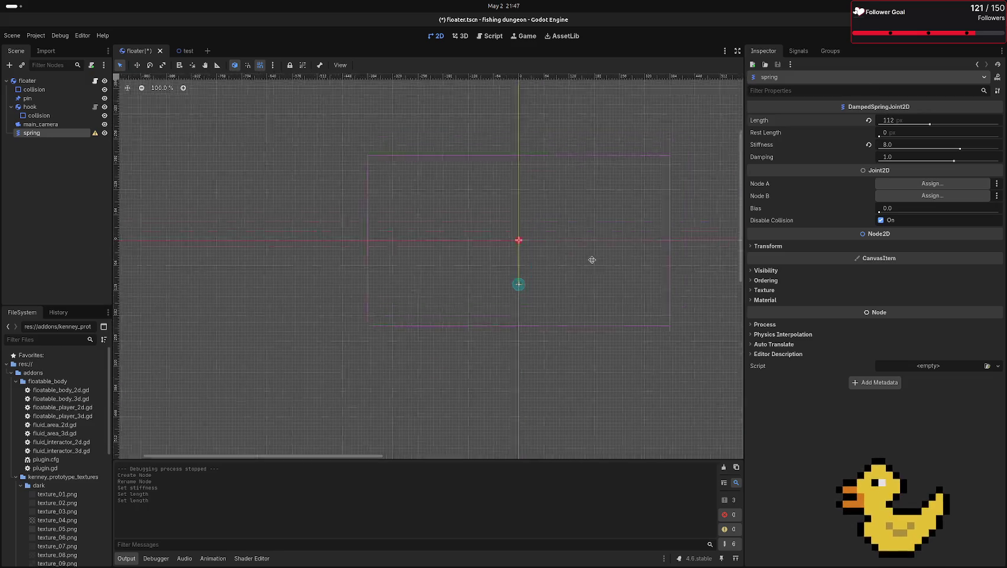
left_click(891, 135)
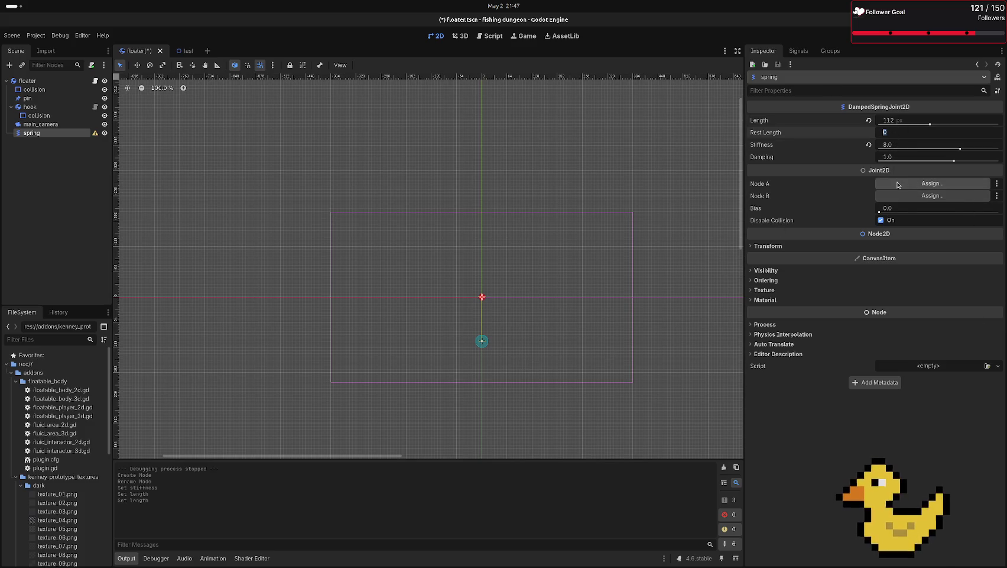
type("112")
key("Return")
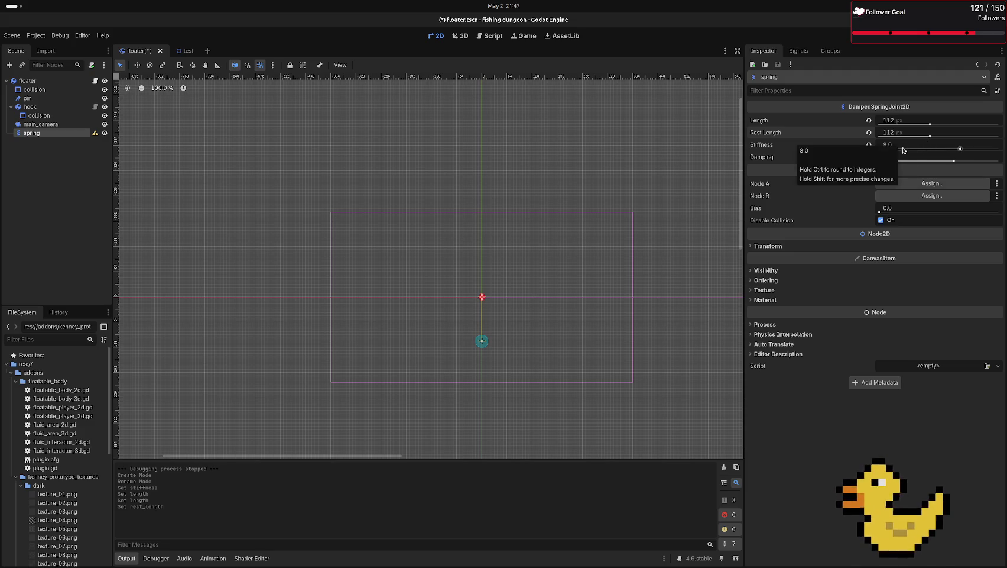
left_click(43, 97)
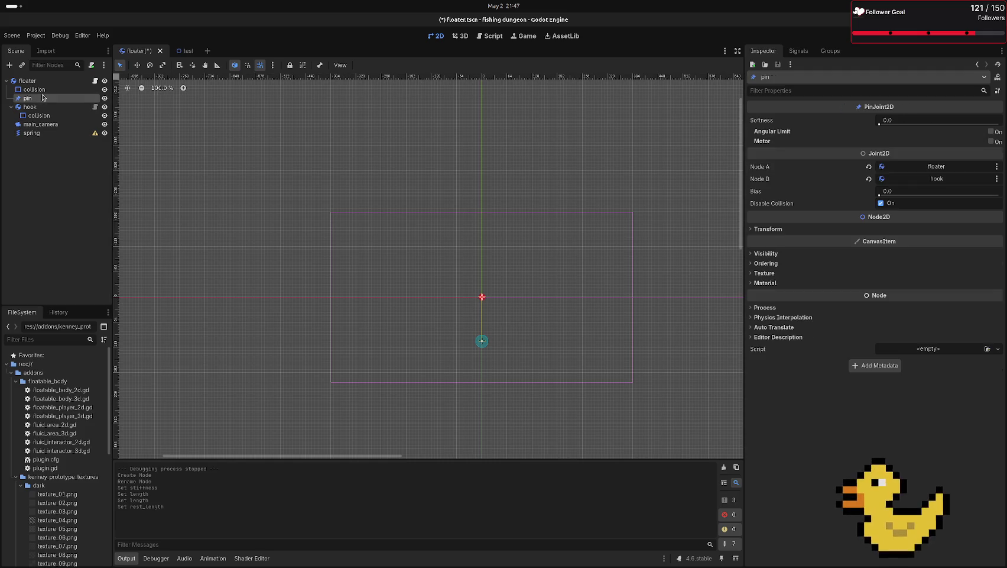
- Delete the pin joint and make spring a child of the floater
key("Delete")
left_click(527, 289)
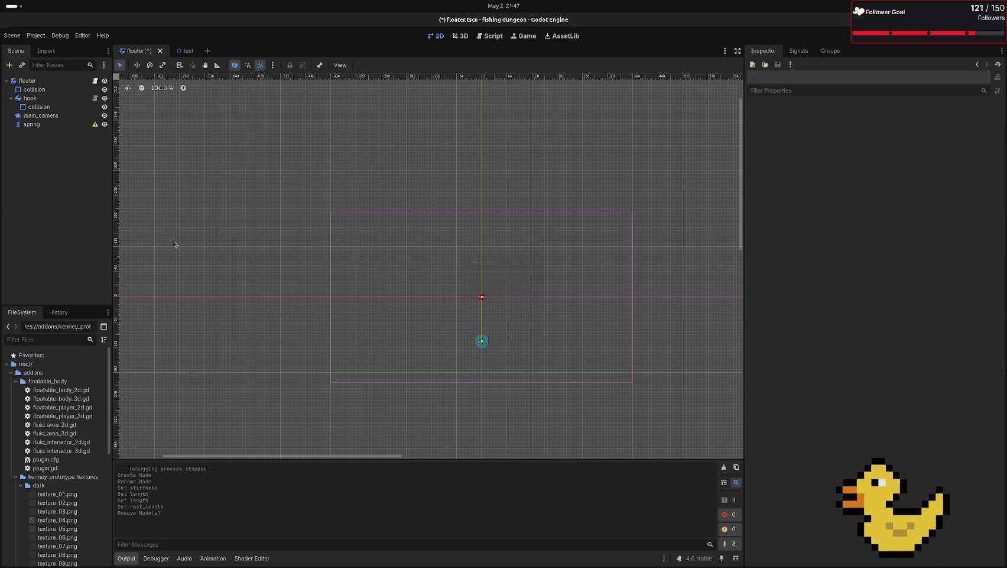
left_click_drag(31, 124, 46, 93)
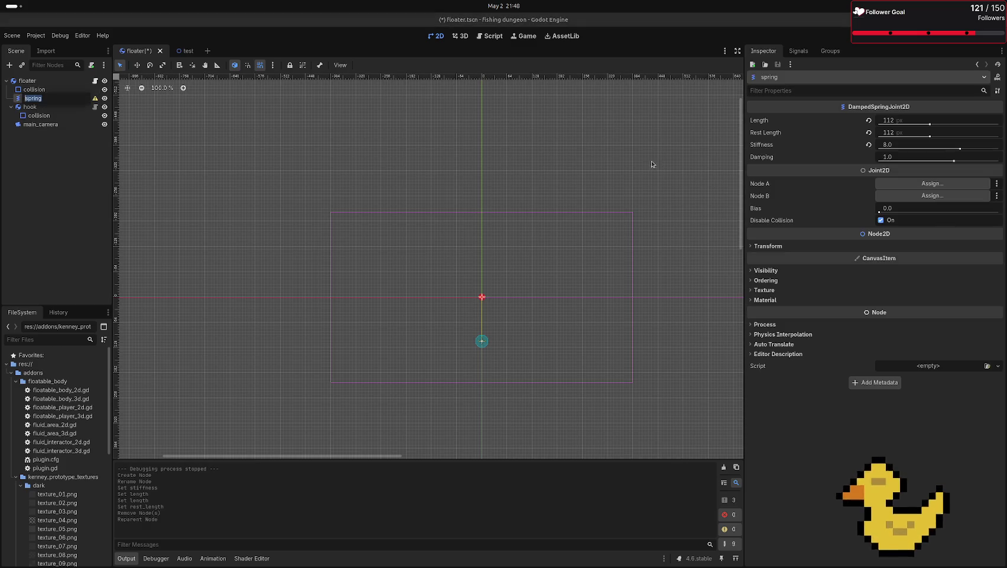
- Assign the floater as the spring's Node A and the hook as Node B
left_click(951, 188)
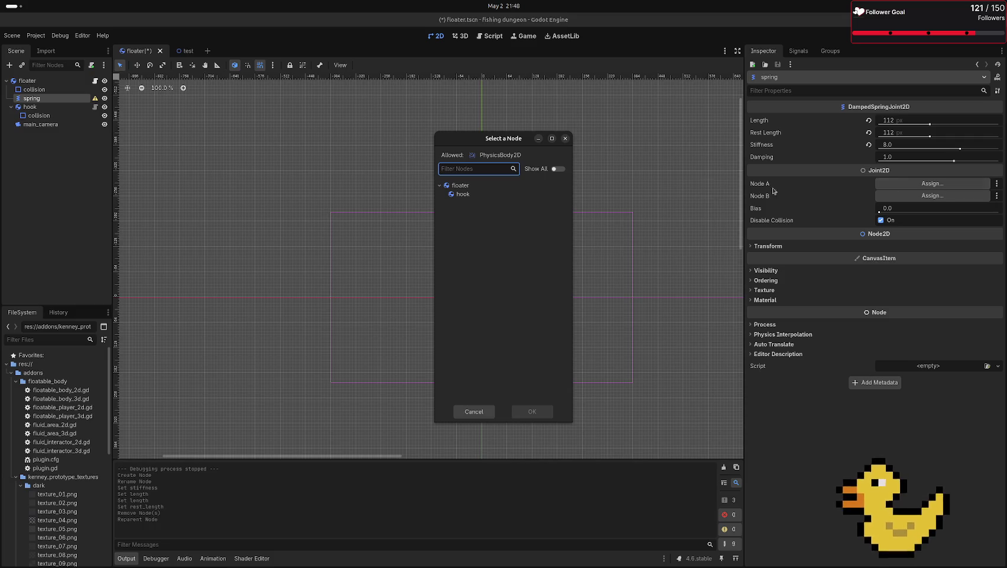
left_click(457, 186)
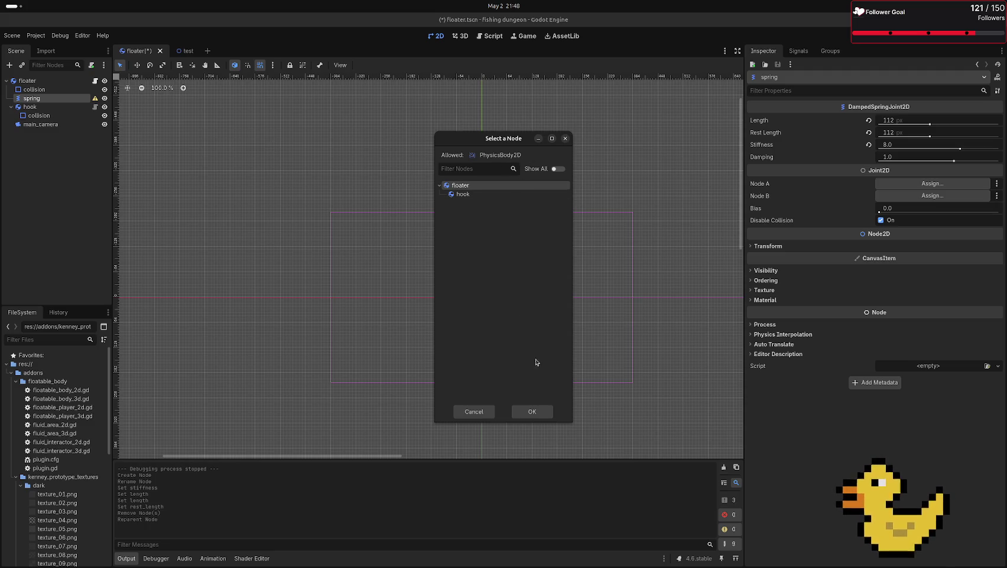
left_click(526, 412)
left_click(957, 199)
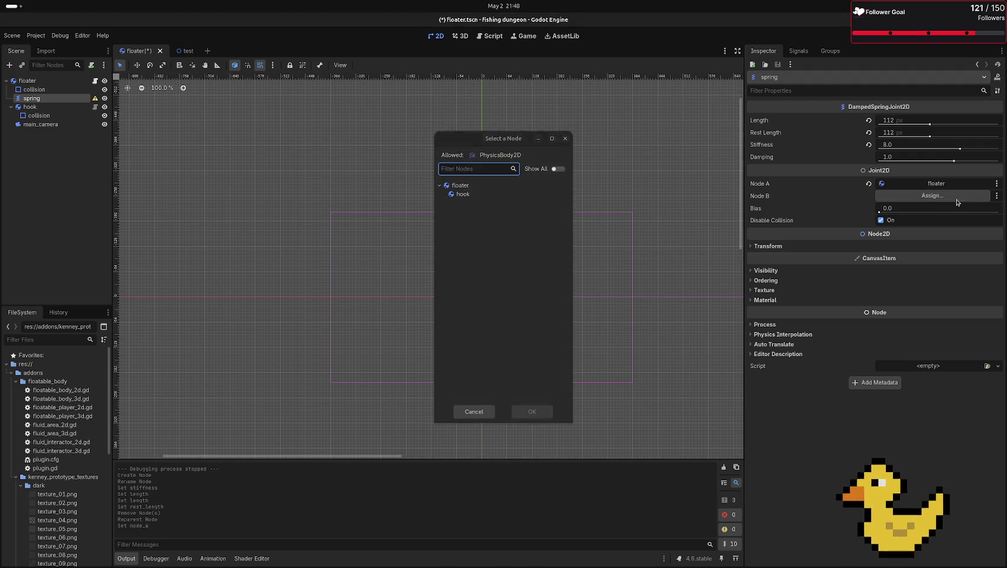
left_click(464, 194)
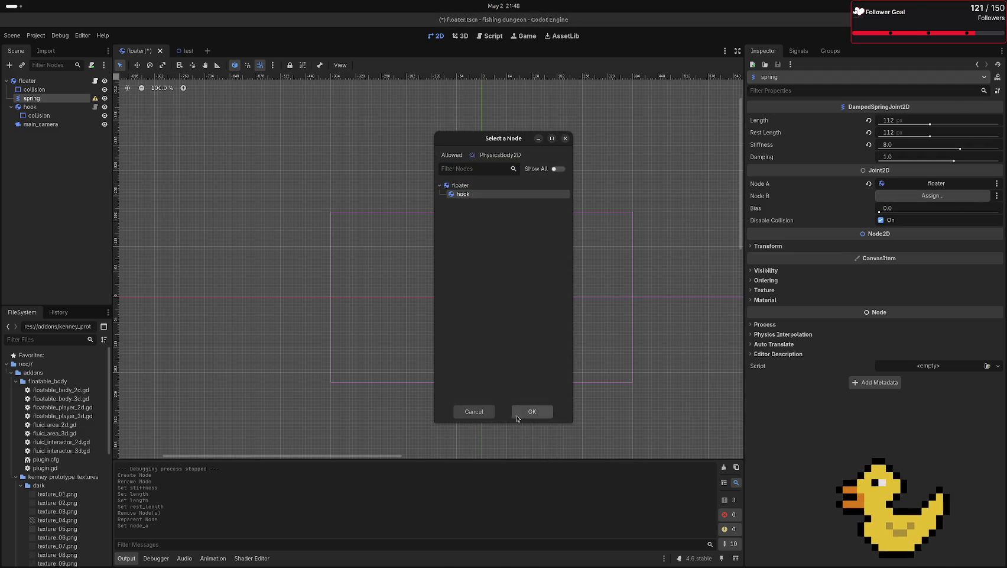
left_click(517, 413)
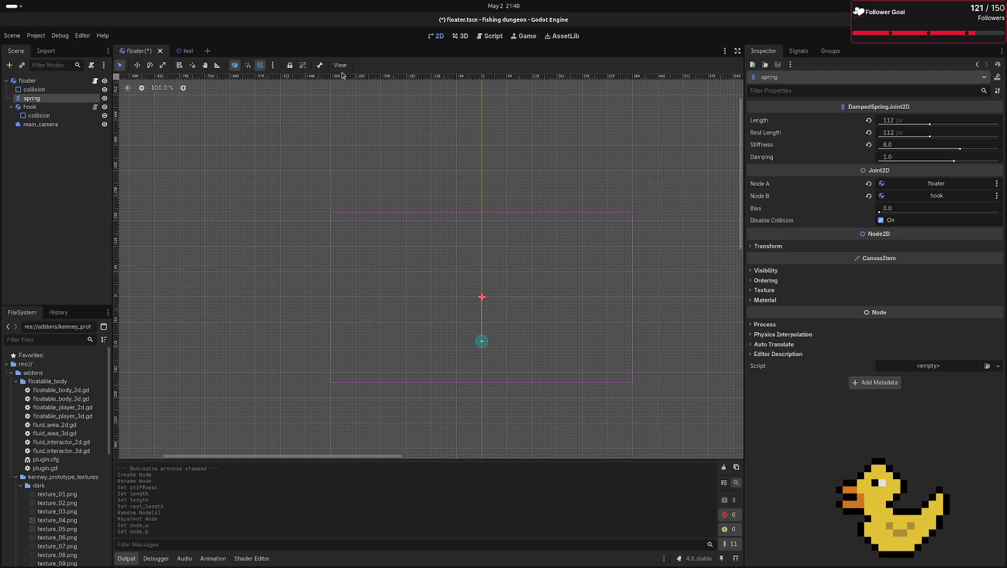
left_click(183, 51)
- Test-run the game with the spring, then return to the floater scene
key("F6")
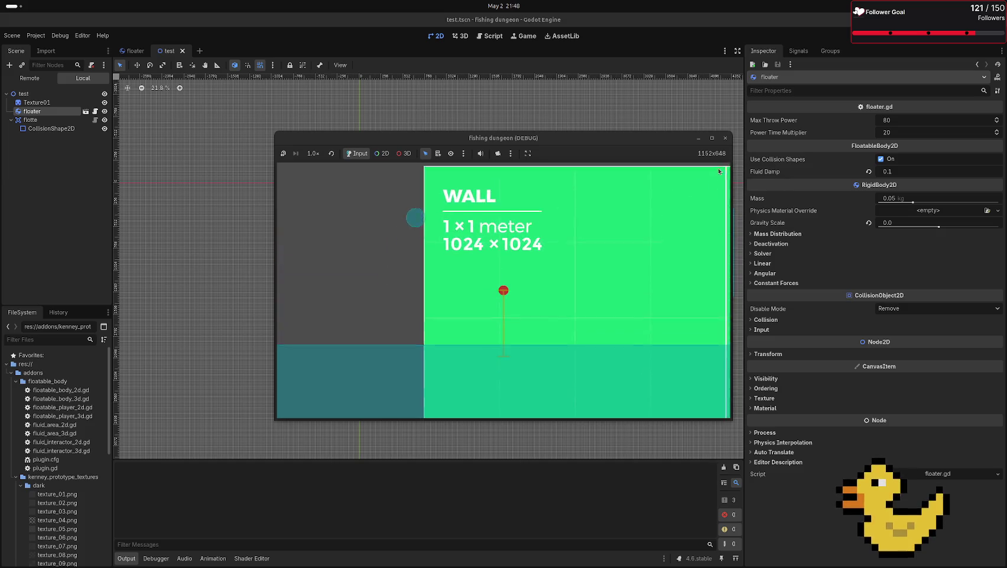
left_click(725, 137)
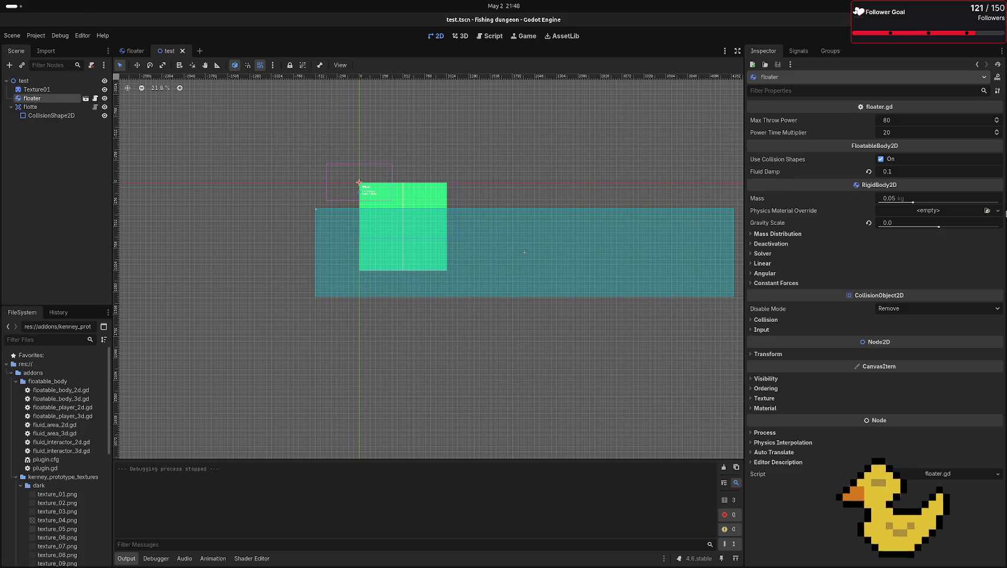
left_click(135, 51)
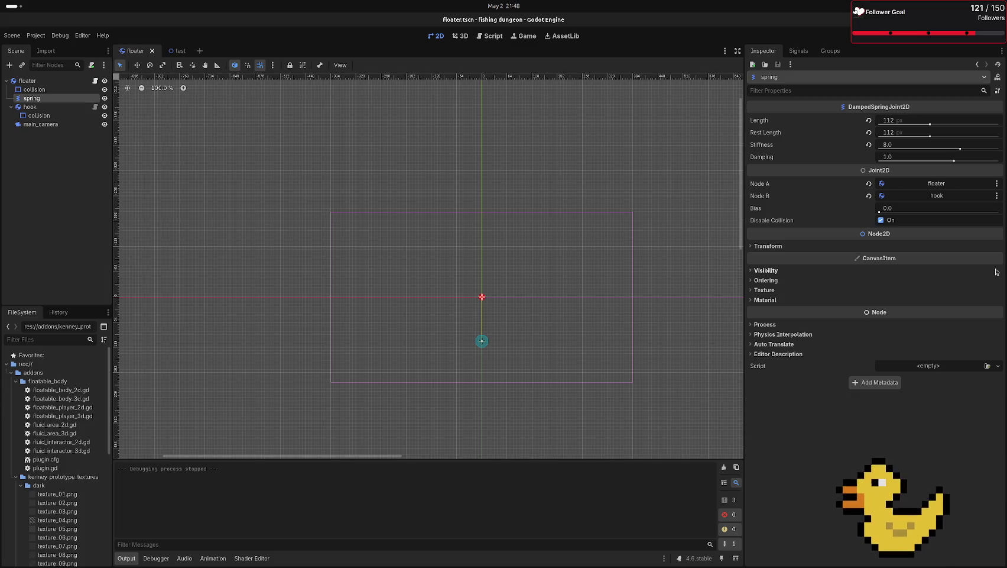
- Lower the spring's stiffness to 2.0 and test-run the test scene again
left_click_drag(946, 150, 922, 149)
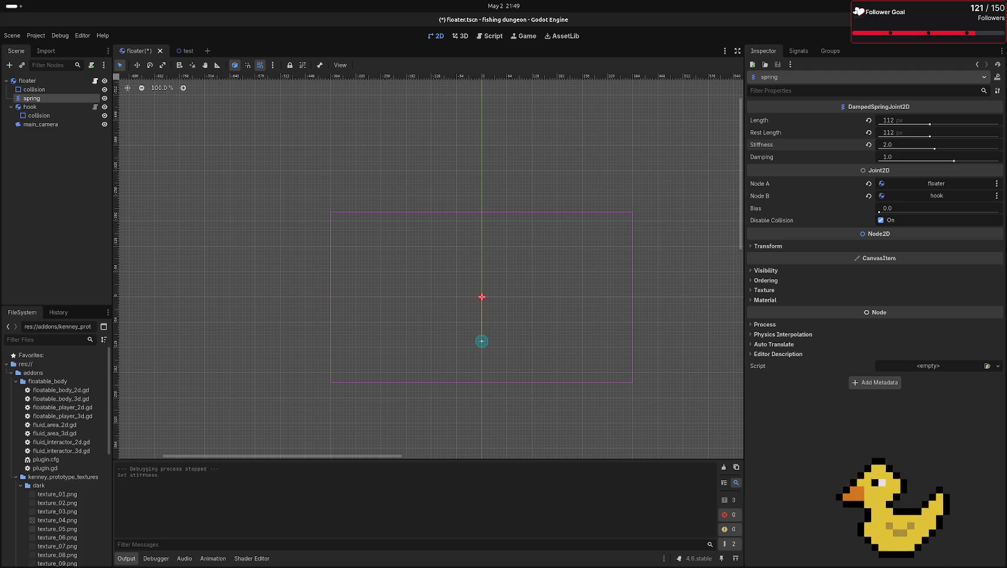
left_click(285, 95)
left_click(188, 52)
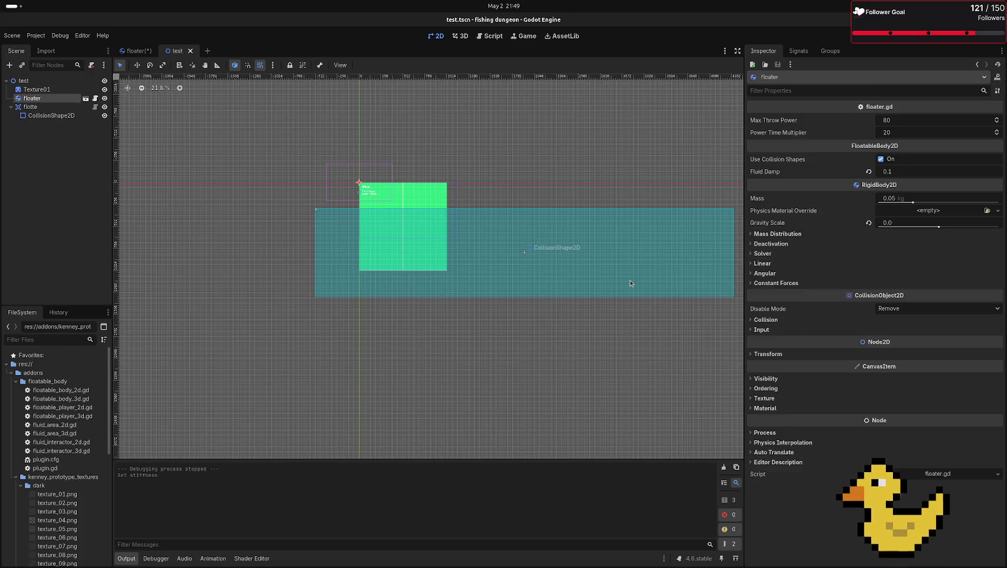
key("F6")
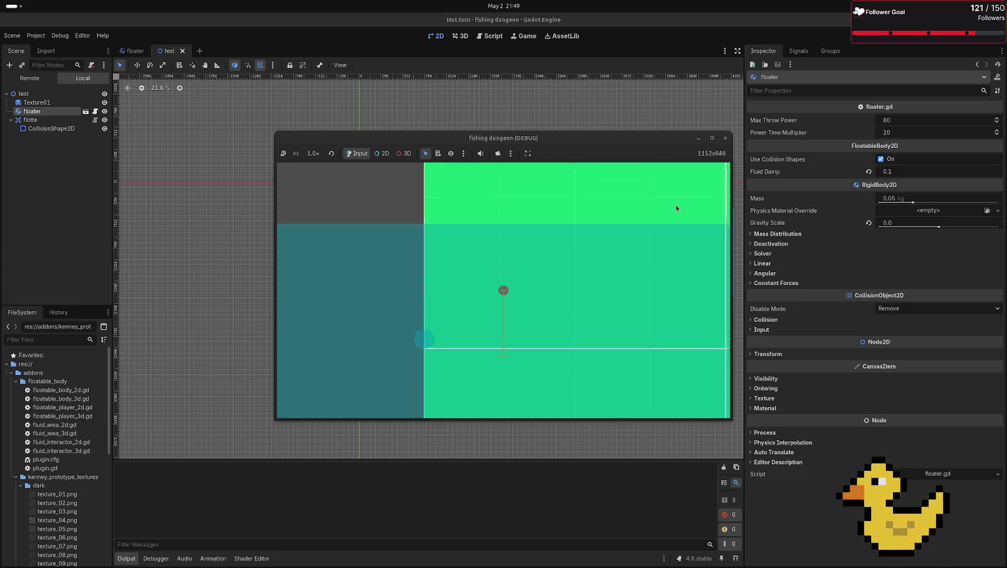
left_click(725, 137)
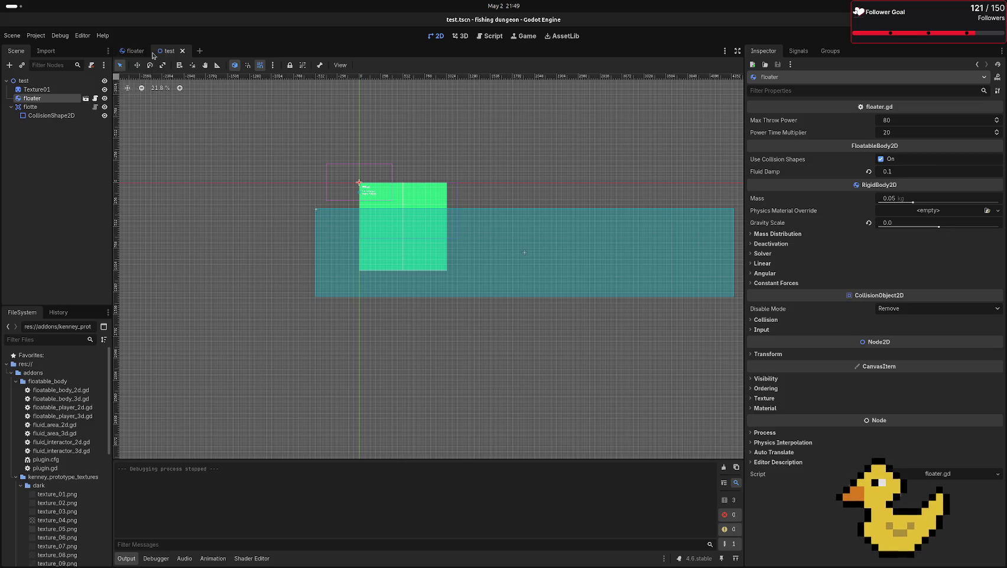
left_click(151, 53)
left_click(36, 105)
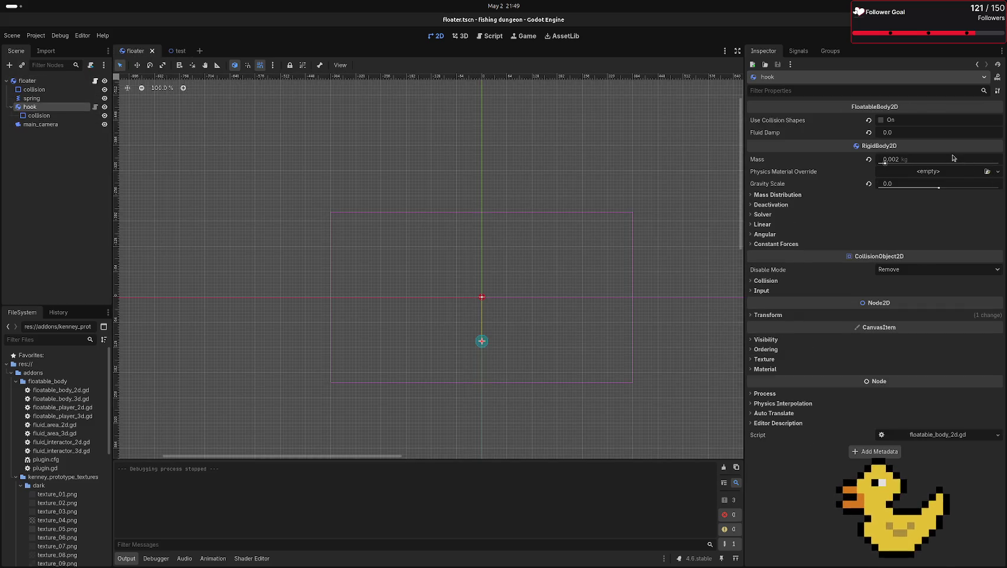
- Set the hook's Fluid Damp to 4.0 and save the floater scene
left_click(902, 133)
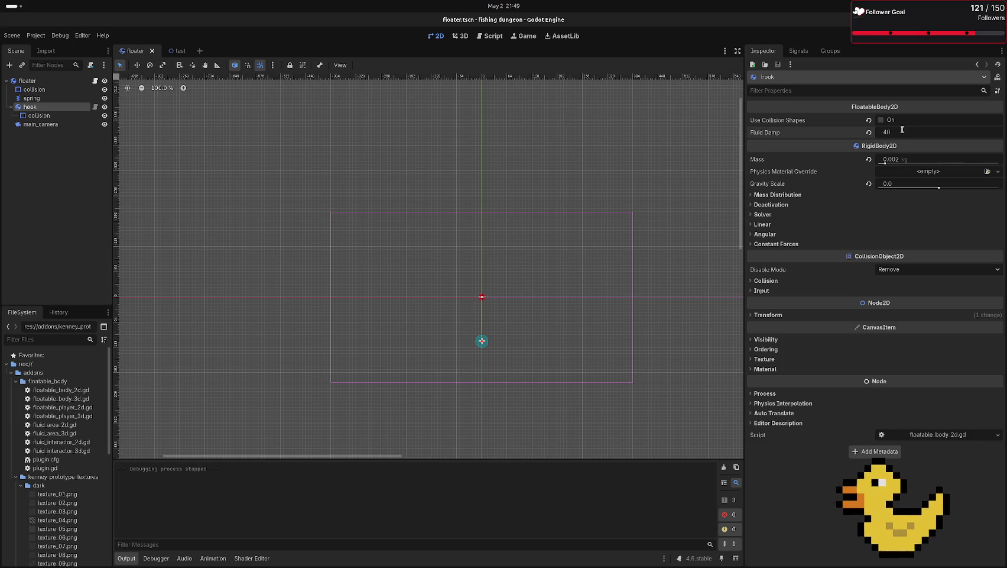
key("Return")
left_click(935, 131)
type("4.")
key("Return")
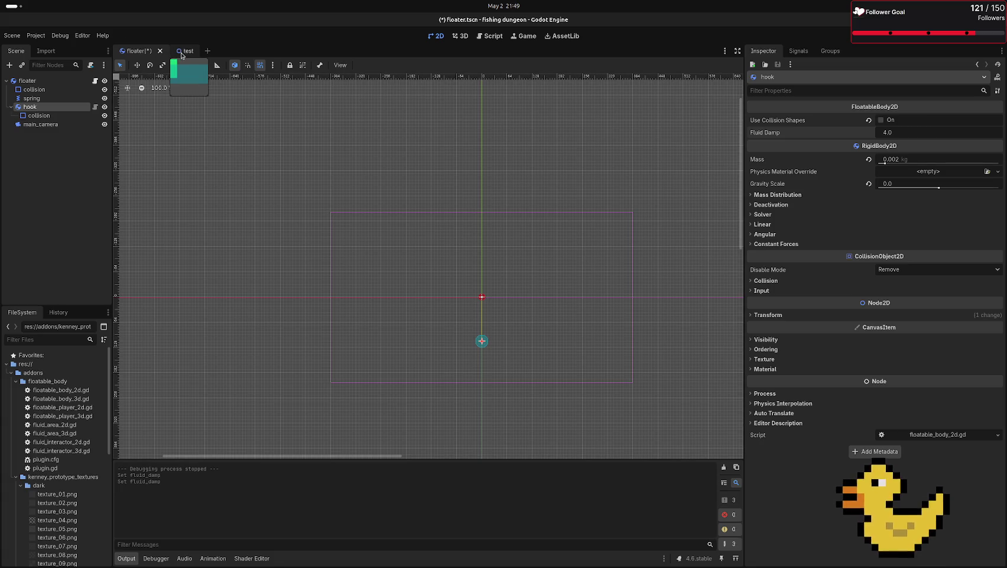
key("ctrl+s")
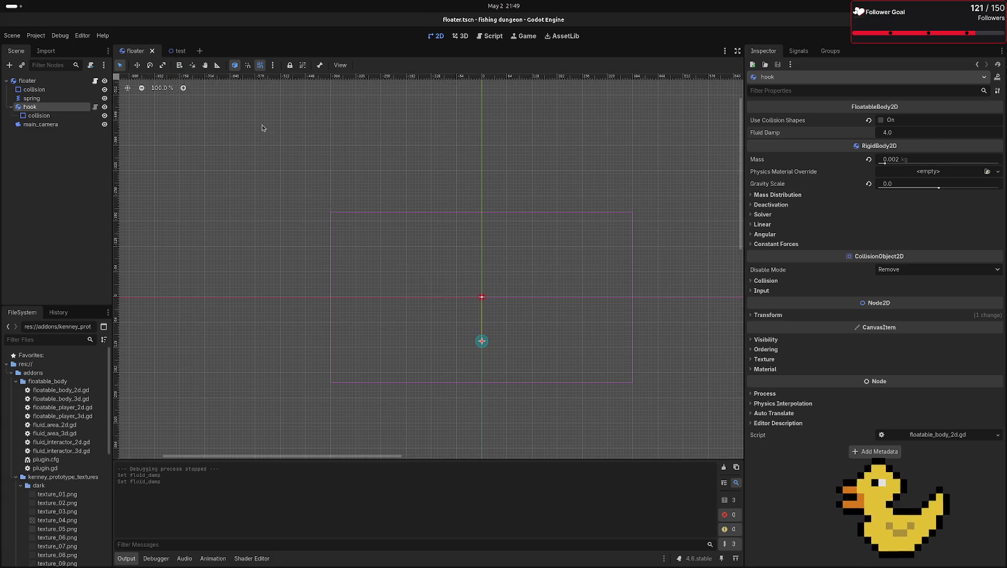
- Test-run the test scene and return to the floater scene
left_click(180, 50)
key("F6")
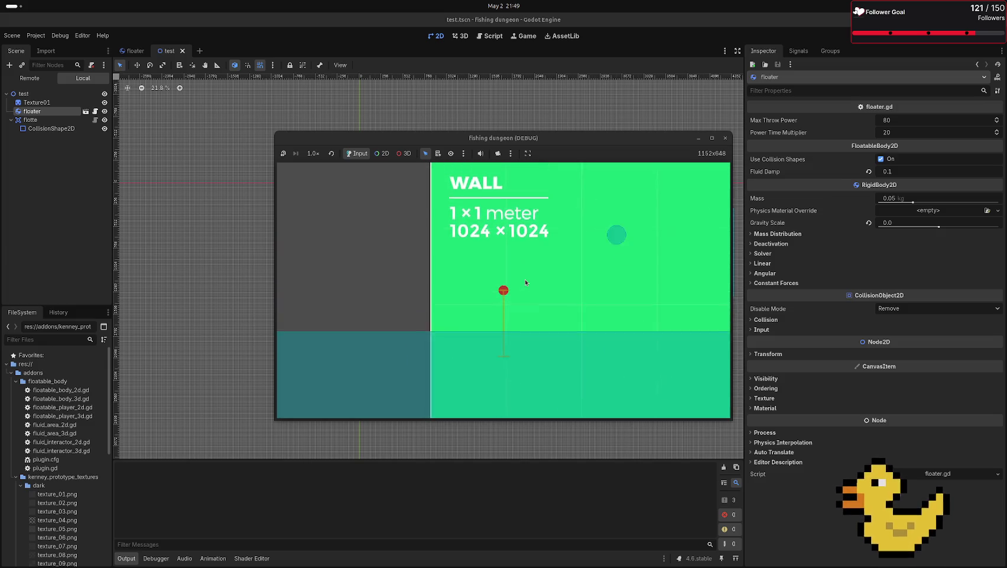
key("F8")
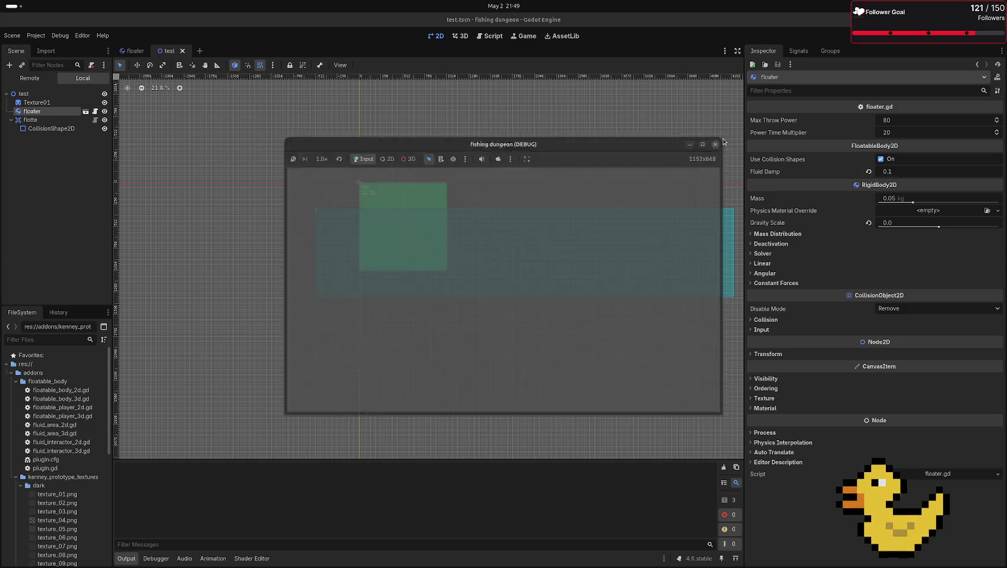
left_click(86, 98)
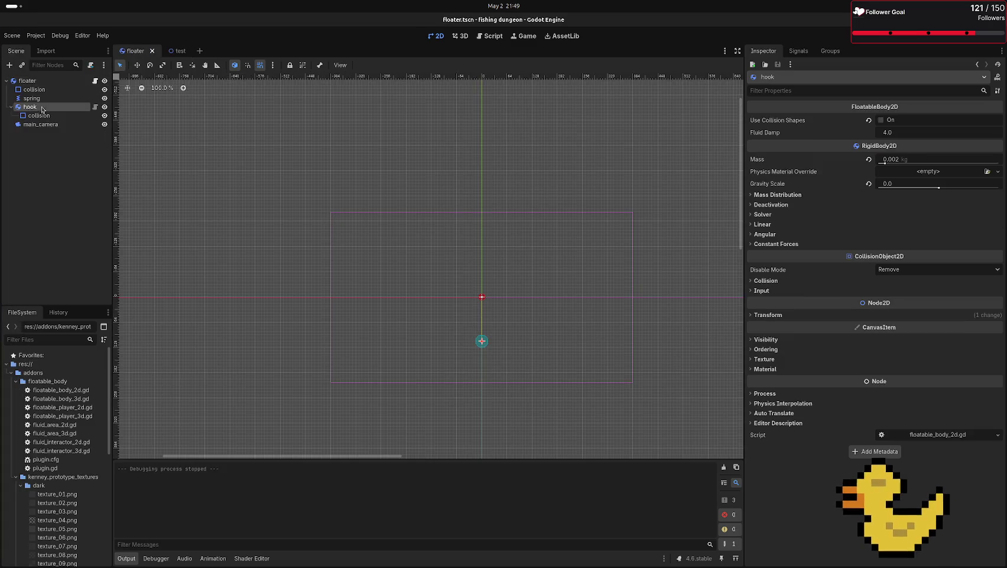
- Reduce the spring's damping to 0.1 and test-run the game
left_click(32, 98)
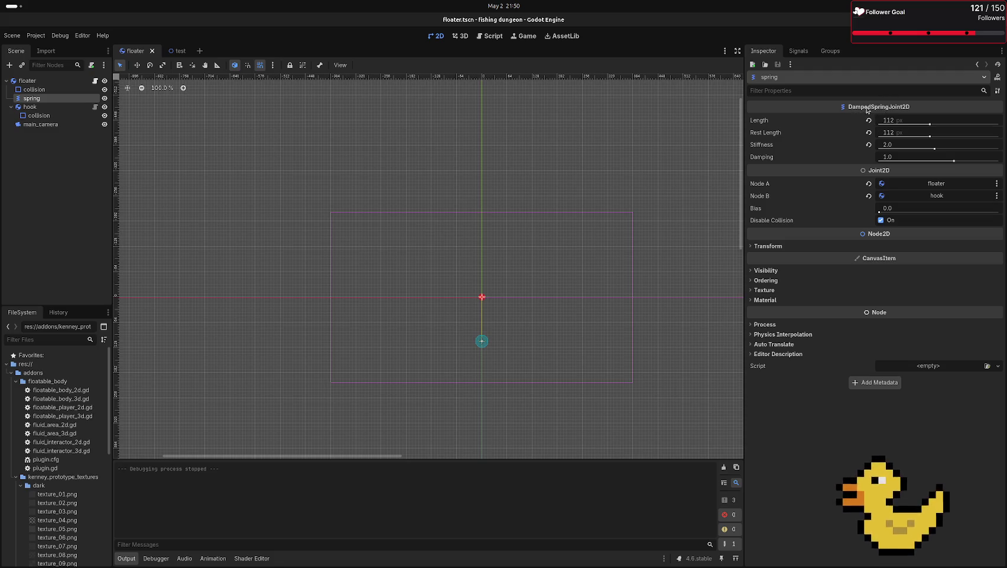
mouse_move(846, 107)
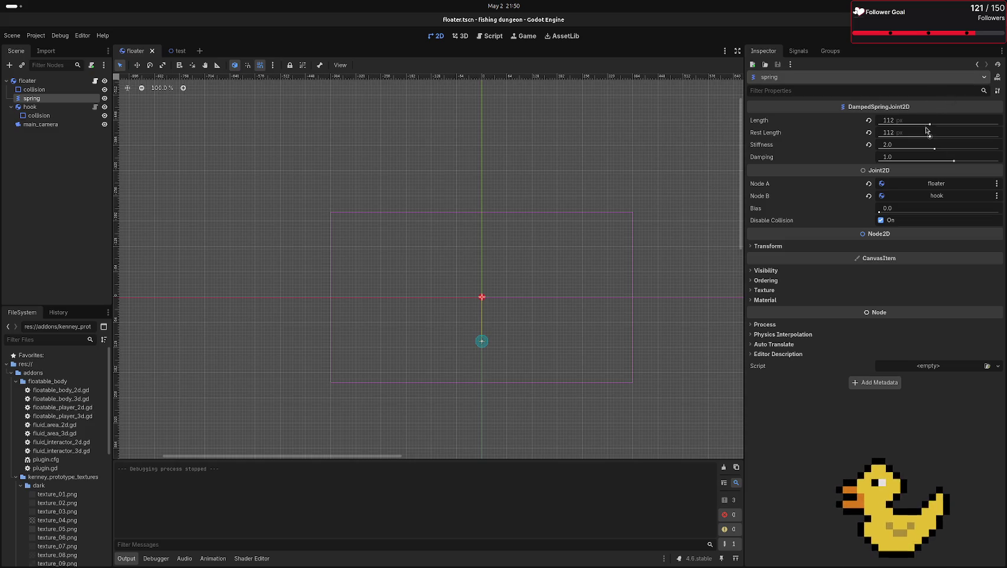
mouse_move(940, 159)
left_mouse_down()
mouse_move(879, 160)
mouse_move(916, 161)
left_mouse_up()
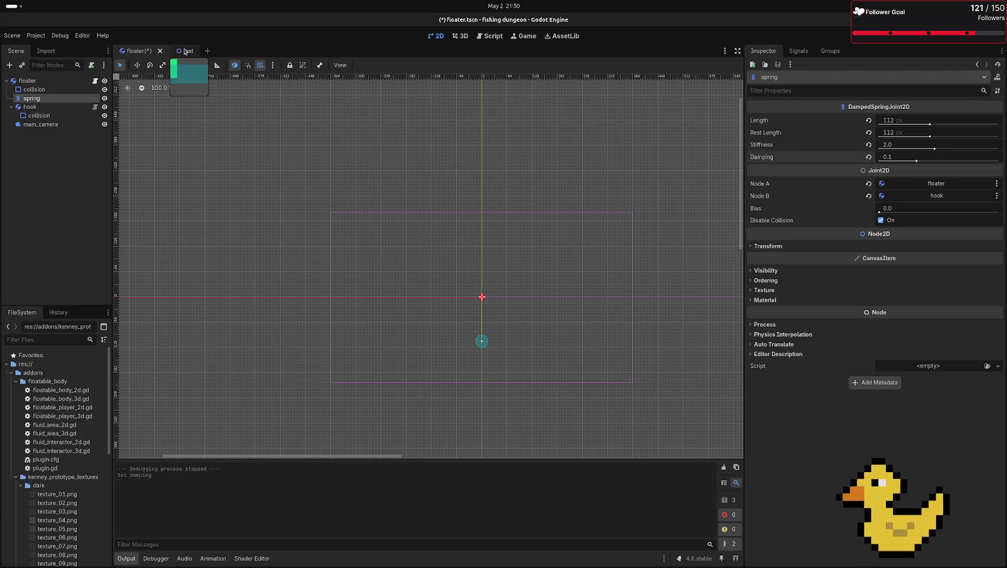
left_click(185, 51)
key("F6")
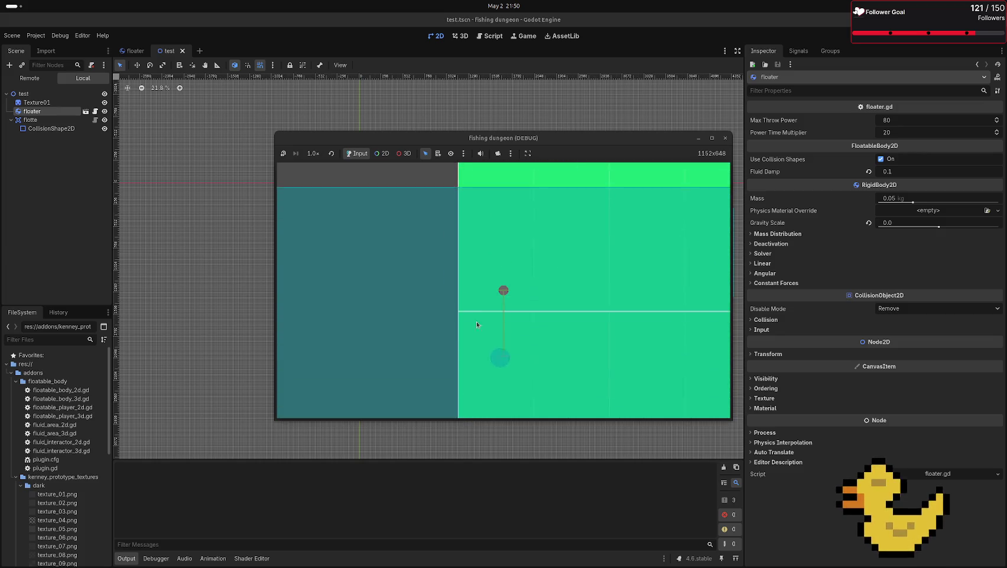
key("F8")
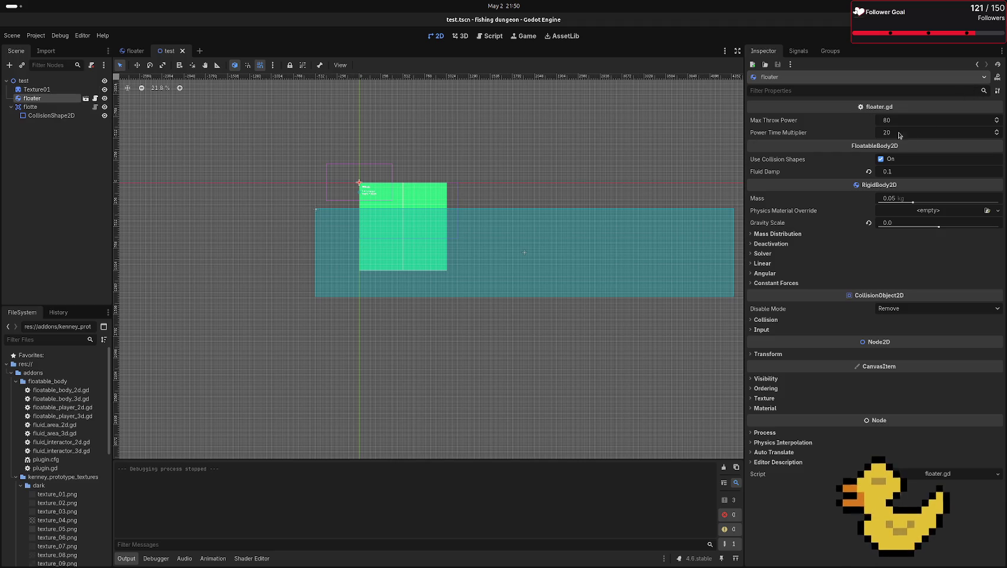
left_click(135, 51)
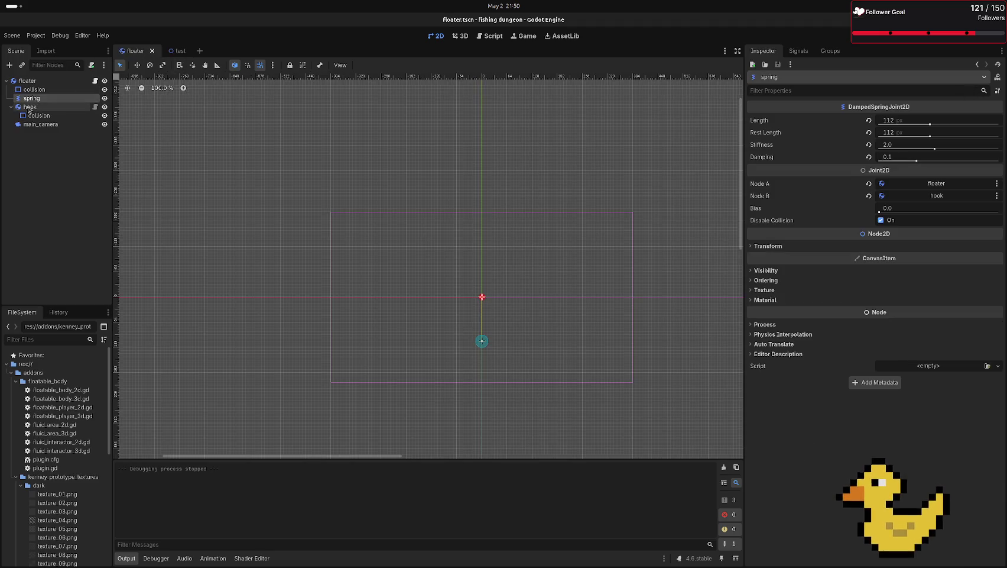
- Shorten the spring's rest length to 16 px, save, and test-run again
left_click_drag(931, 139, 914, 136)
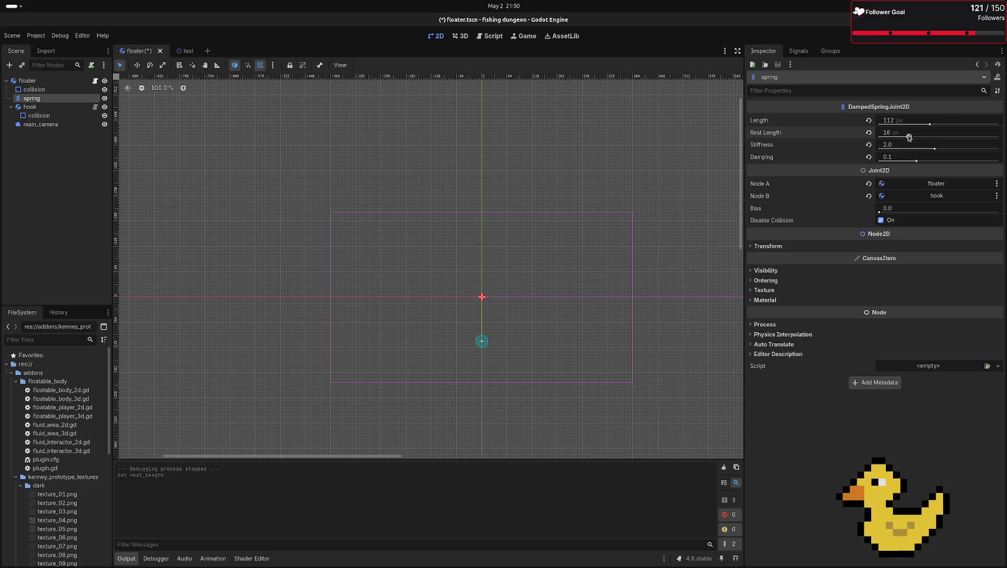
key("ctrl+s")
left_click(171, 51)
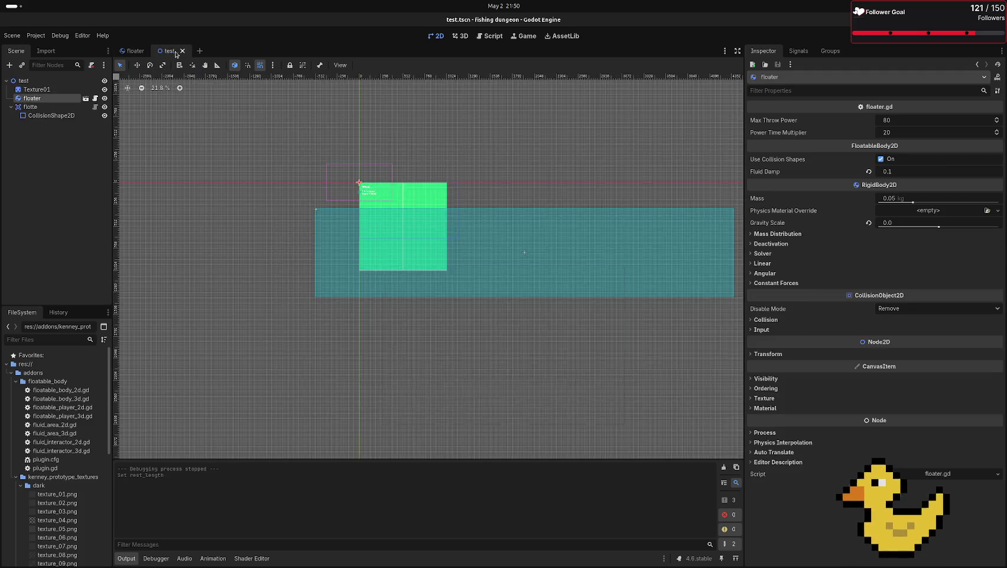
key("F6")
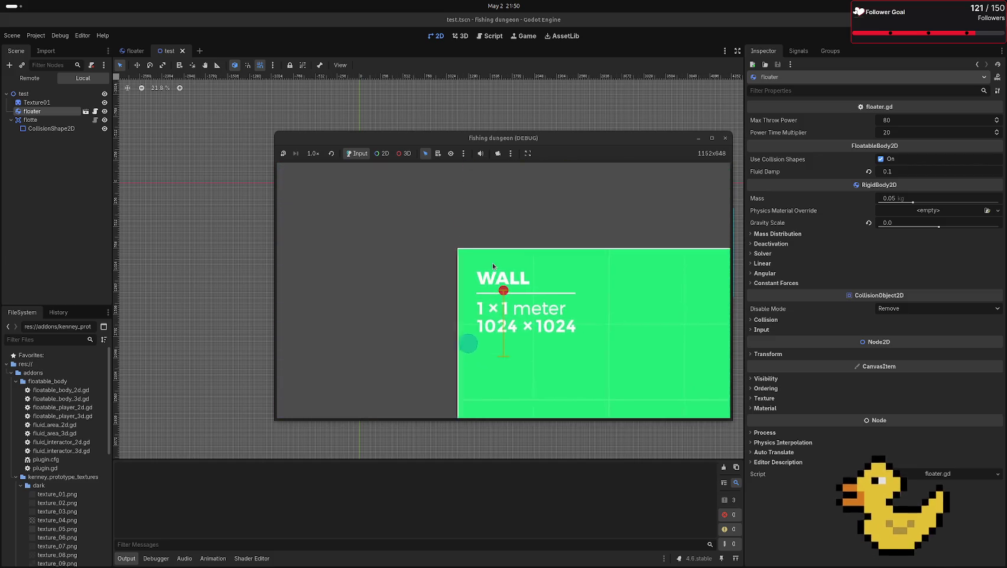
left_click(726, 138)
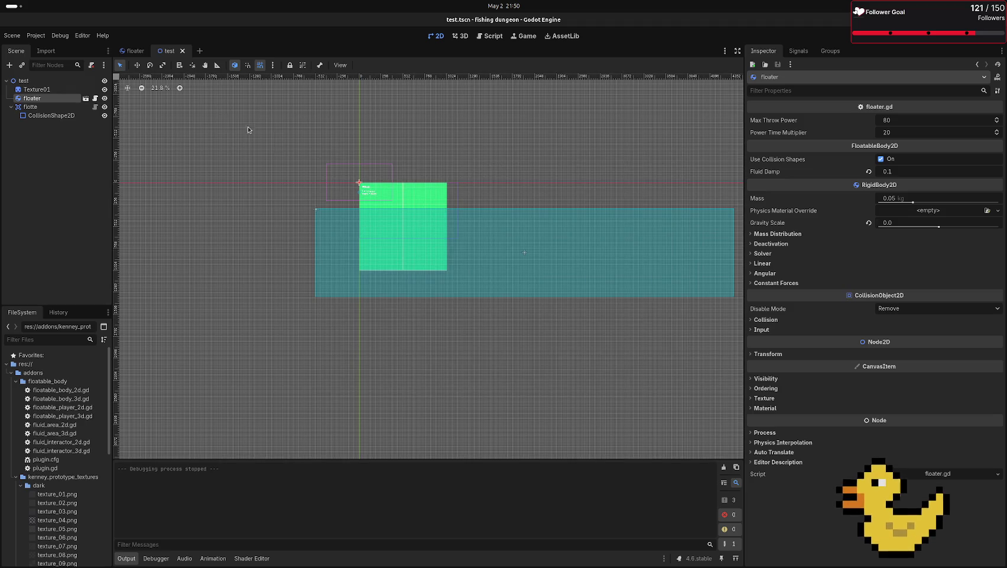
left_click(133, 49)
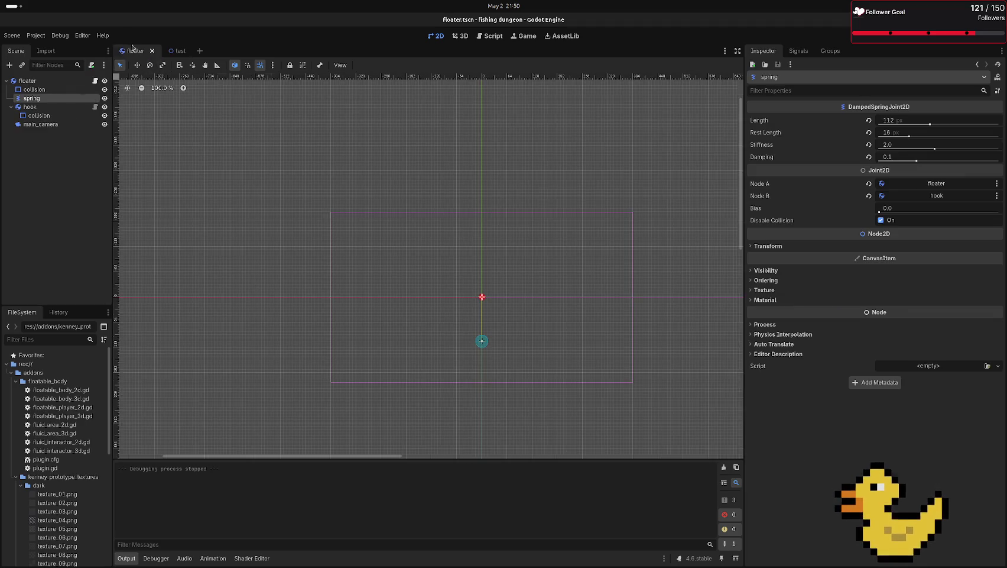
- Set the spring's length to 50 px and its rest length to 112 px
left_click_drag(925, 125, 881, 125)
left_click(887, 120)
key("Return")
left_click(893, 132)
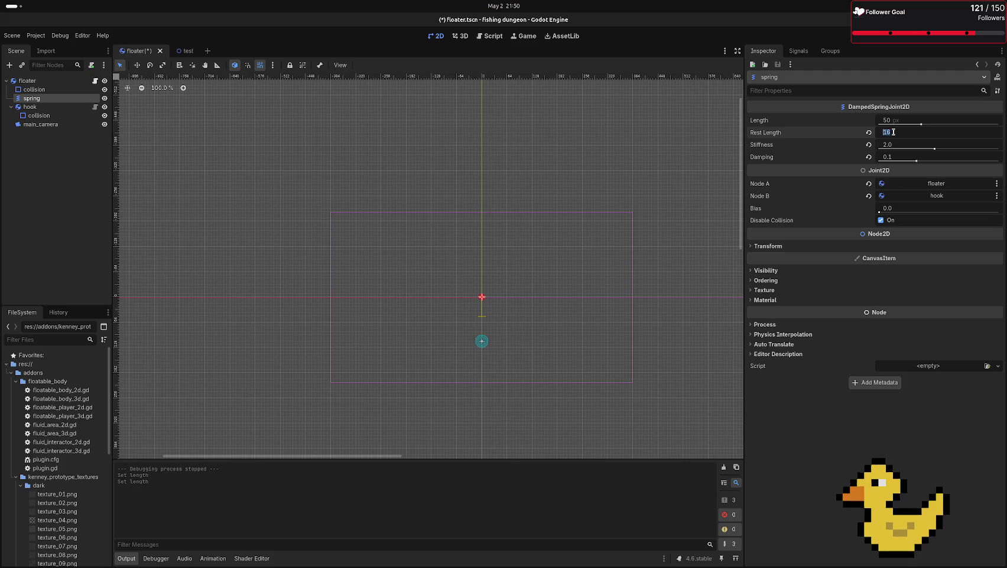
type("11")
key("Return")
- Test-run the spring in the test scene, then return to the floater scene
left_click(185, 50)
key("F6")
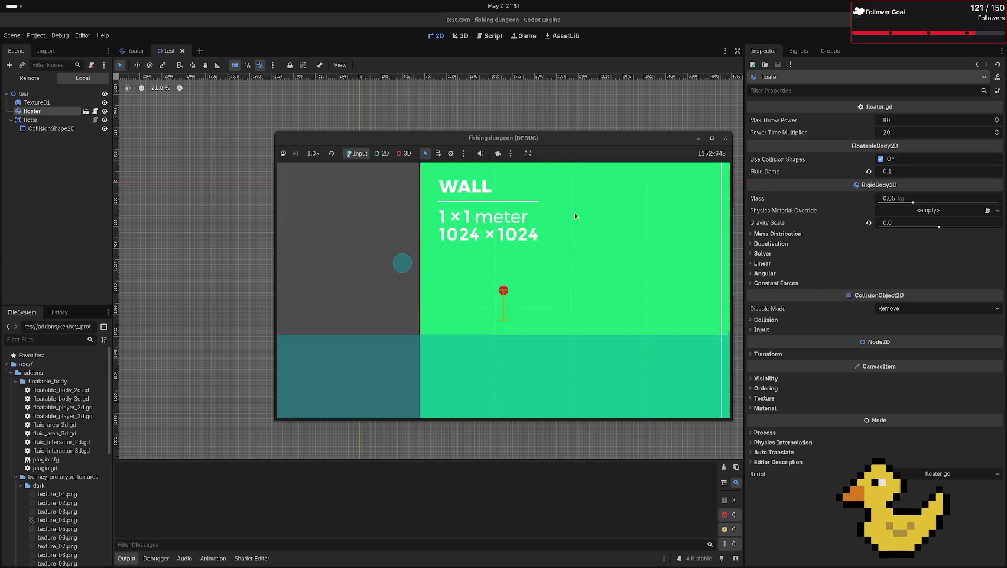
left_click(725, 139)
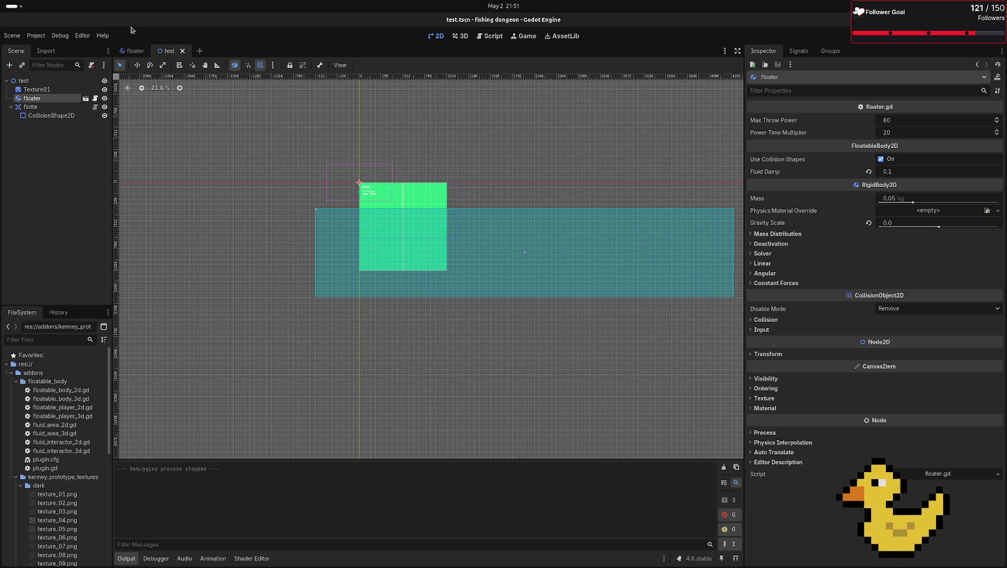
left_click(136, 51)
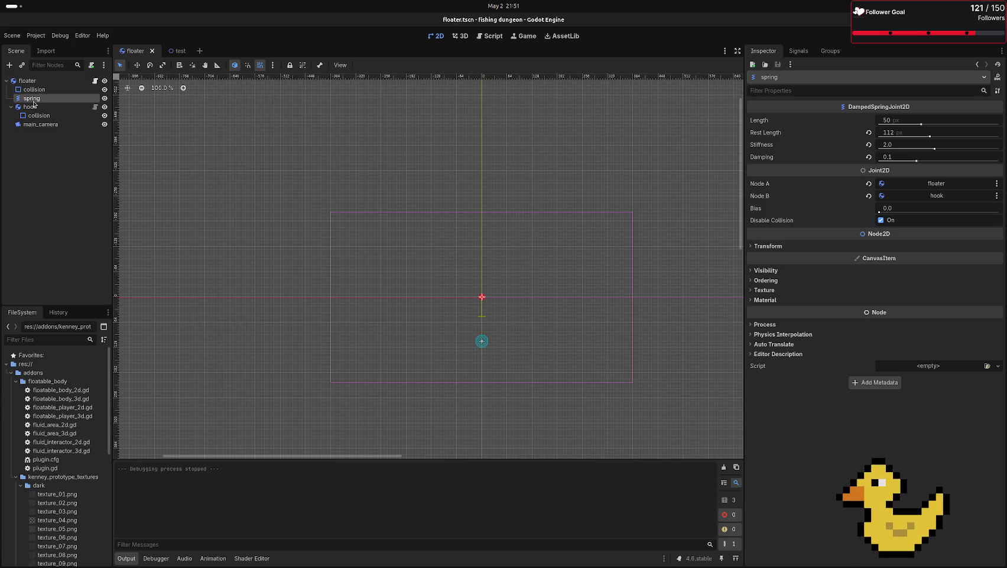
left_click(36, 190)
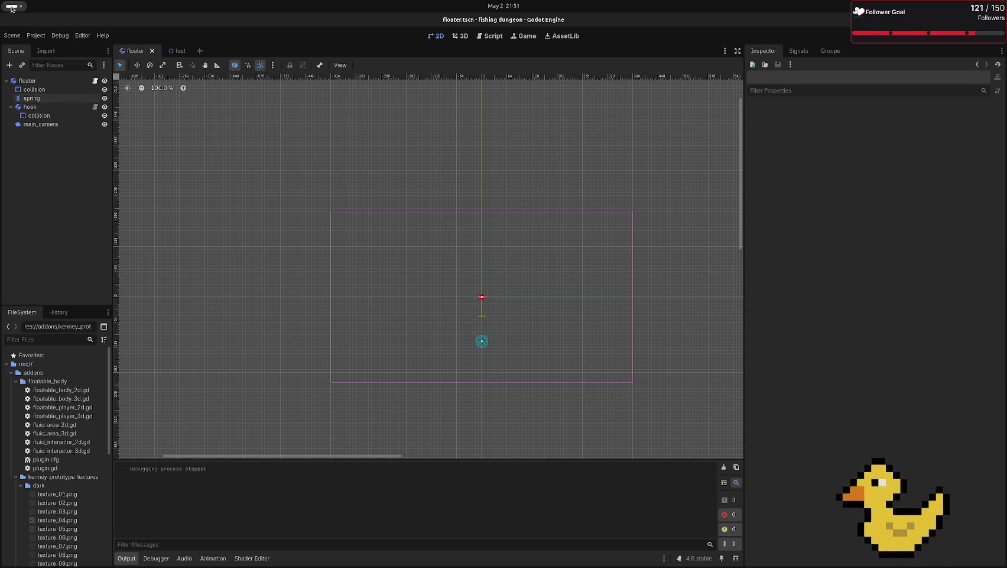
left_click(9, 65)
type("node")
key("Down")
key("Down")
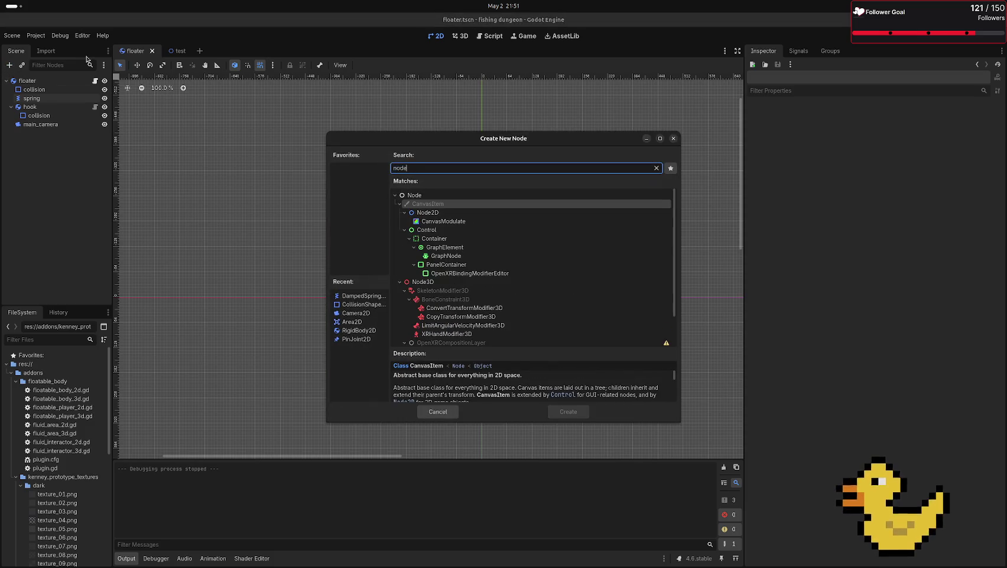
key("Return")
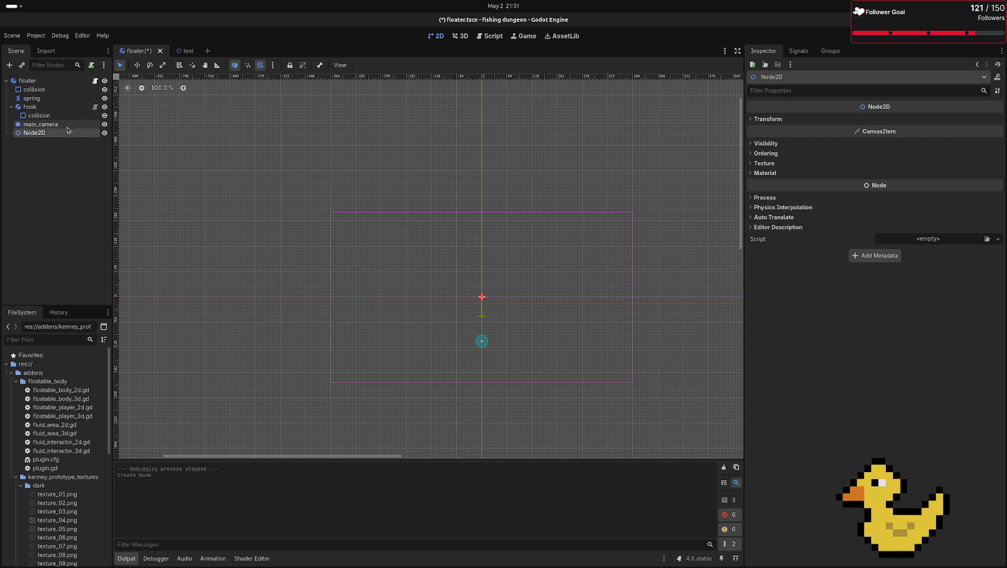
key("F2")
type("floa")
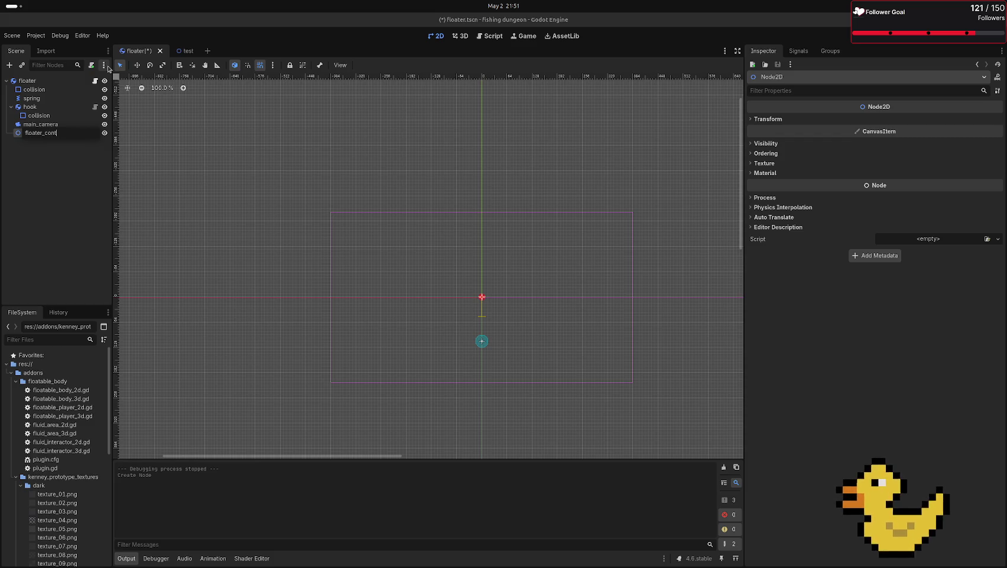
key("Return")
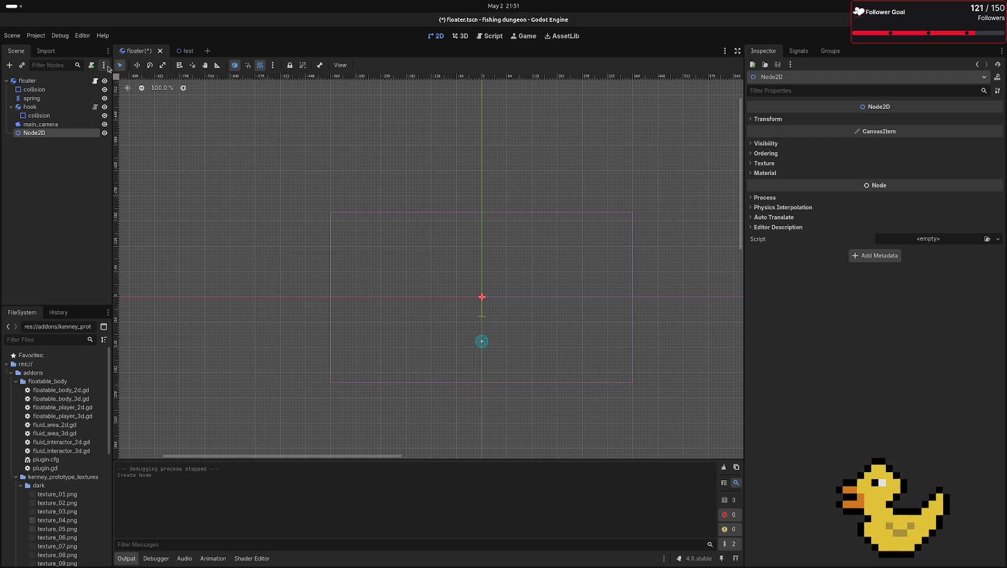
key("Delete")
key("Return")
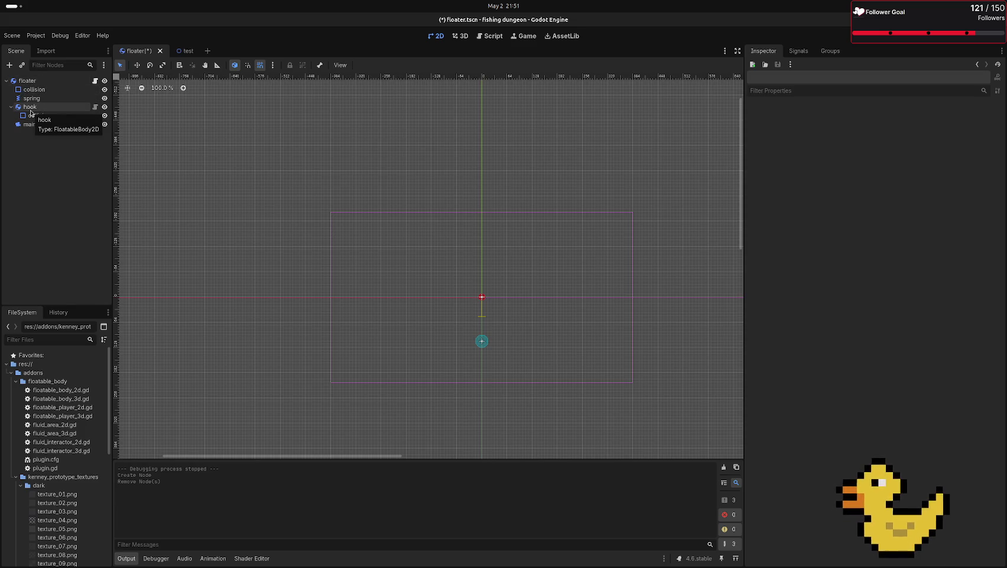
- Group the floater node's children with it
left_click(488, 303)
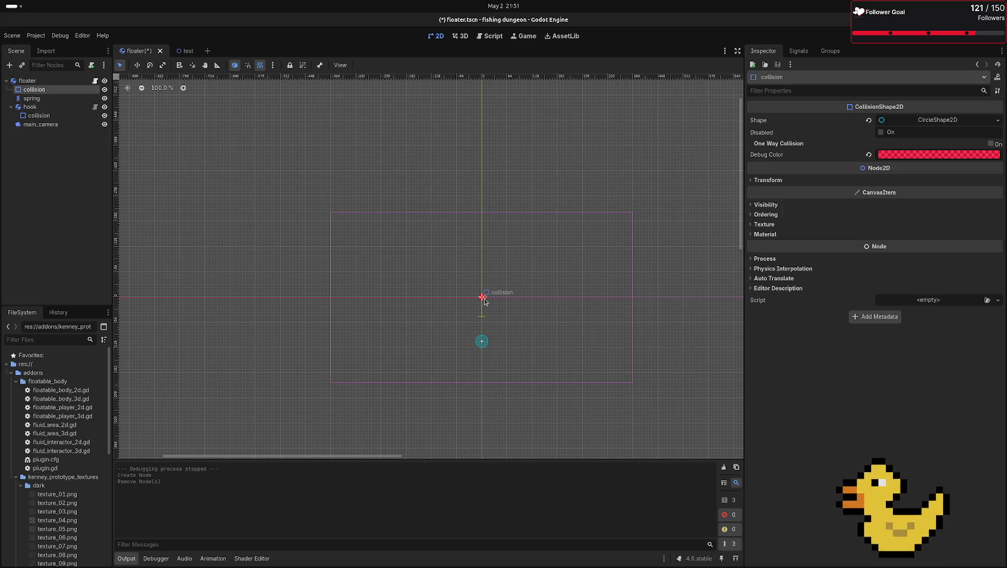
left_click(57, 85)
left_click(303, 65)
- Move the floater off the origin and back to position (0, 0)
mouse_move(482, 297)
left_mouse_down()
mouse_move(559, 292)
mouse_move(482, 296)
left_mouse_up()
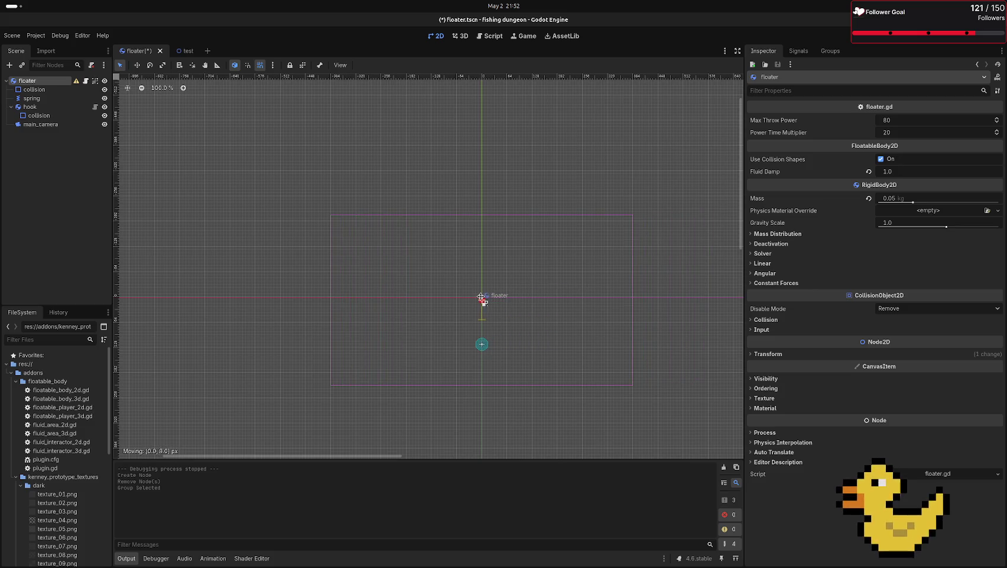
left_click_drag(482, 297, 483, 303)
left_click(502, 190)
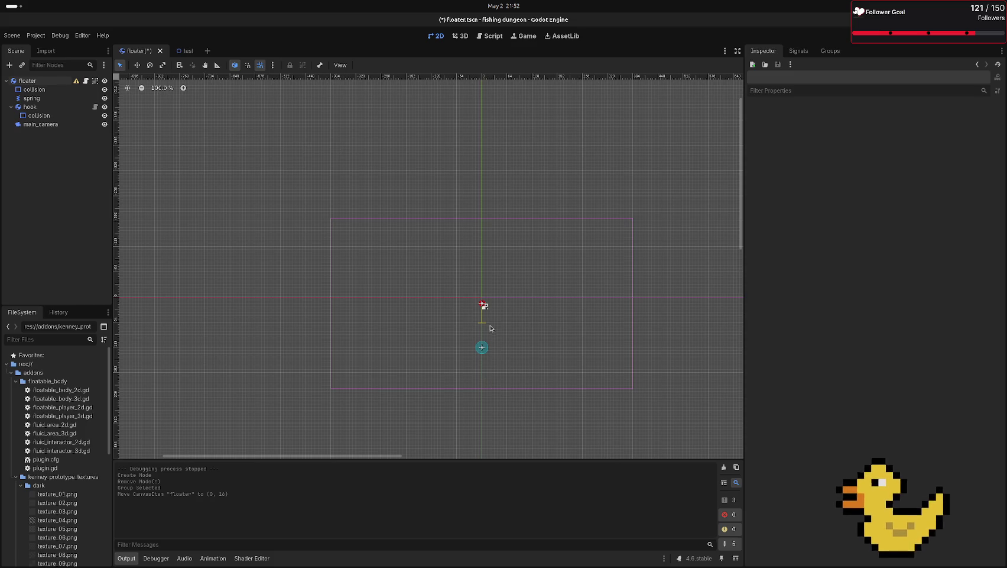
left_click(482, 304)
left_click_drag(483, 304, 483, 297)
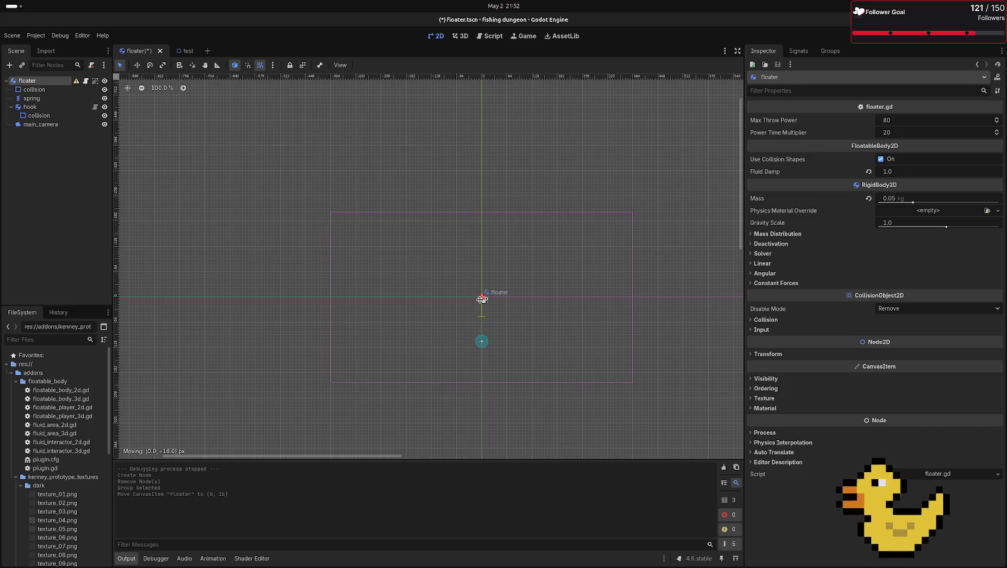
left_click(293, 181)
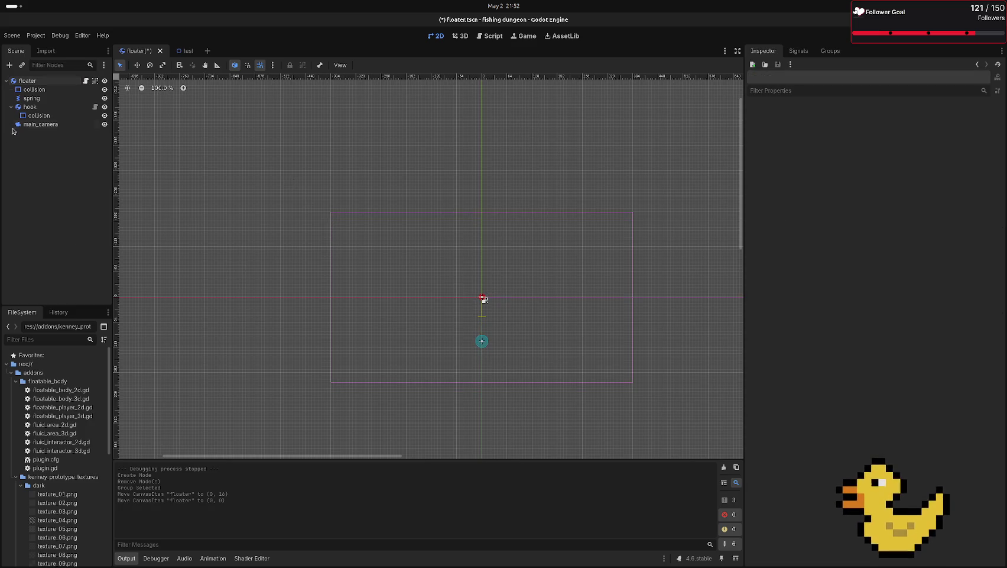
left_click(9, 65)
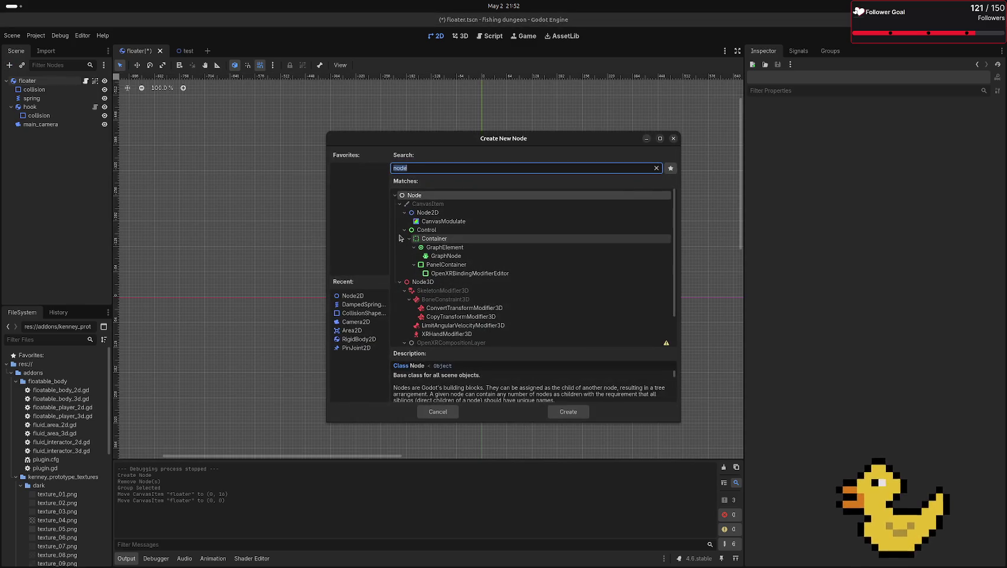
- Add a Node2D to the floater scene and name it root
left_click(415, 213)
key("Return")
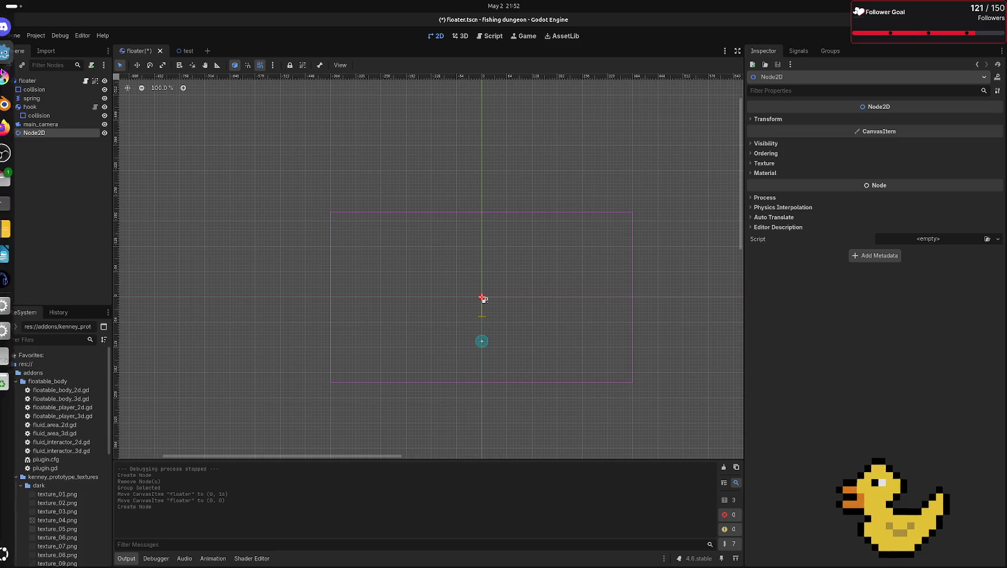
left_click(51, 133)
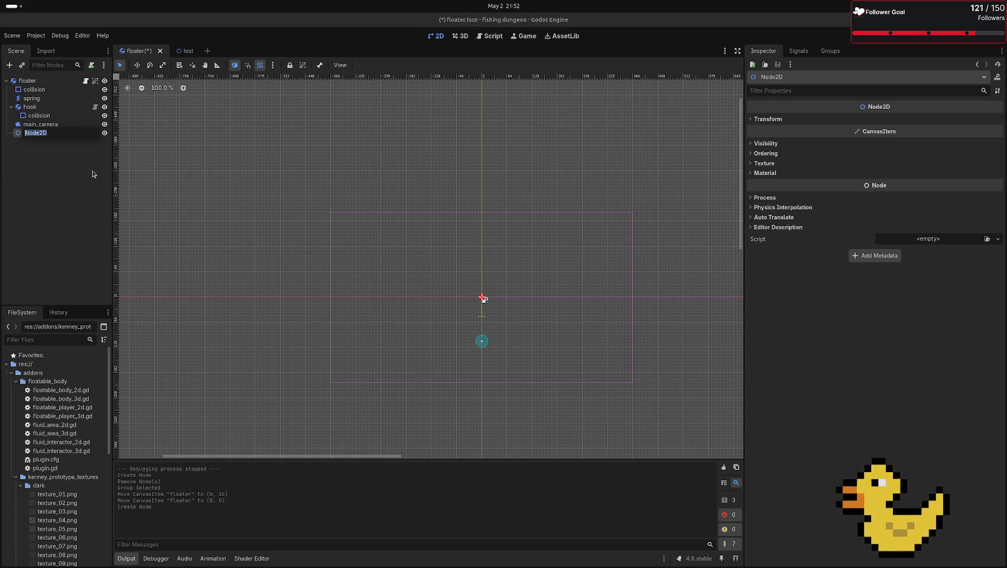
type("f")
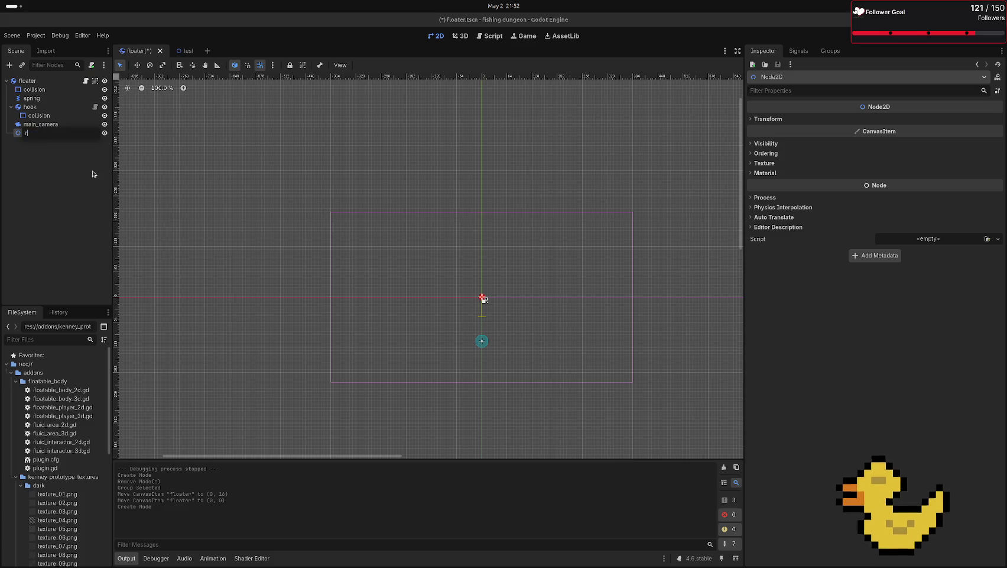
key("Return")
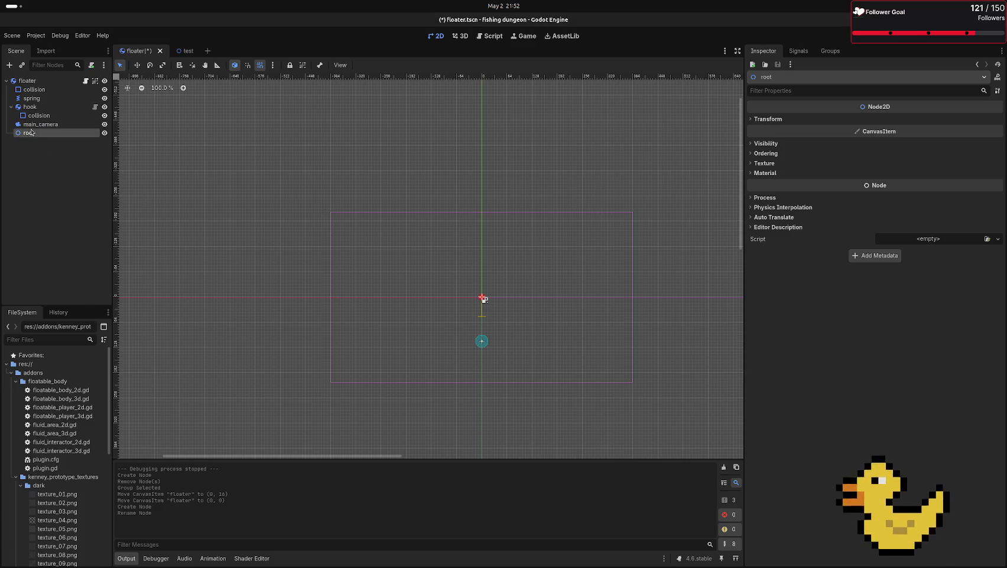
- Make root the scene root, move the hook under it, and run the test scene
right_click(33, 134)
left_click(86, 277)
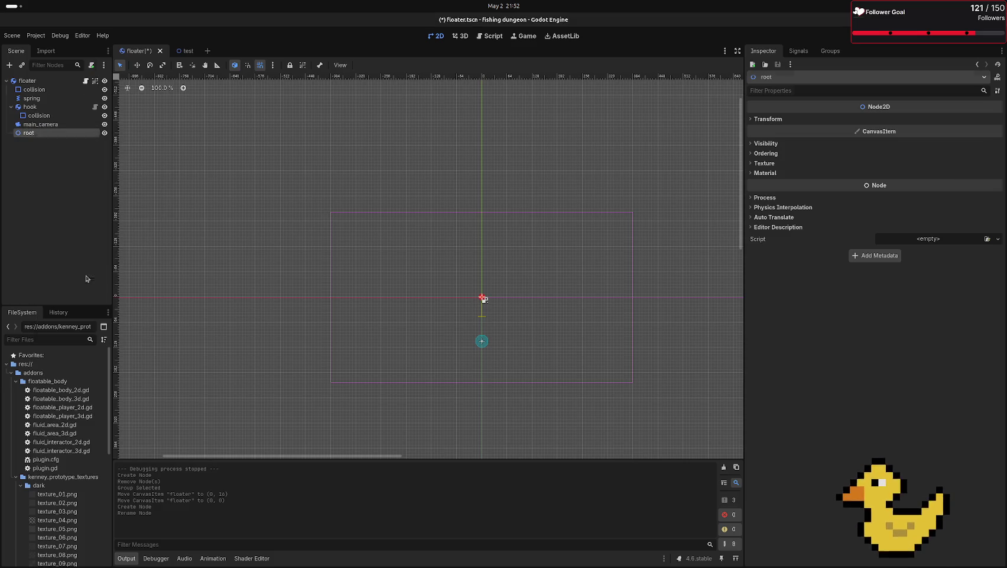
left_click_drag(33, 116, 30, 82)
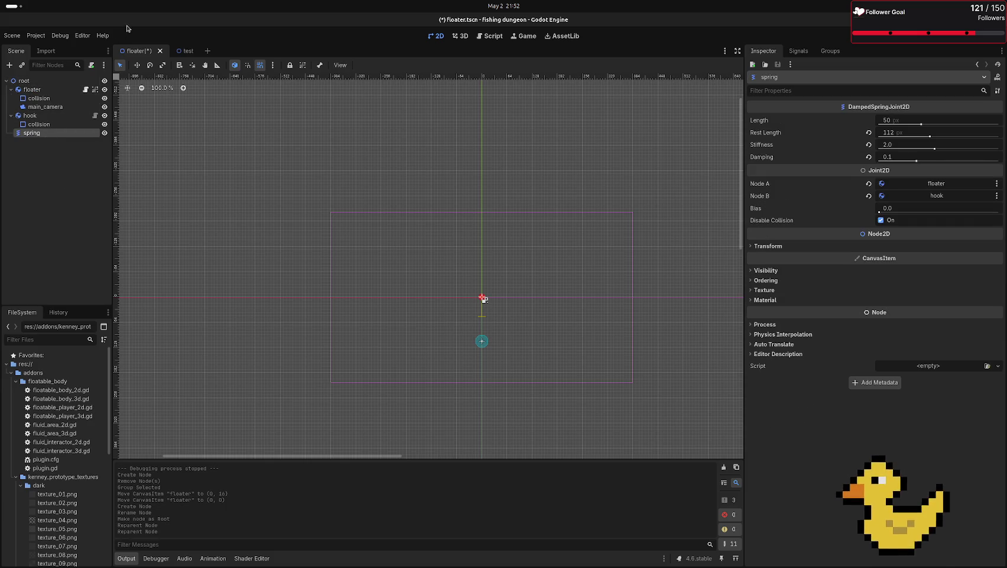
left_click(185, 51)
key("F6")
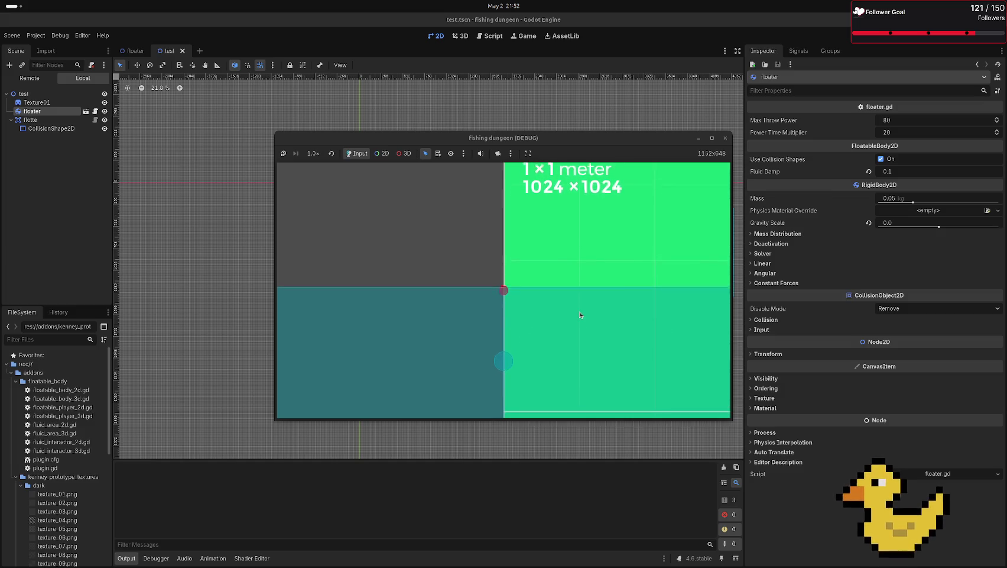
- Stop the game and set the floater's Gravity Scale to 0.0
key("F6")
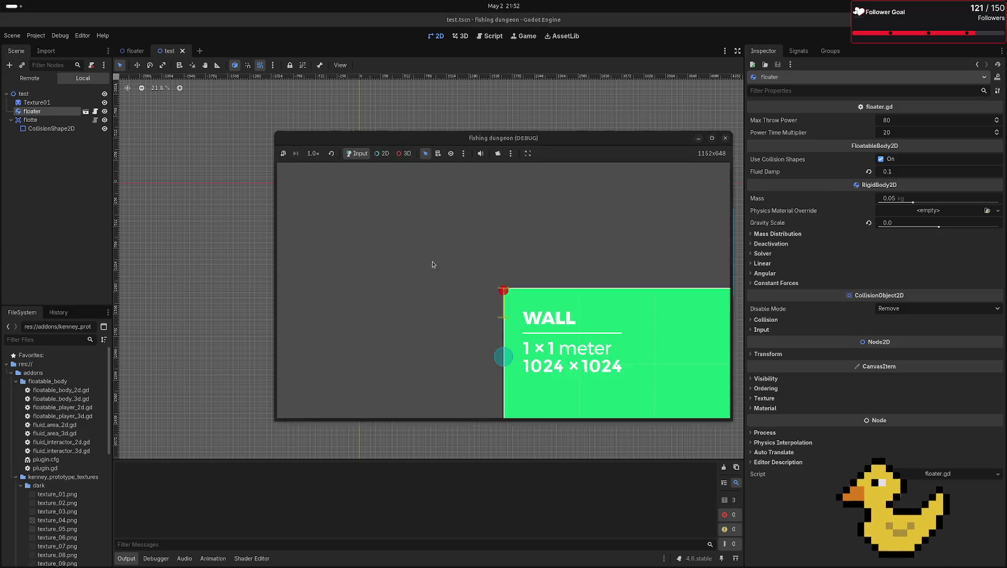
key("F8")
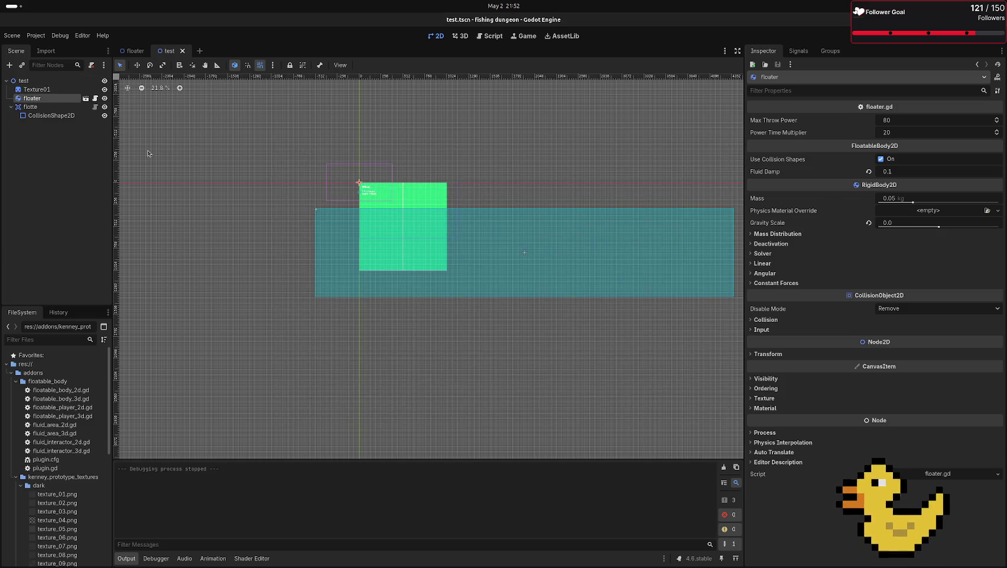
left_click(135, 51)
left_click(62, 89)
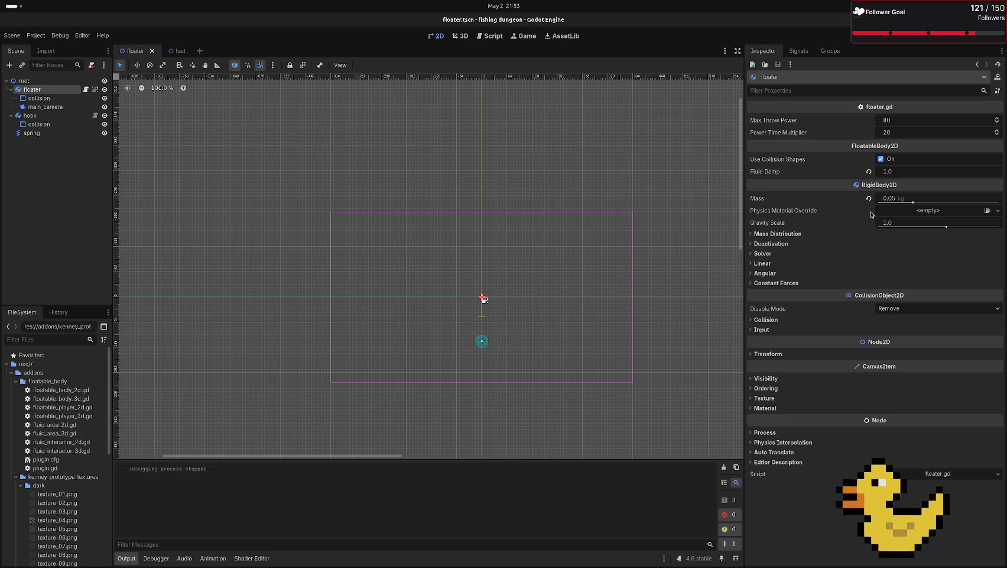
left_click(897, 224)
key("Return")
- Check the hook's physics settings, then rerun the test scene
left_click(30, 116)
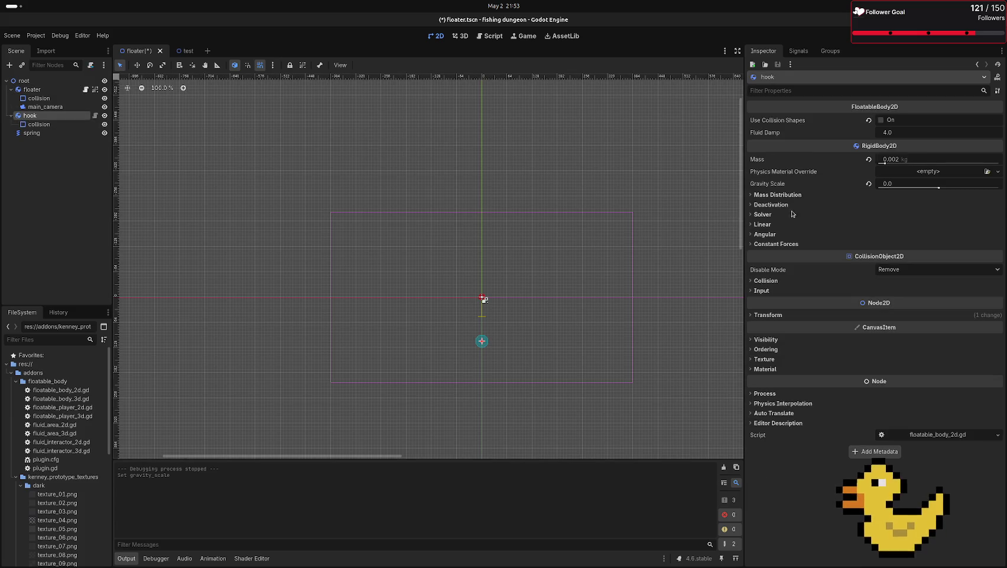
left_click(509, 129)
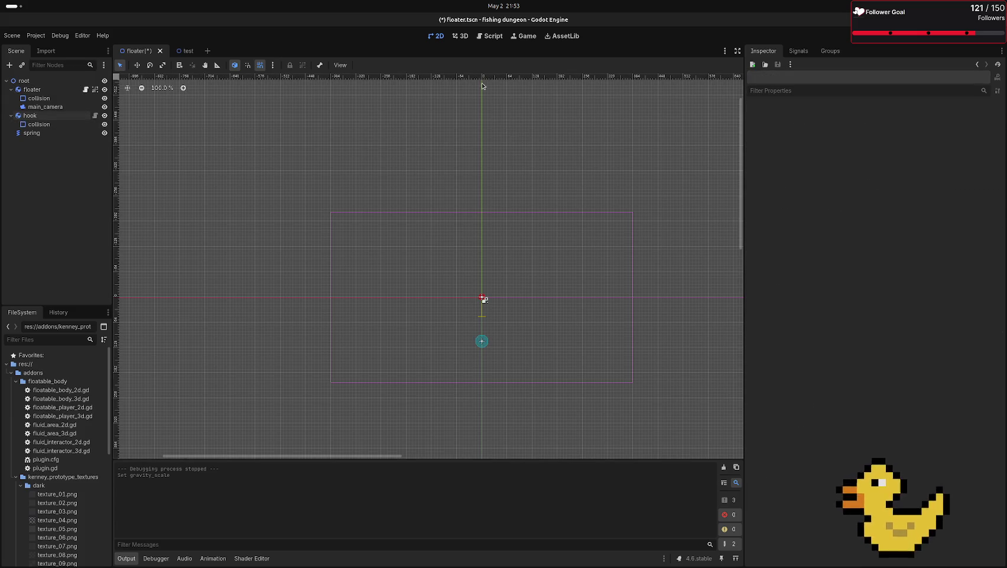
left_click(185, 51)
key("F6")
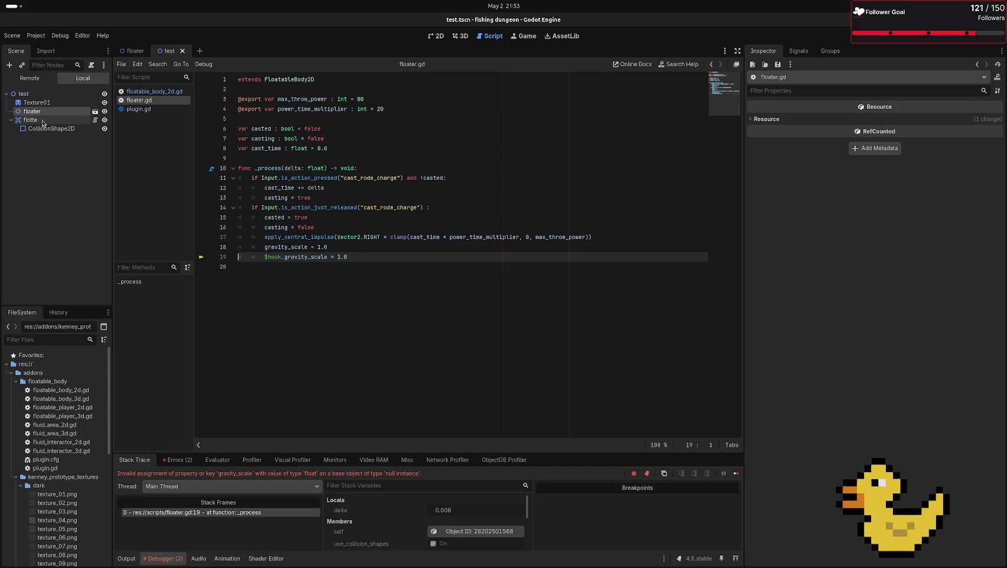
- Drag the hook node's path into floater.gd line 19, save the script, and run the test scene
left_click(135, 51)
mouse_move(35, 129)
left_mouse_down()
mouse_move(263, 261)
mouse_move(283, 258)
left_mouse_up()
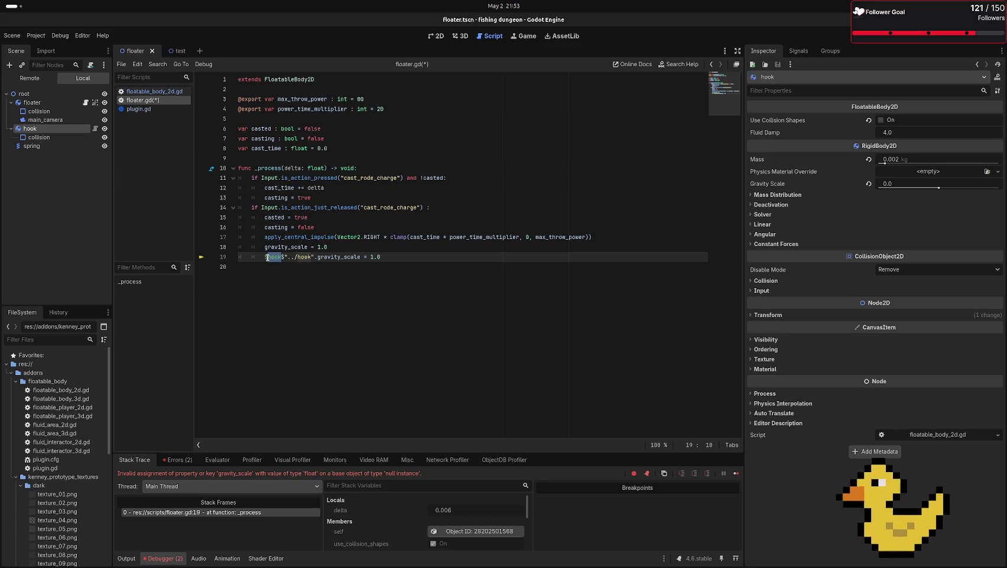
left_click(262, 256)
key("ctrl+s")
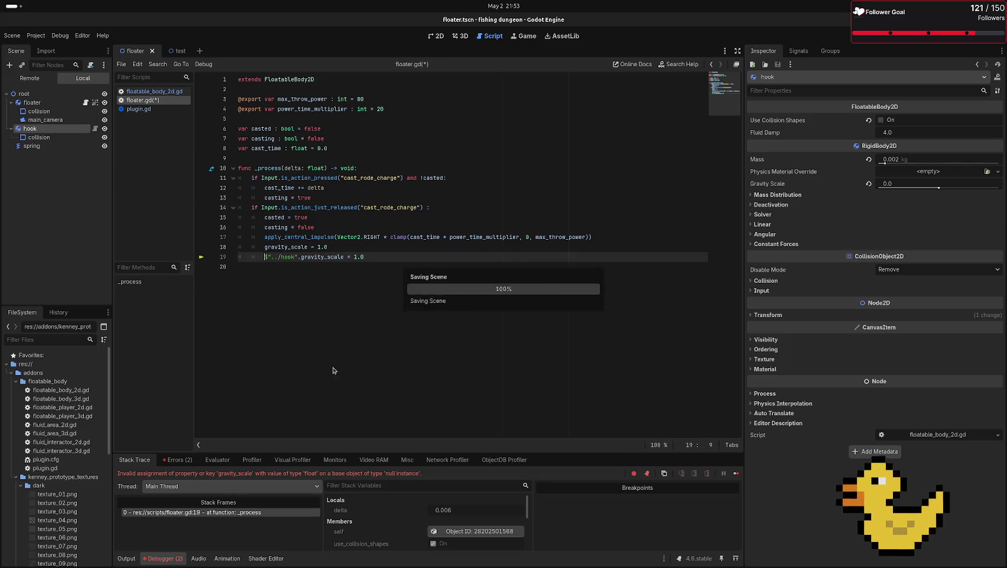
left_click(178, 51)
key("F6")
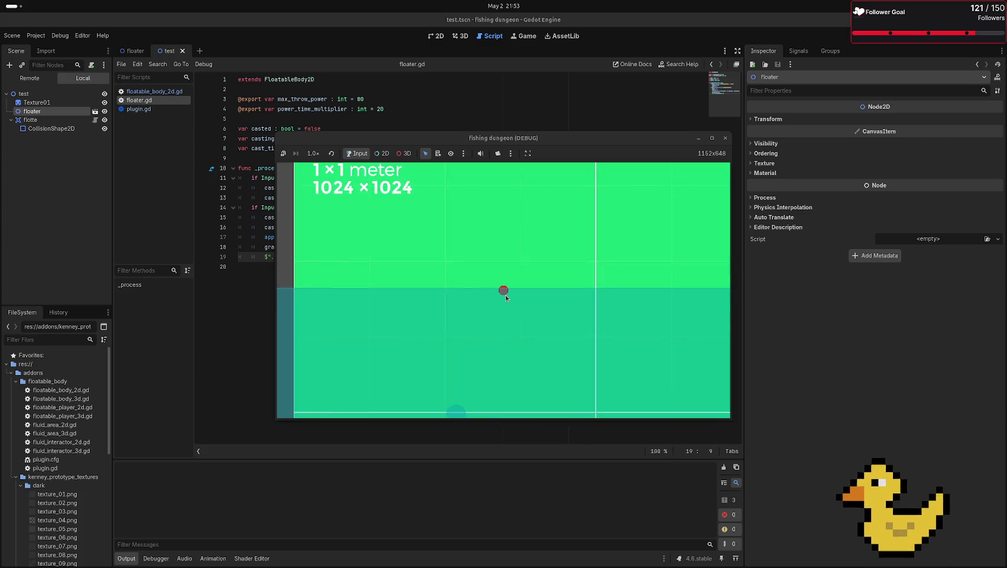
- Maximize the fishing dungeon debug window to watch the hook, then stop the game
left_click(712, 137)
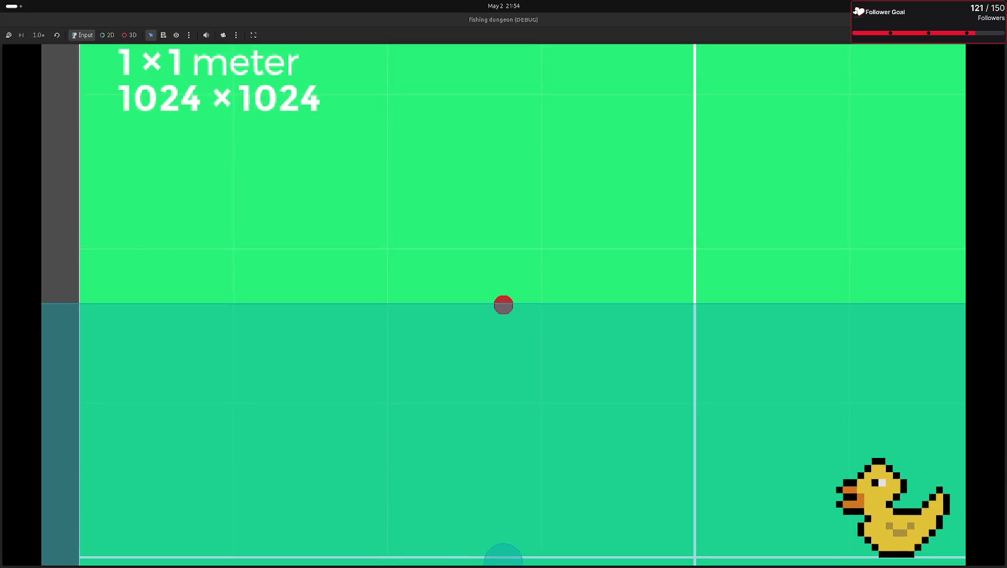
key("F8")
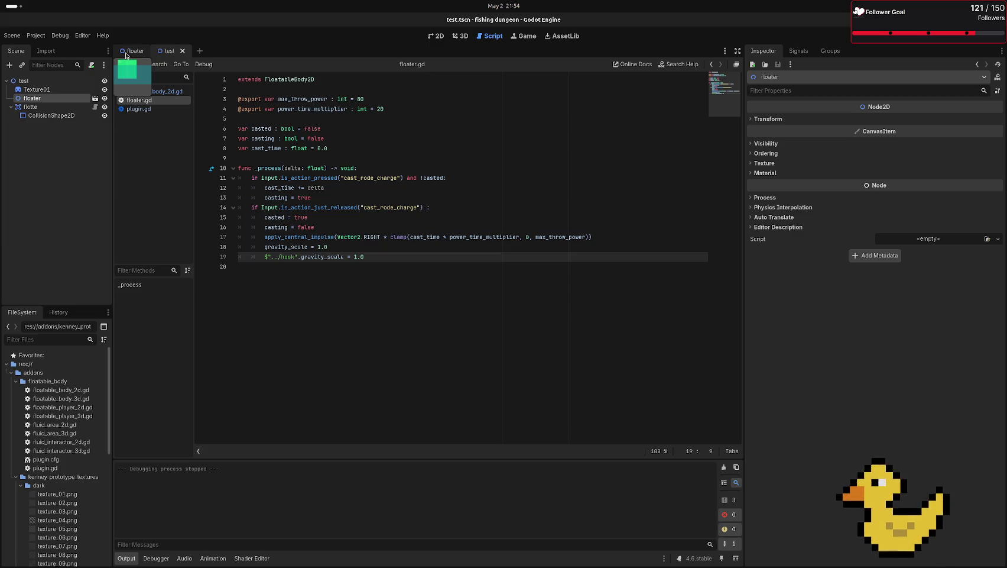
- Set the main_camera's Zoom to 1.25 in the floater scene
left_click(126, 52)
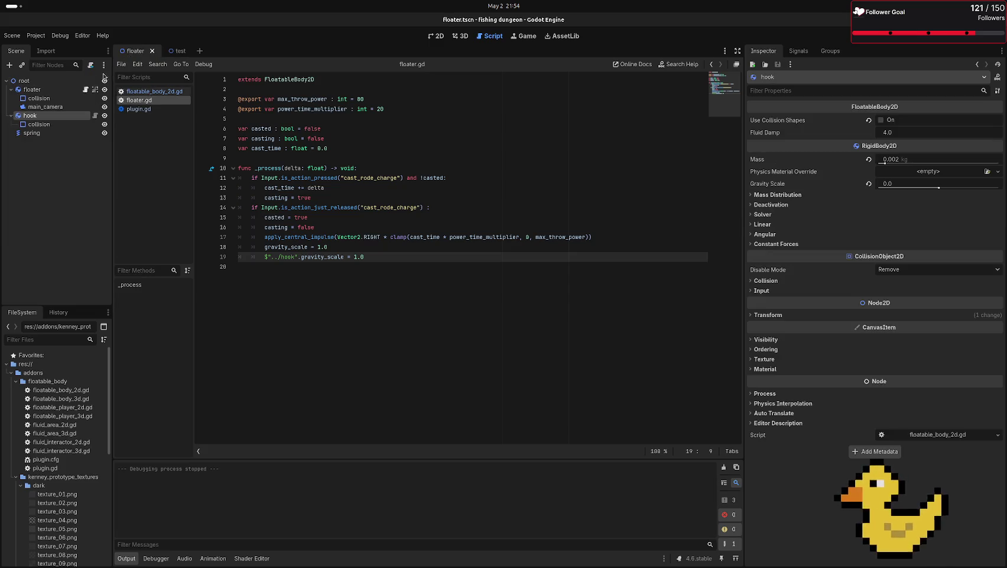
left_click(64, 107)
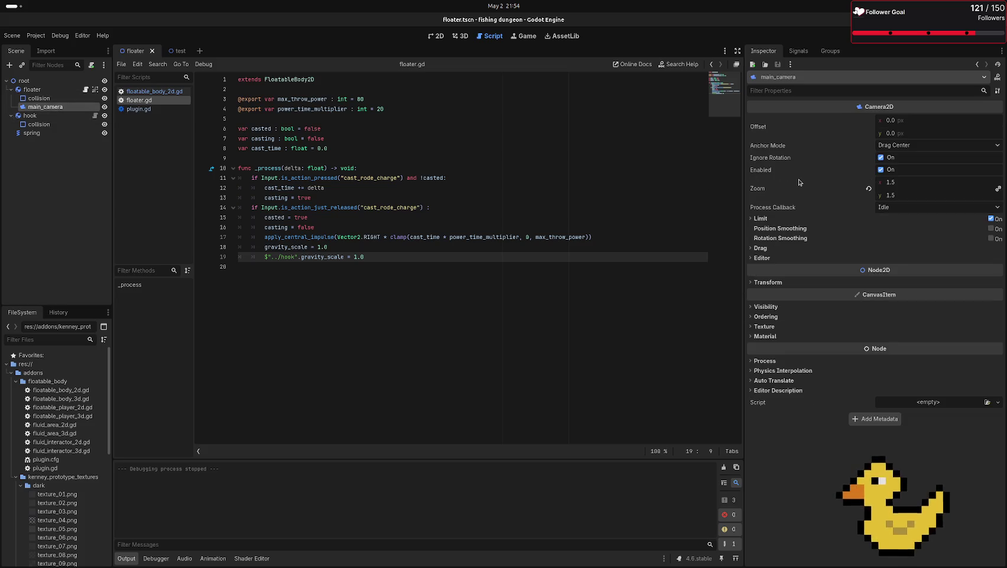
mouse_move(799, 182)
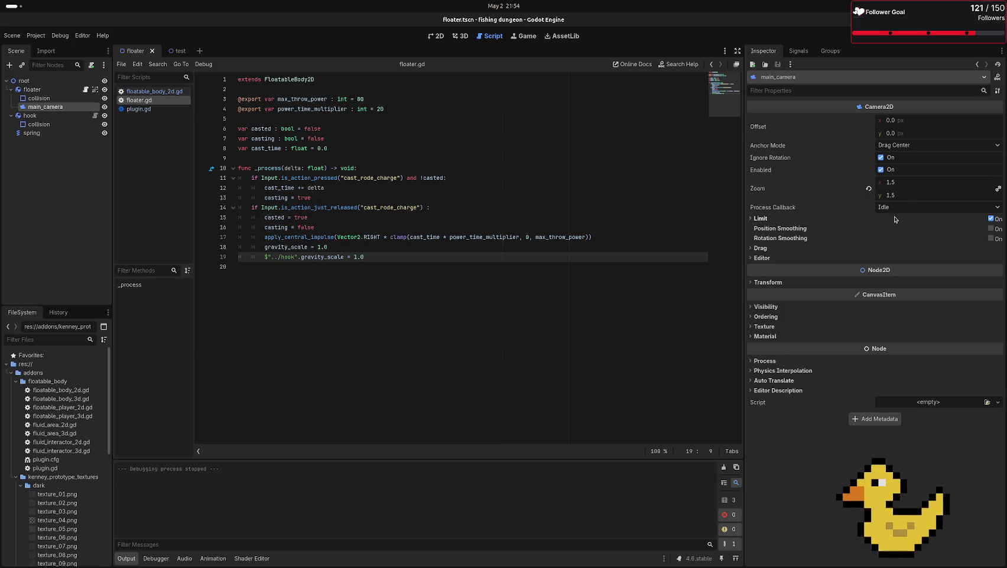
left_click(906, 184)
type("1.25")
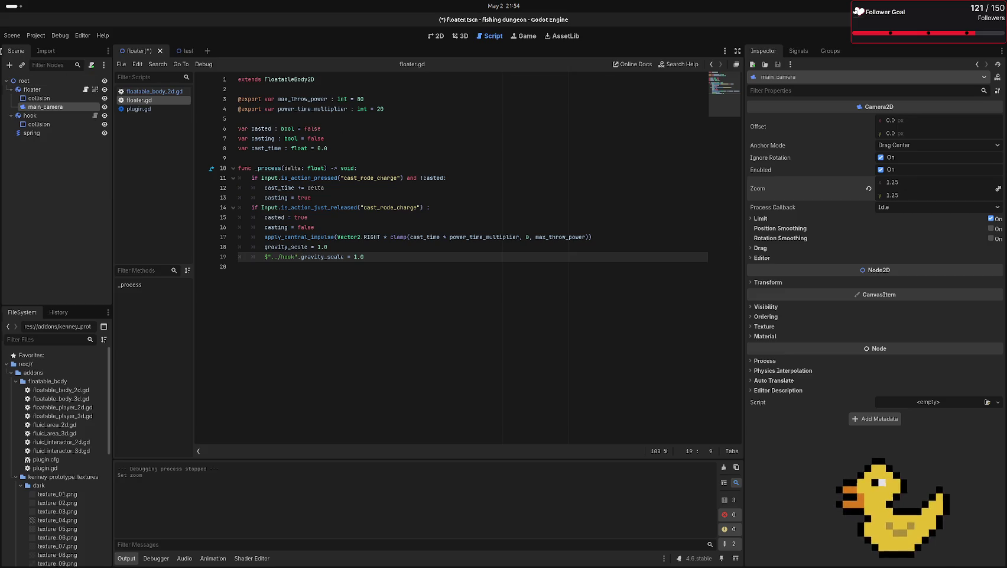
- Raise the hook's Fluid Damp from 4.0 to 8.0 and run the test scene
left_click(30, 115)
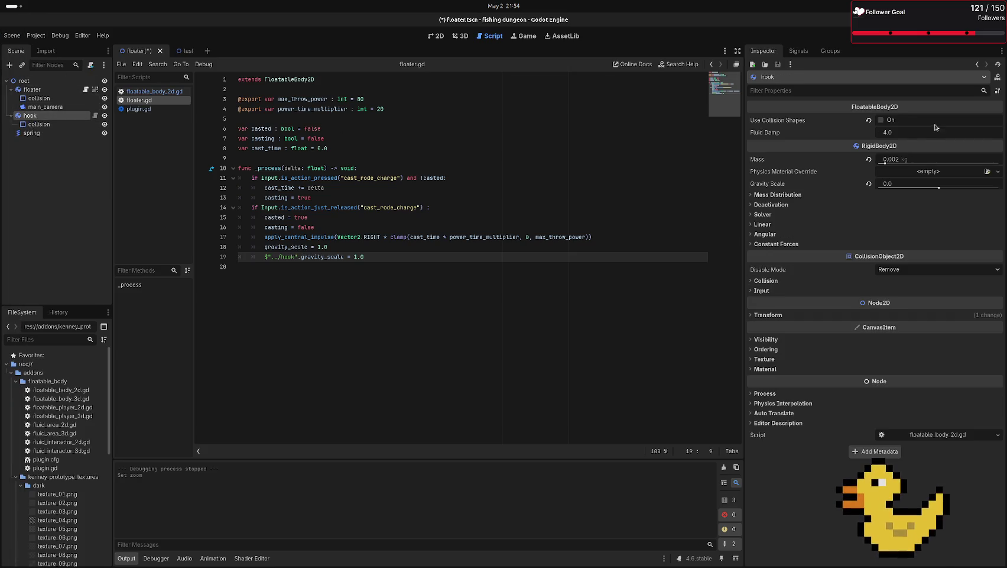
left_click(898, 133)
type("5")
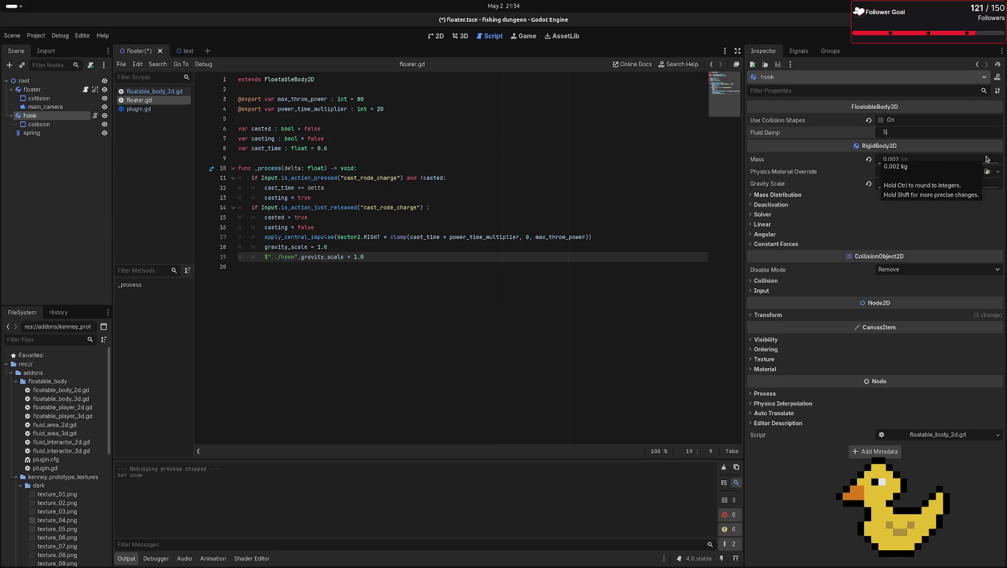
key("Return")
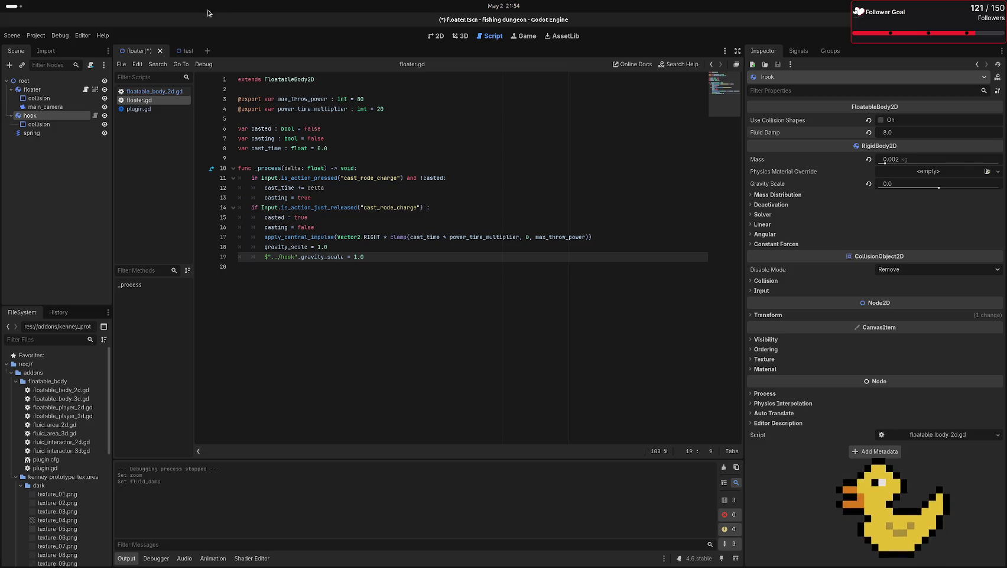
left_click(185, 51)
key("F6")
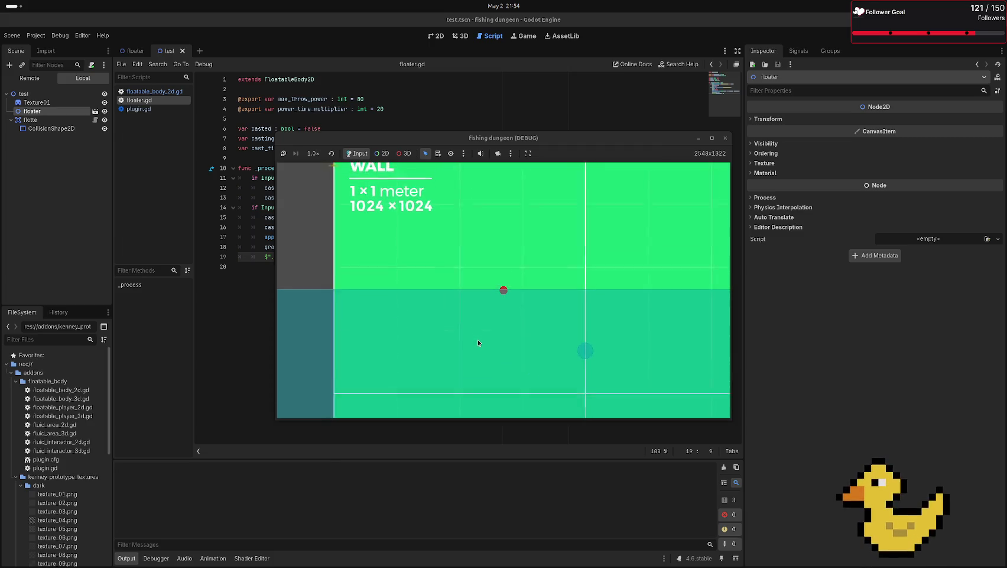
- Stop the game, give the hook a new PhysicsMaterial override, and test-run the scene
left_click(712, 138)
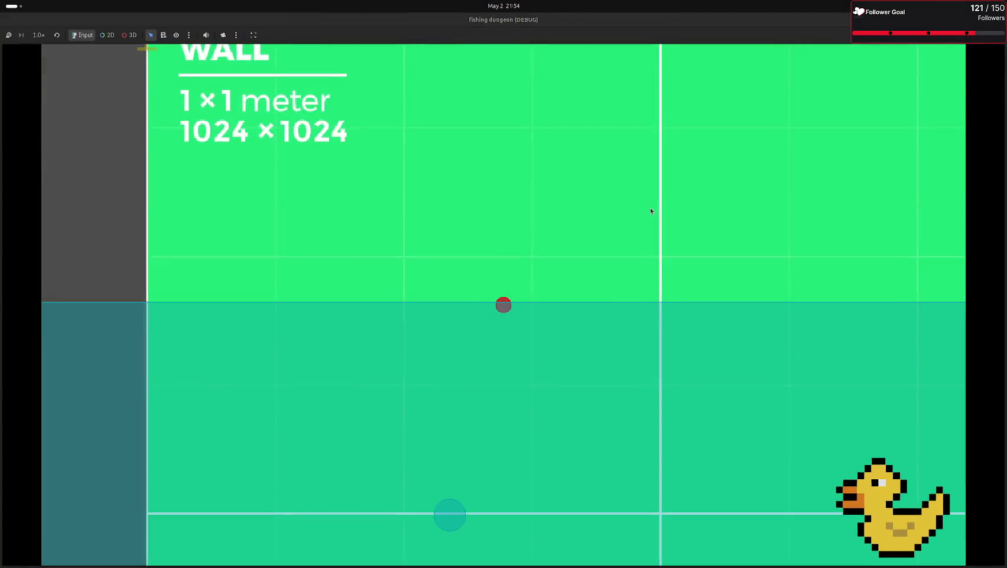
key("F8")
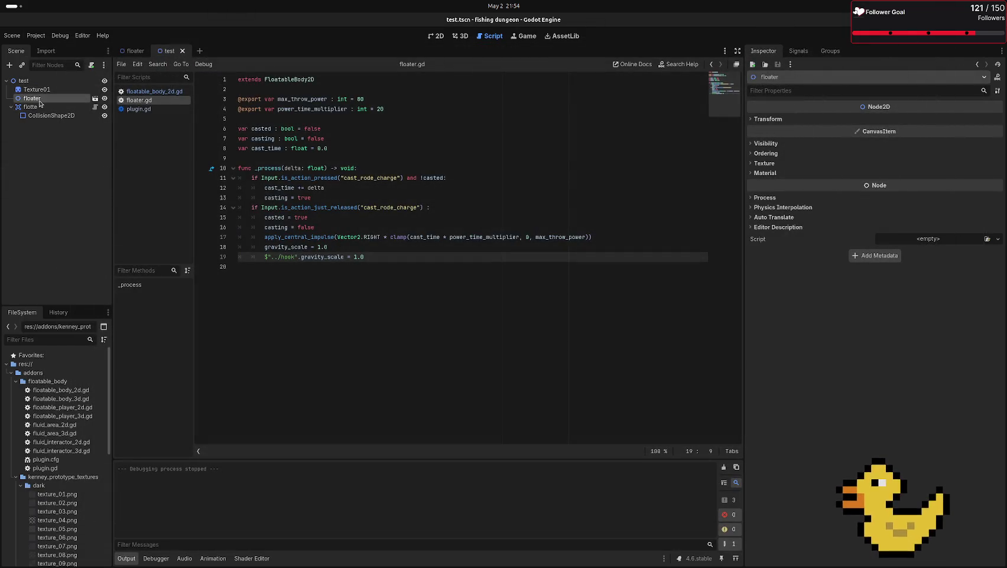
left_click(135, 51)
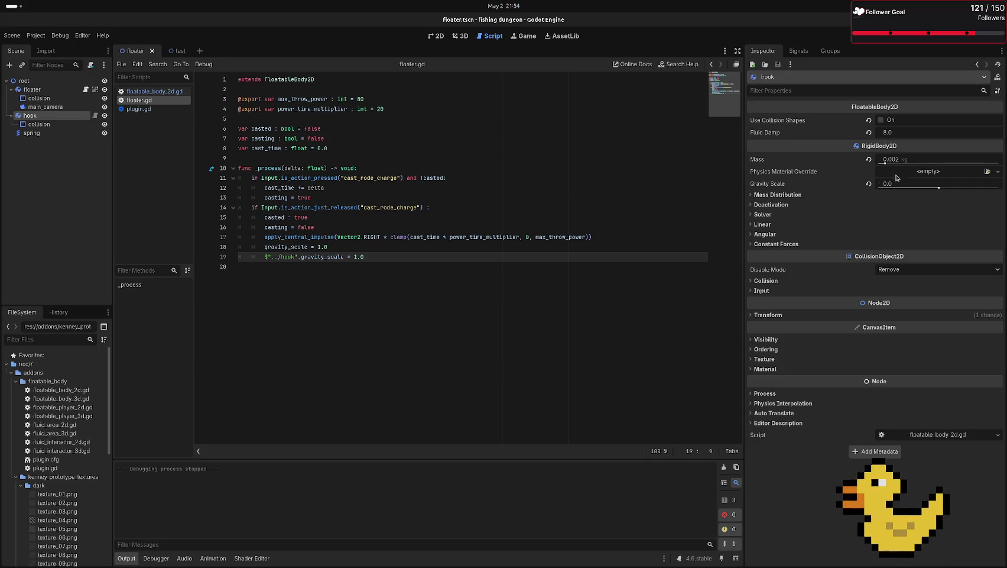
left_click(921, 172)
left_click(970, 194)
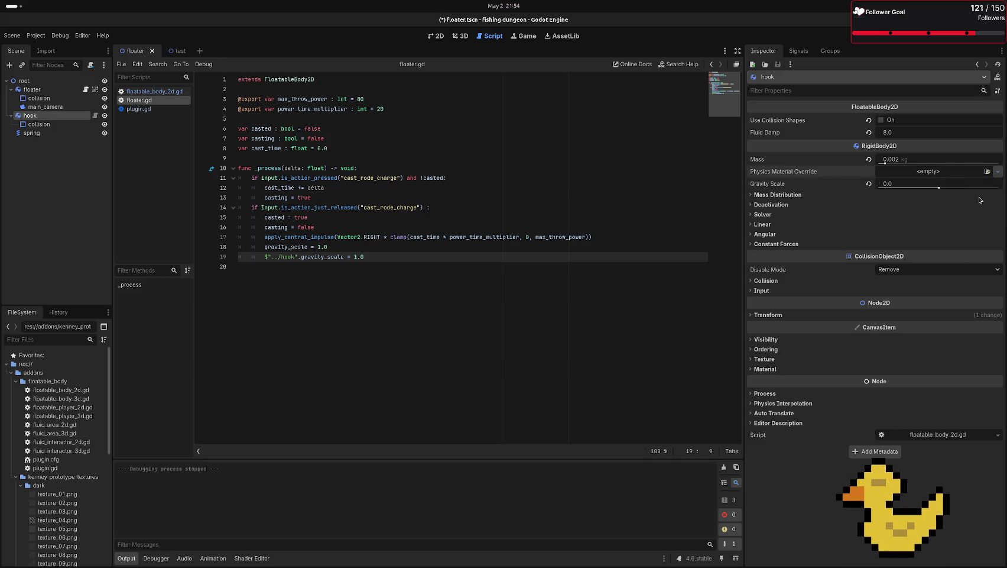
left_click(926, 172)
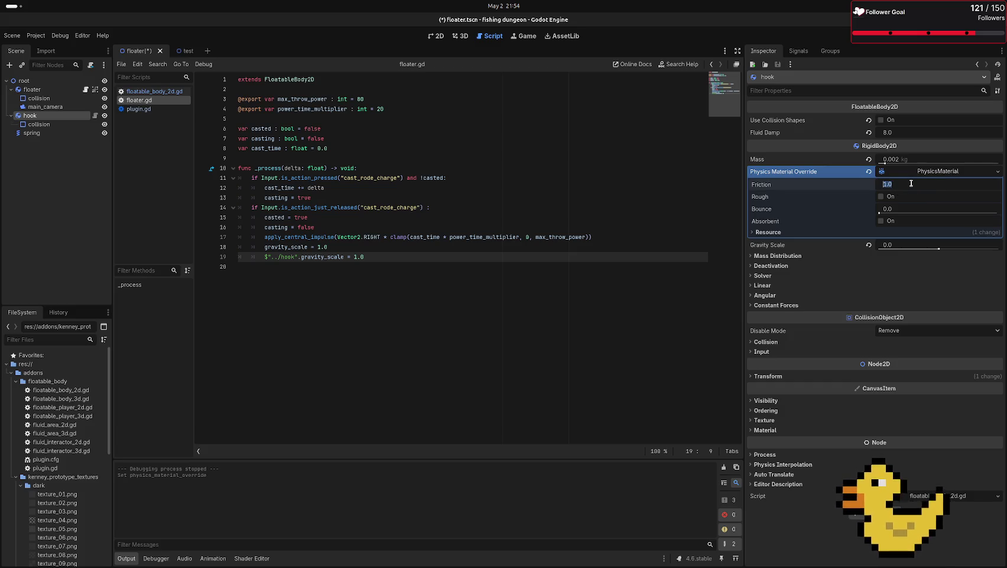
left_click(185, 51)
key("F6")
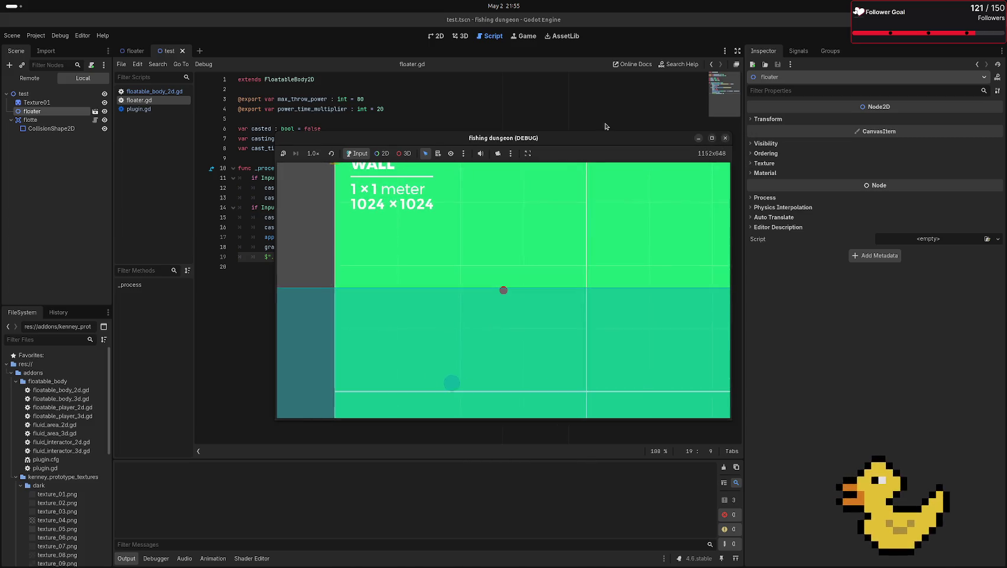
- Set the physics material's Friction to 10.0 and test-run the scene again
left_click(726, 137)
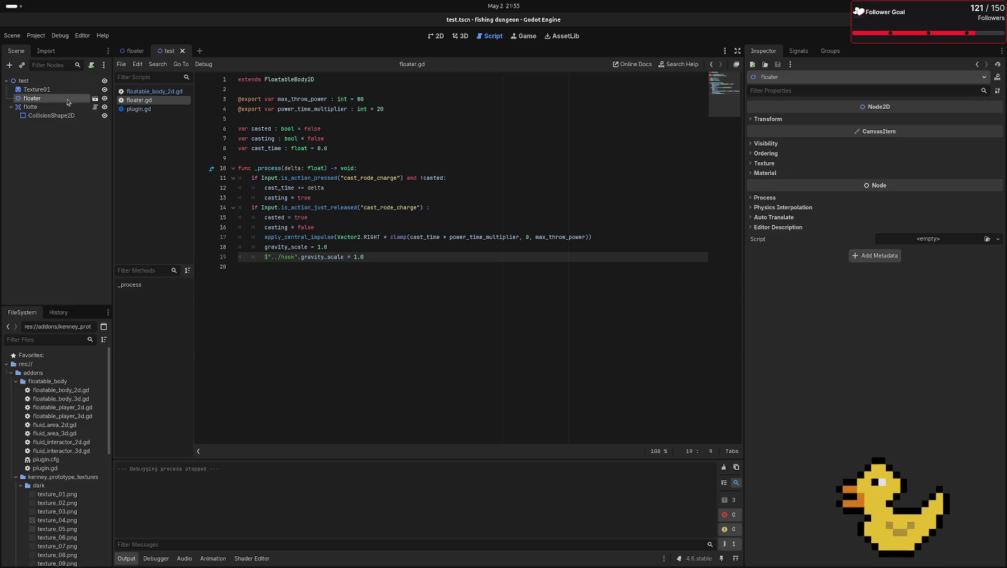
left_click(136, 51)
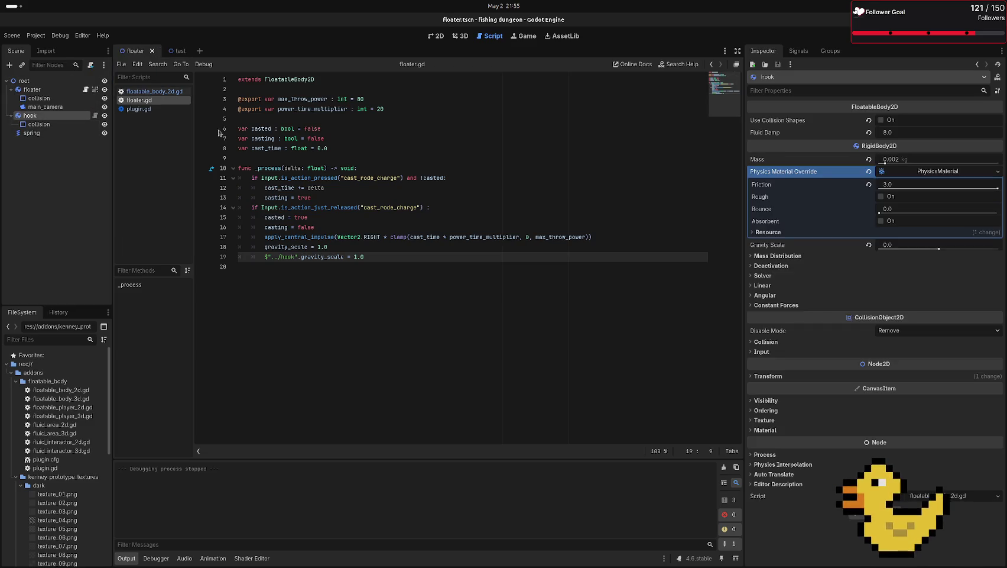
left_click(934, 186)
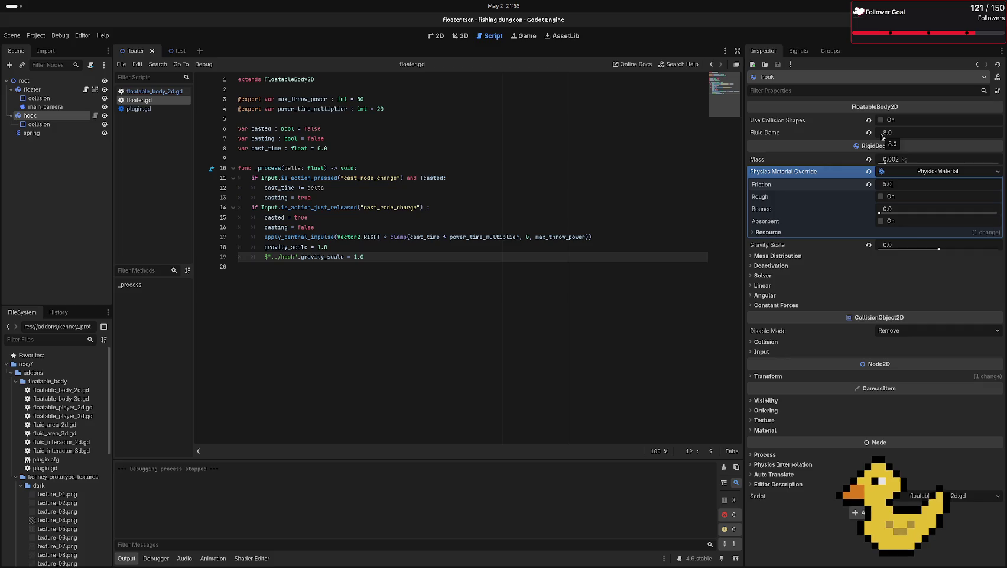
type("10")
key("Return")
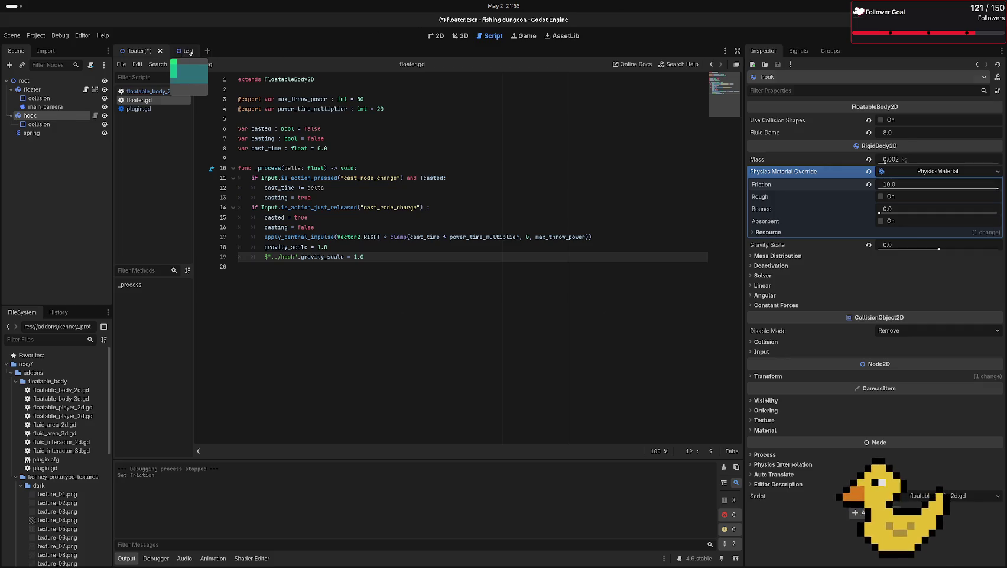
left_click(186, 50)
key("F6")
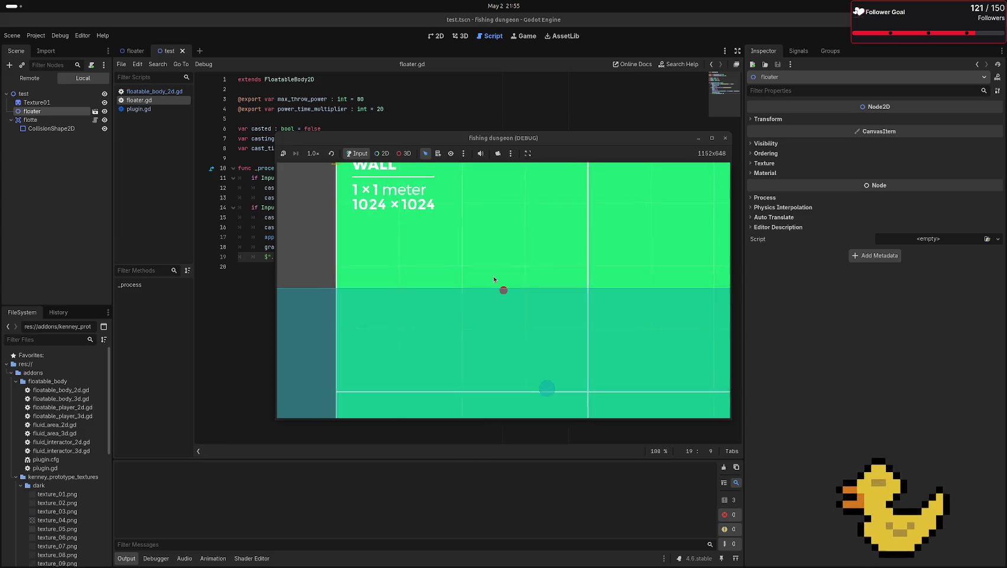
left_click(725, 138)
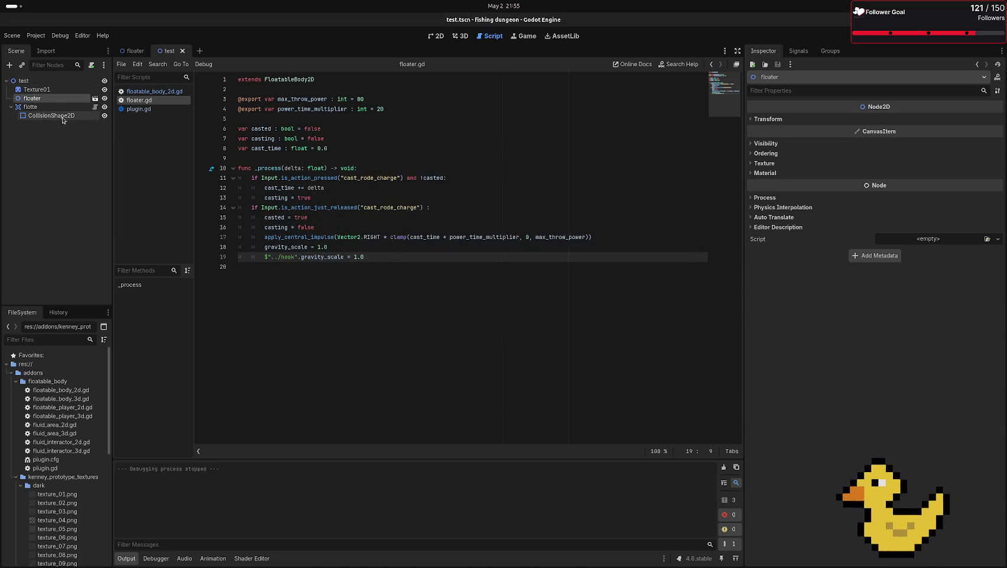
left_click(141, 51)
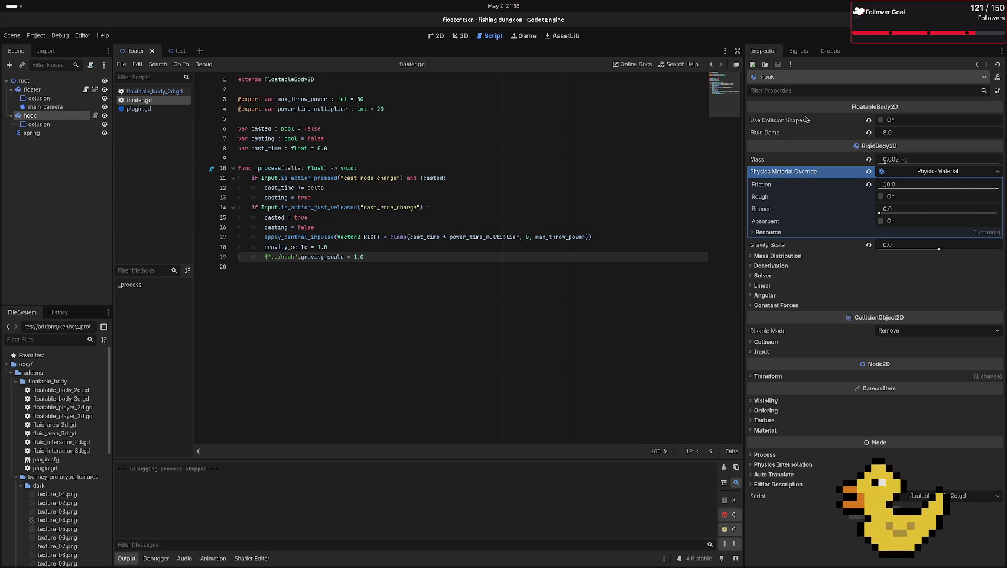
- Turn on Use Collision Shapes for the hook and remove its physics material override
mouse_move(836, 153)
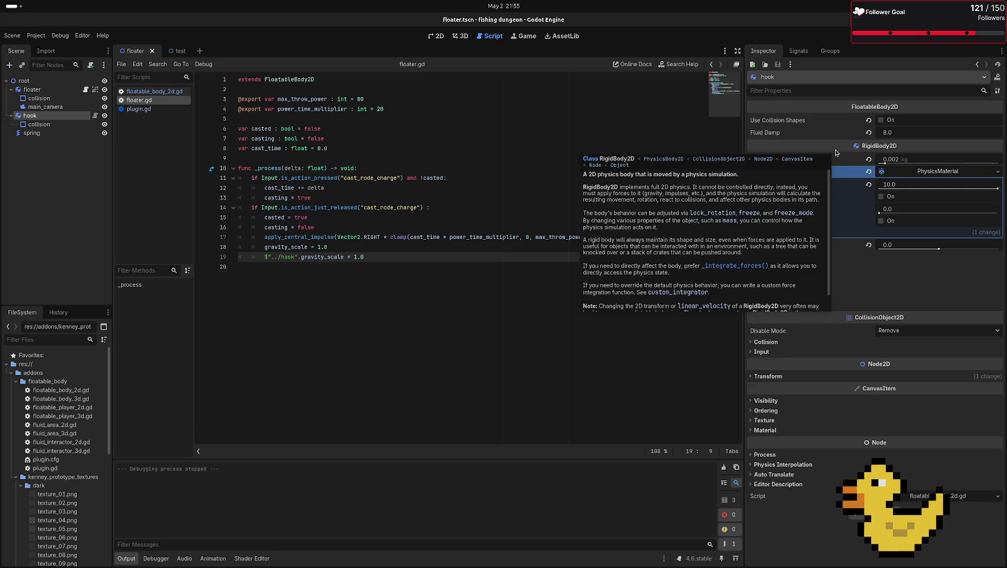
left_click(880, 120)
mouse_move(872, 154)
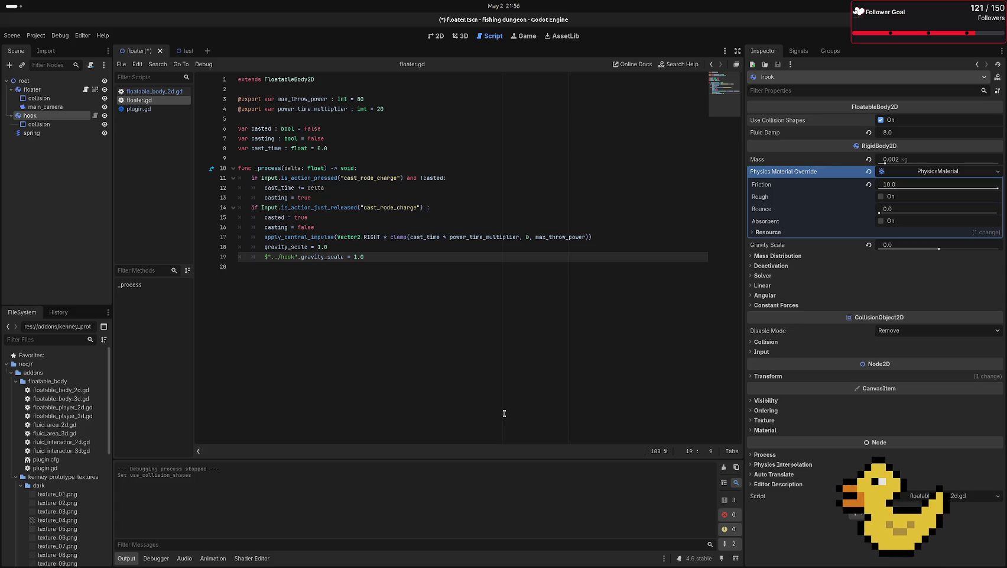
left_click(869, 172)
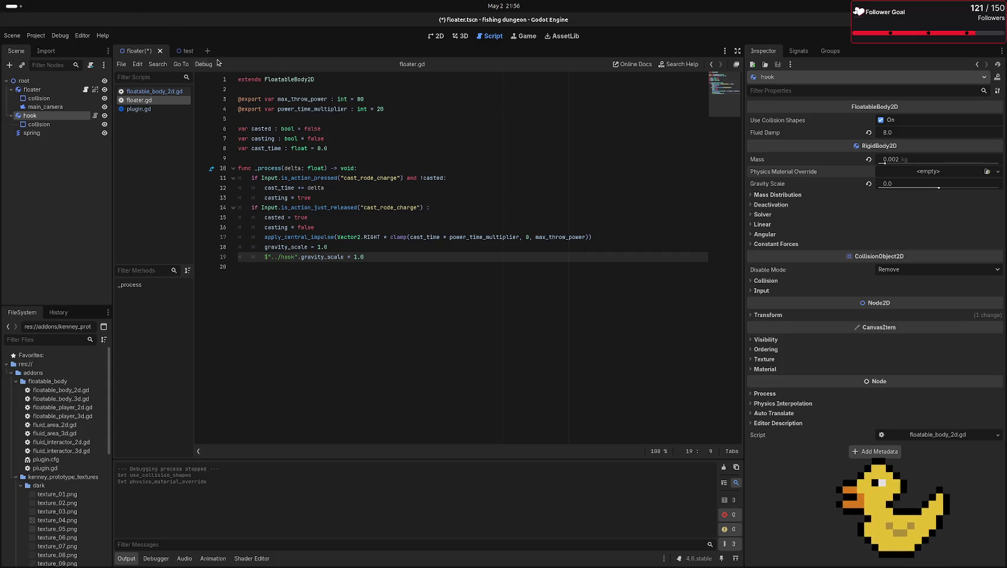
- Test-run the scene, close the game, and return to the floater scene
left_click(180, 51)
key("F6")
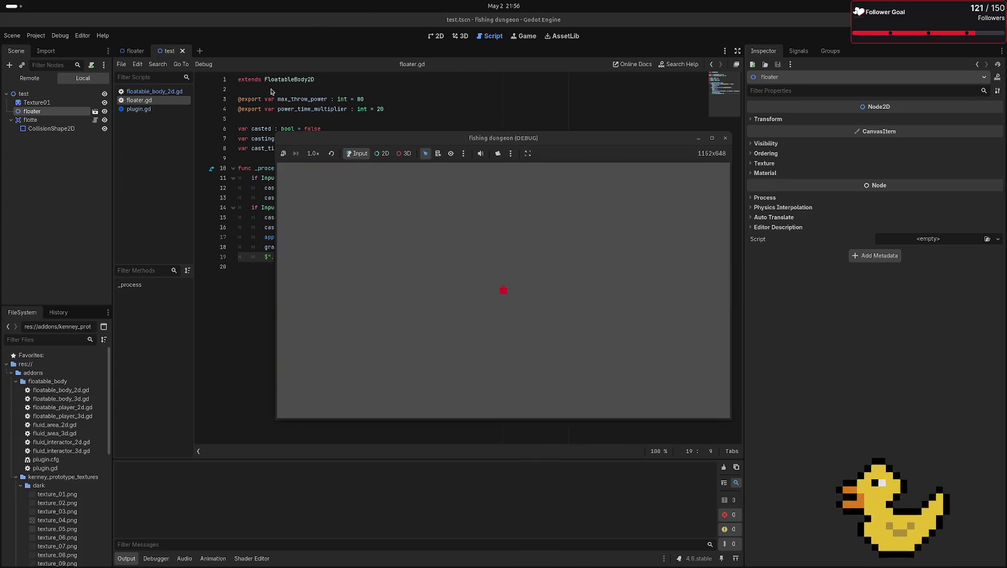
left_click(726, 139)
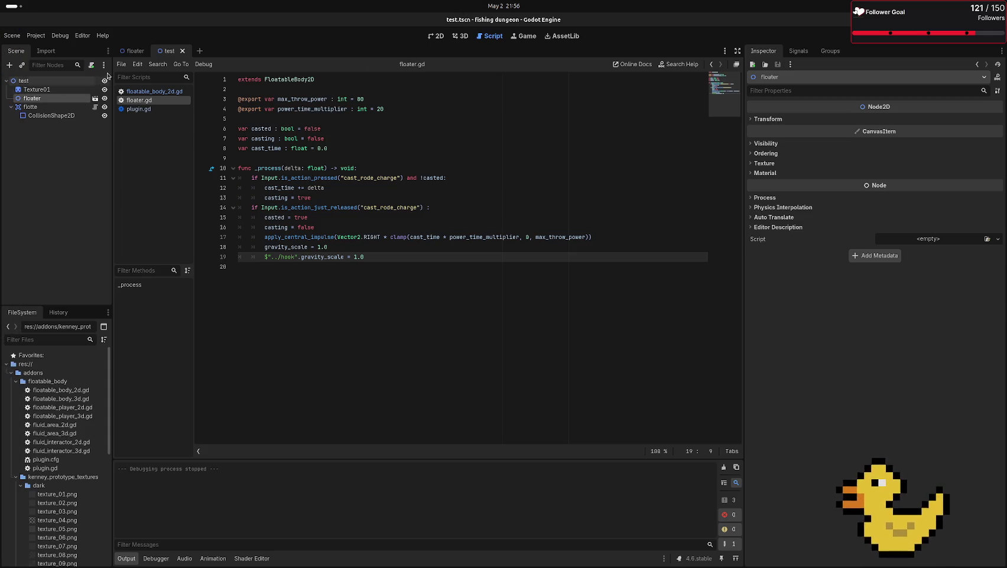
left_click(131, 52)
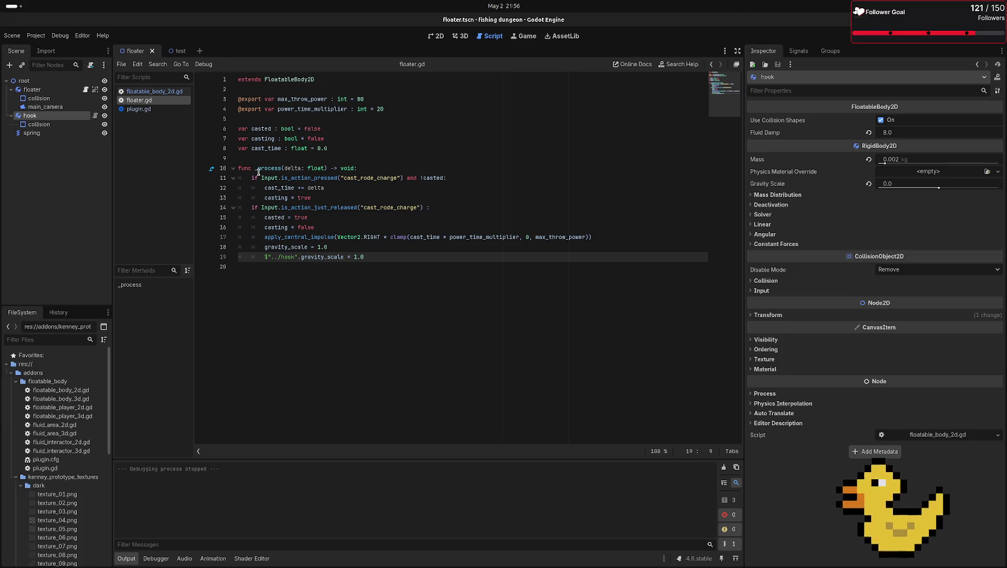
- Reset the hook's Fluid Damp to its default and test-run the game
left_click(871, 133)
left_click(887, 133)
key("Return")
left_click(178, 51)
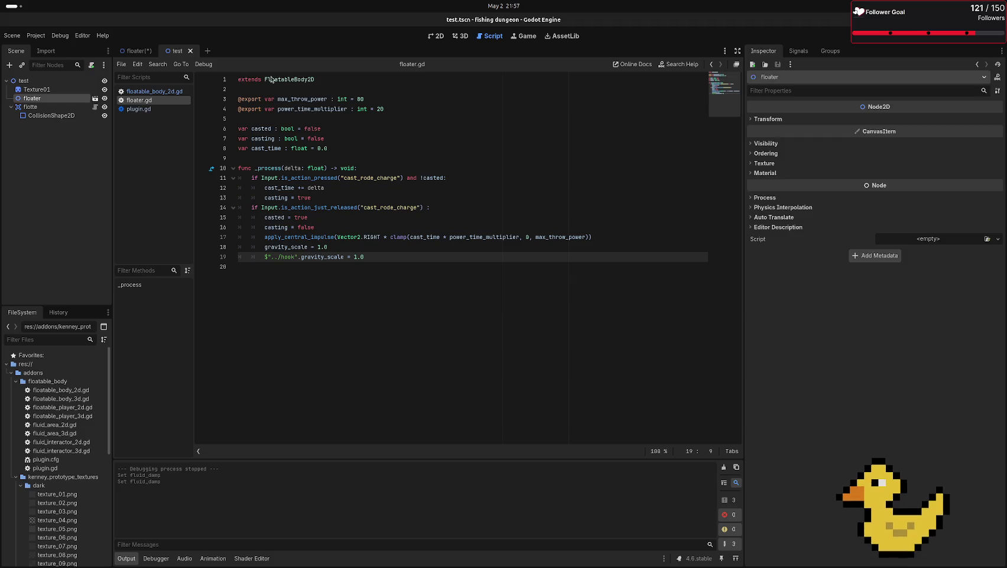
key("F6")
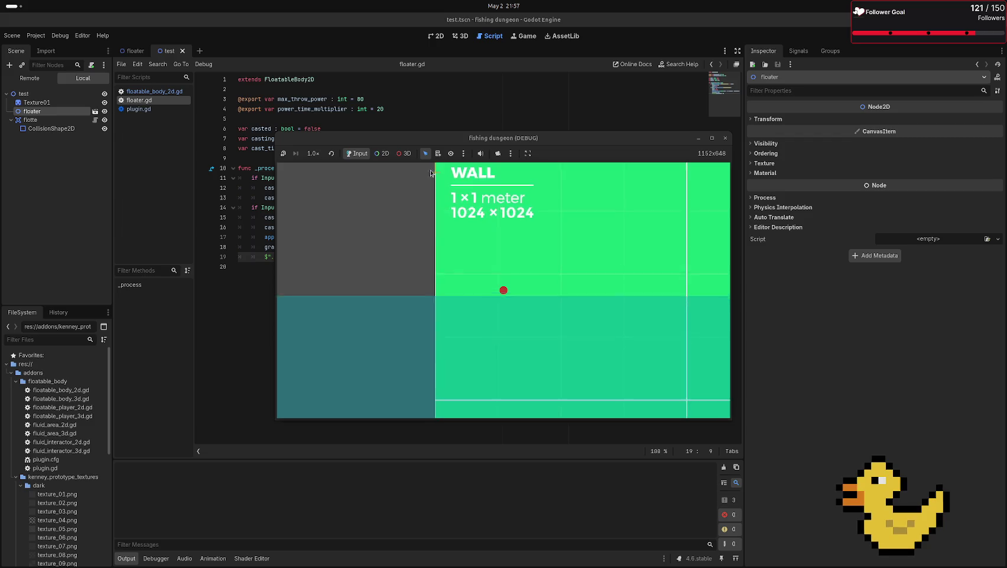
left_click(725, 138)
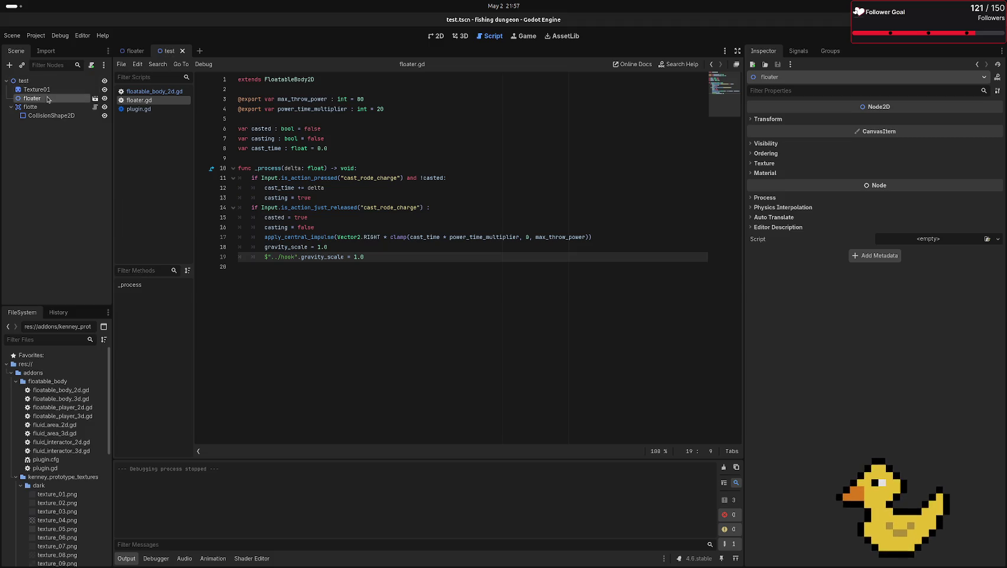
- Set the hook's Fluid Damp to 0.001 and watch a full-screen test run
left_click(94, 98)
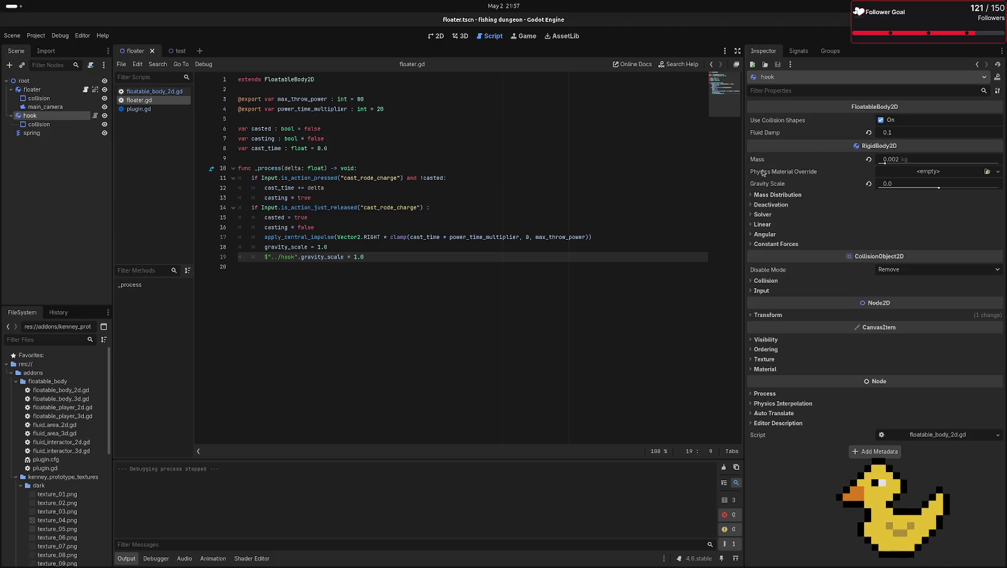
left_click(886, 132)
type("01")
key("Return")
left_click(186, 51)
key("F6")
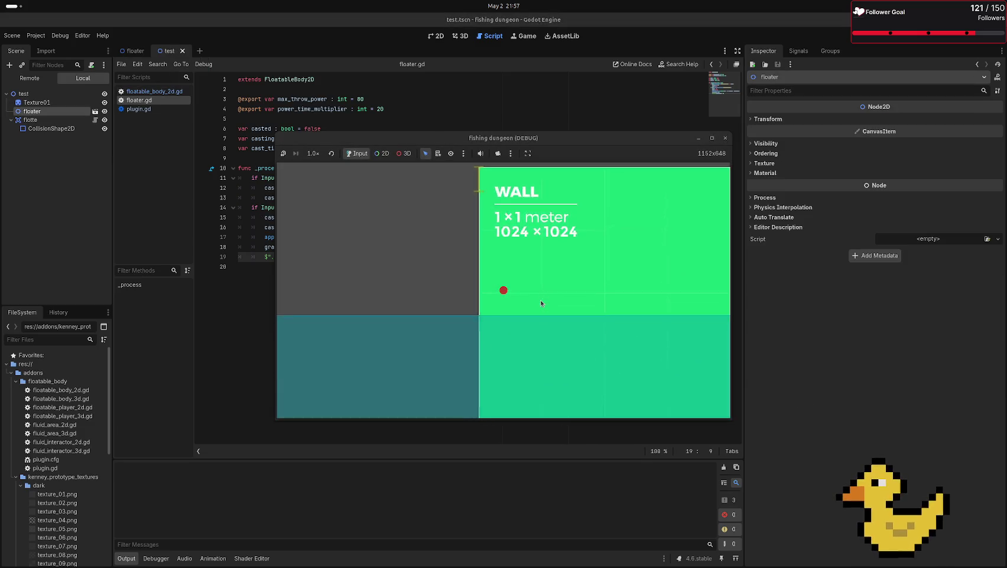
left_click(711, 137)
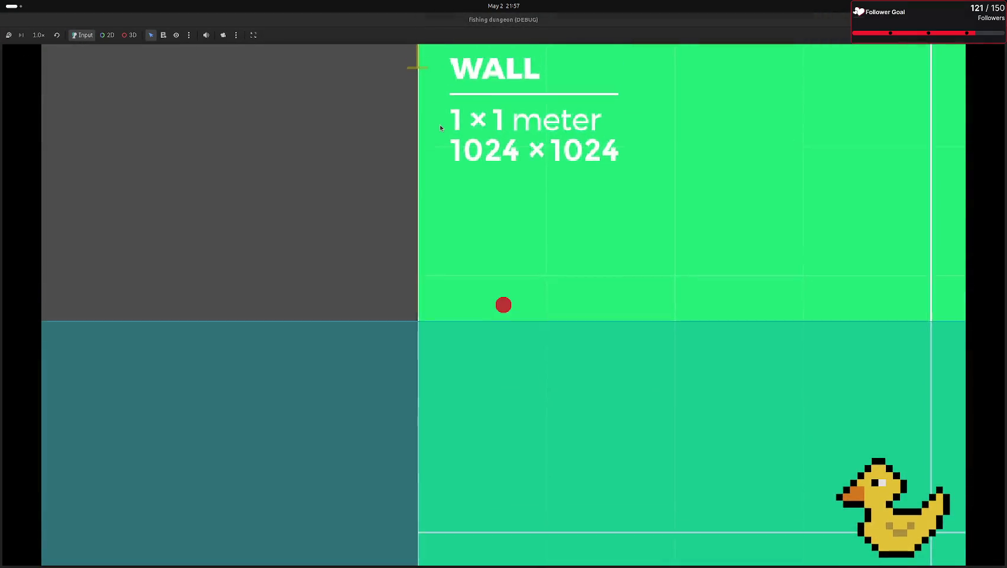
key("F8")
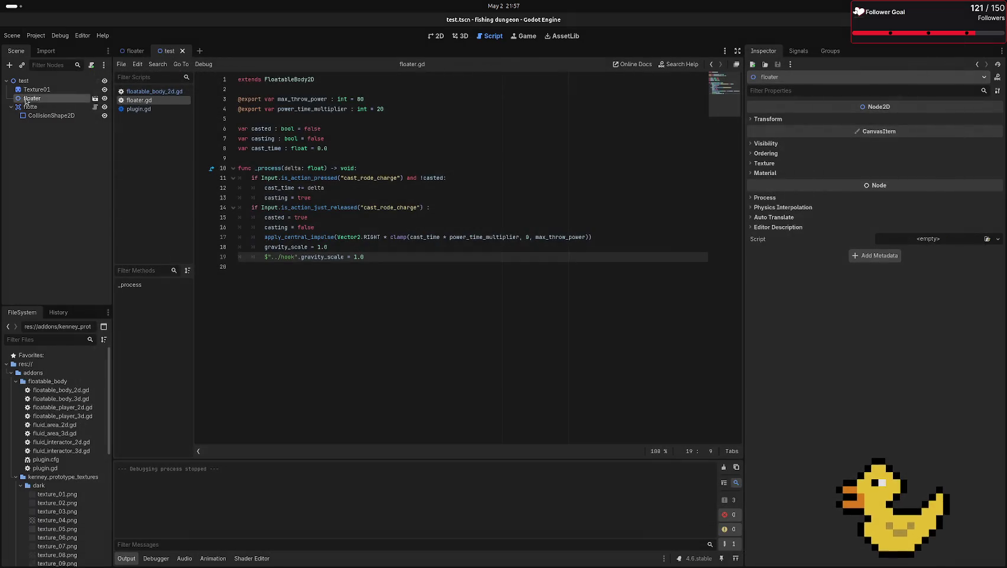
- Change floater.gd line 19 to gravity_scale = 4.0 and test-run the game
left_click(134, 52)
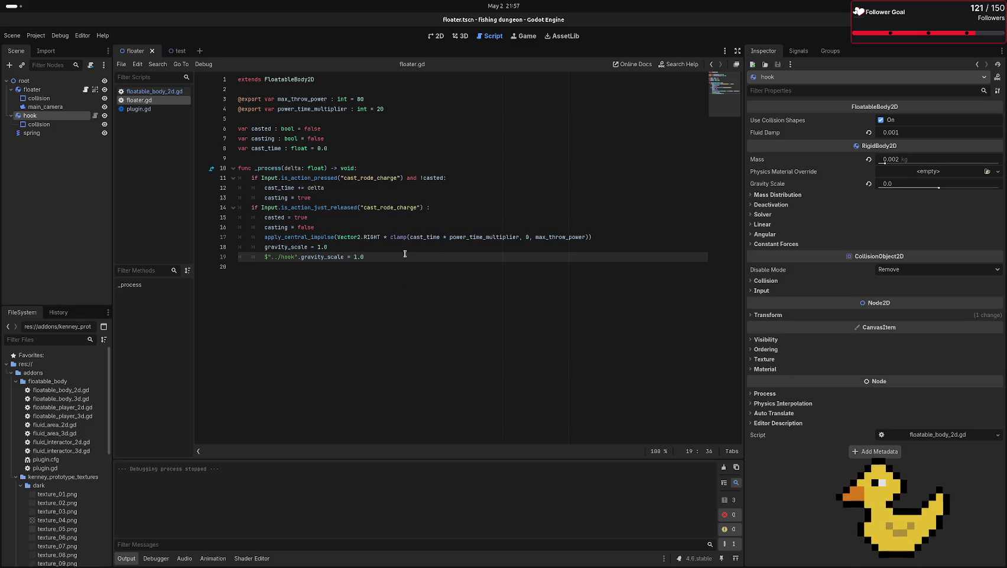
key("Return")
key("BackSpace")
key("BackSpace")
key("BackSpace")
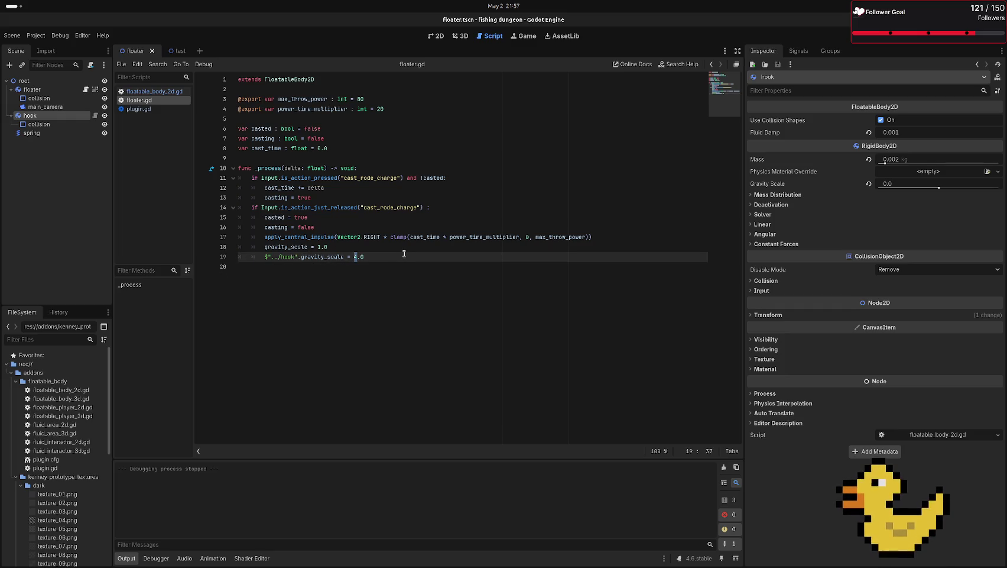
left_click(178, 51)
key("F6")
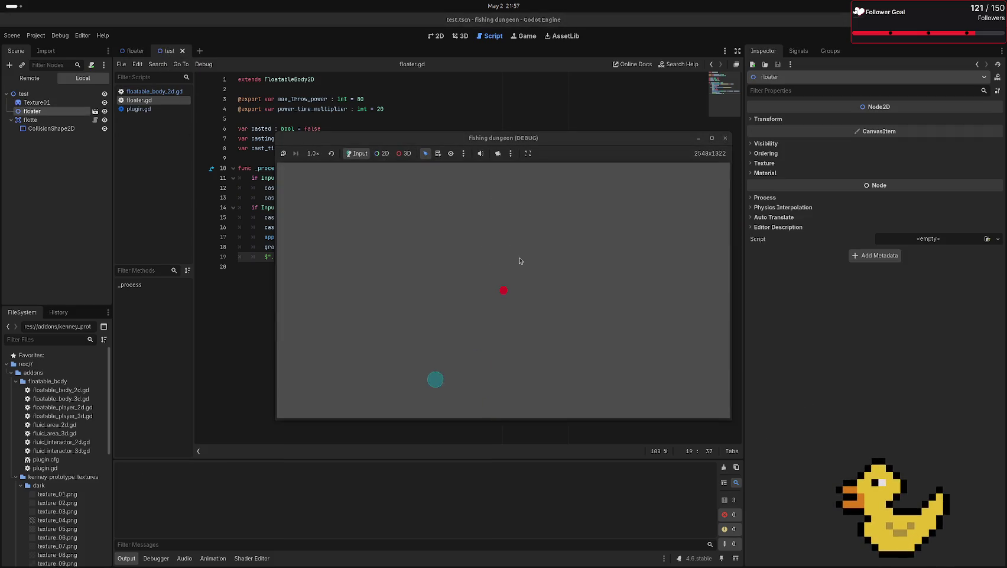
left_click(726, 137)
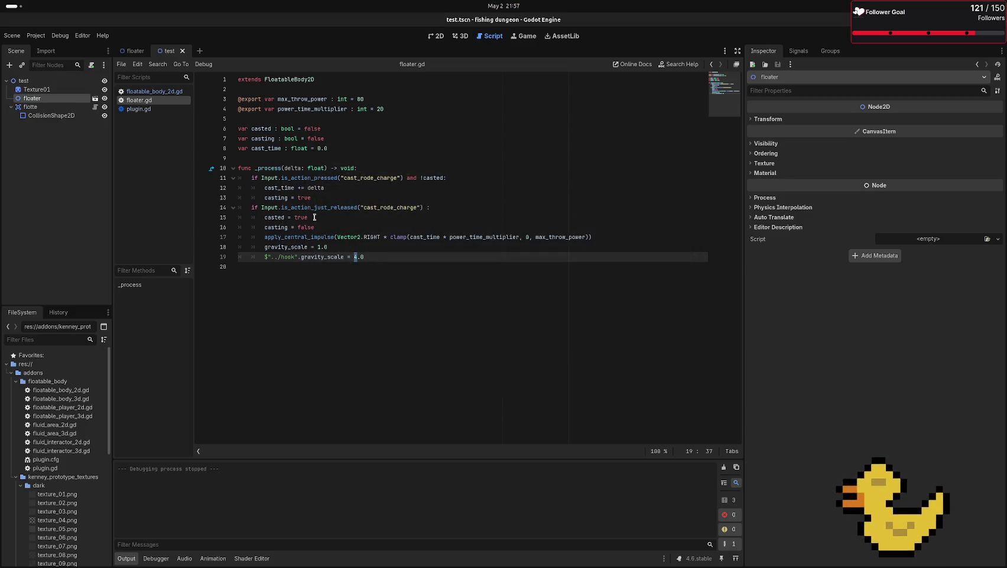
type("1")
- Revert floater.gd line 19's gravity scale to 1.0 and save the script
left_click(356, 257)
key("ctrl+s")
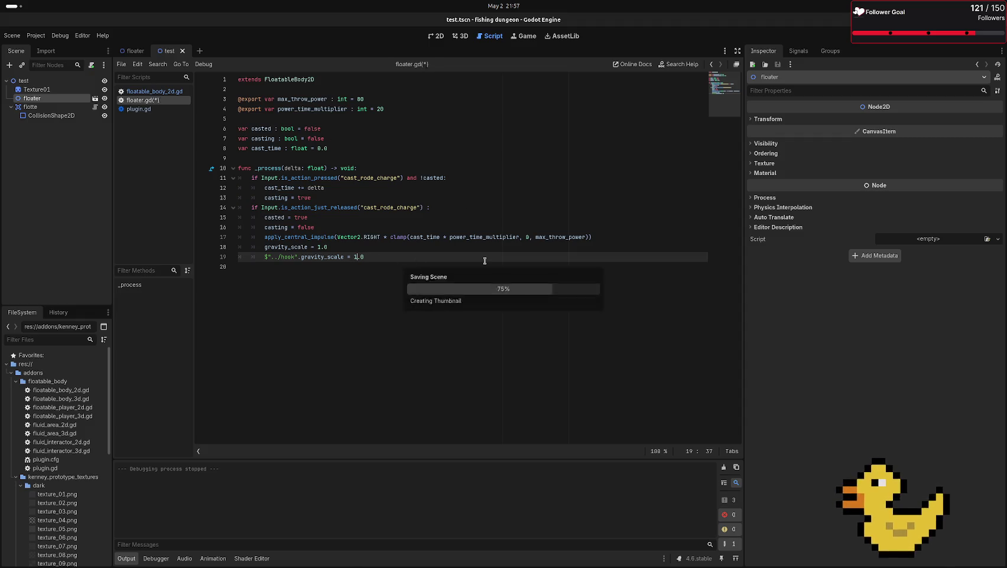
left_click(136, 50)
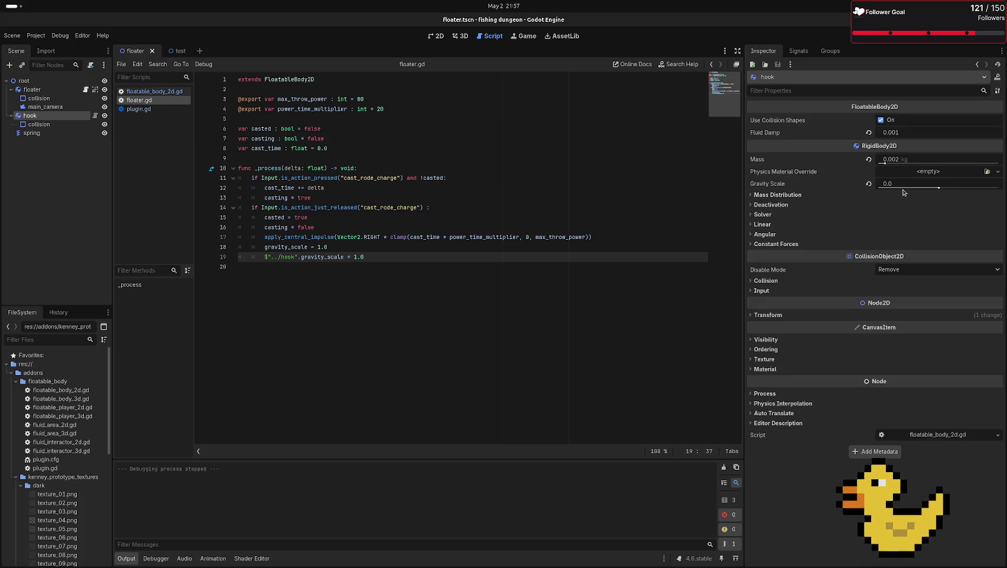
left_click(386, 256)
- Set the hook's Mass to 0.5 kg and test-run the game
left_click(898, 162)
type("0")
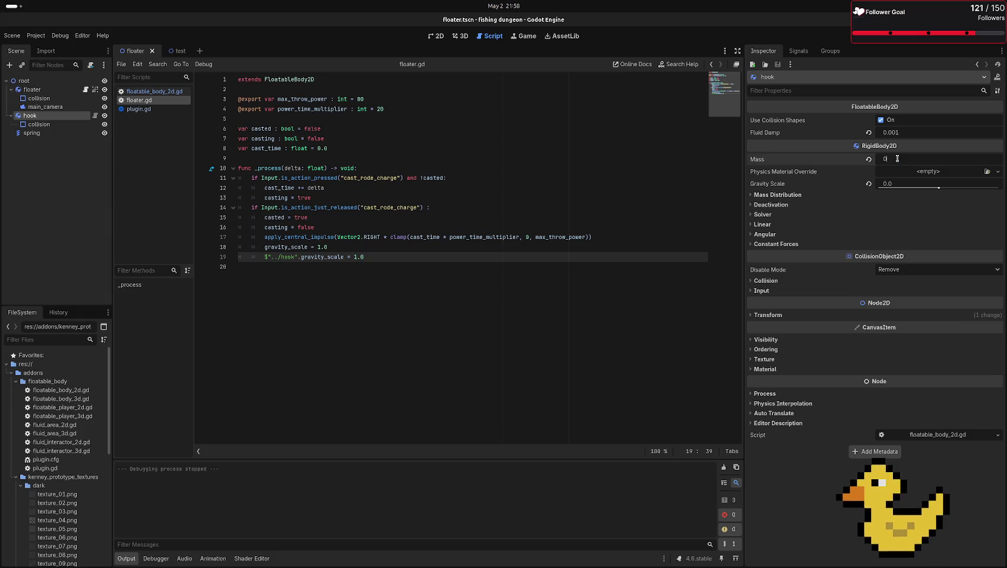
key("Return")
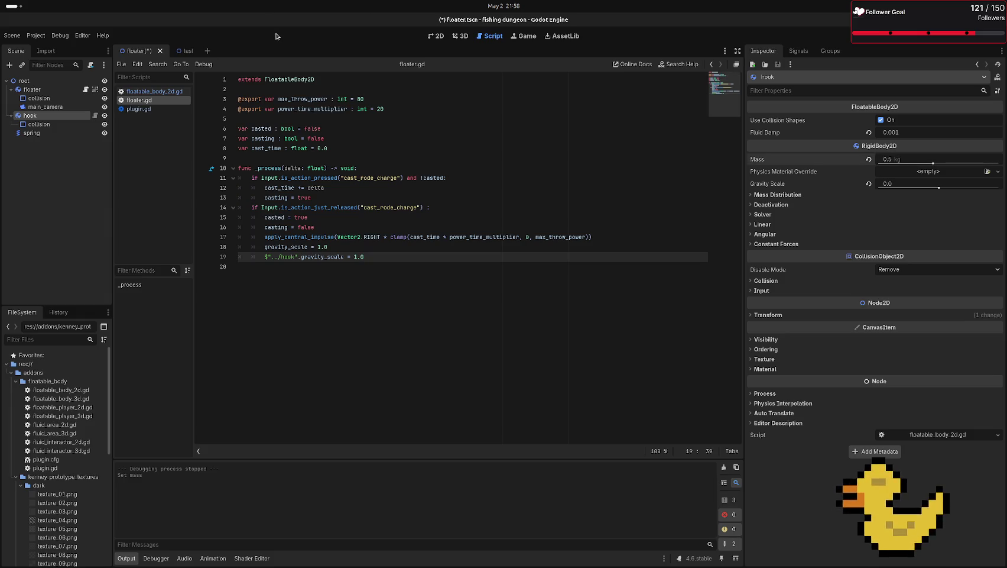
left_click(182, 51)
key("F5")
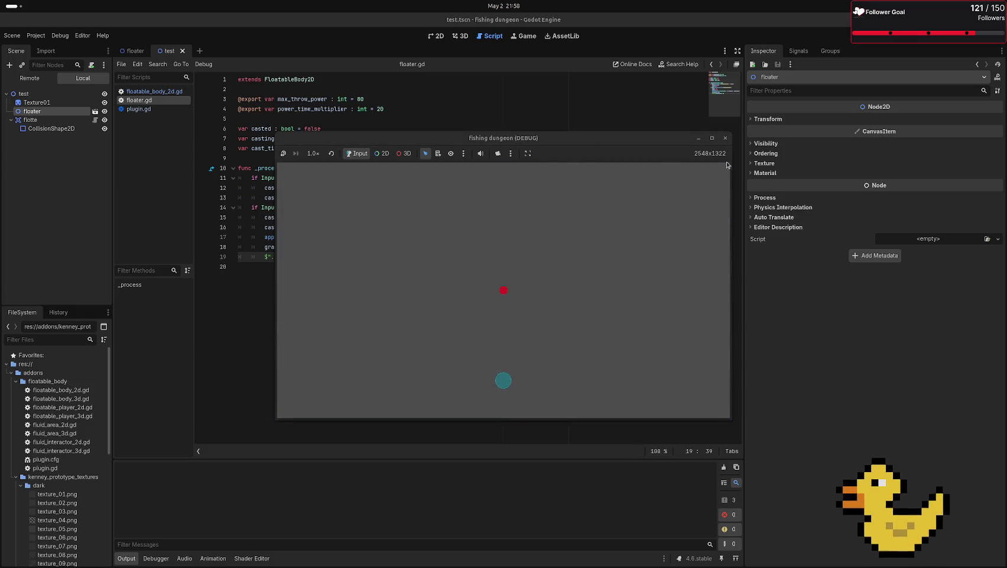
key("F8")
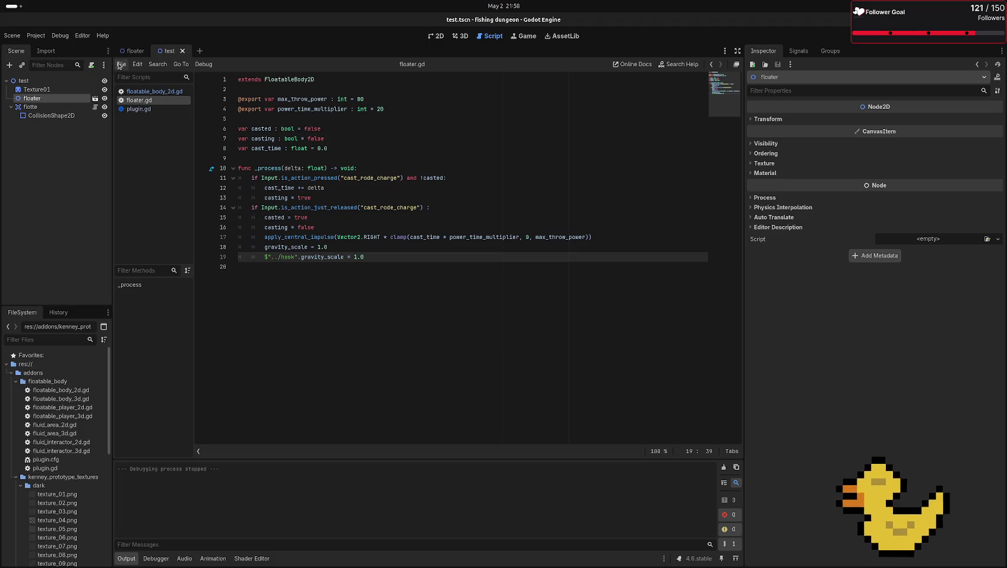
- Set the hook's Mass back to 0.2 kg, reset Fluid Damp to 4.0, and test-run
left_click(137, 50)
left_click(917, 161)
key("Return")
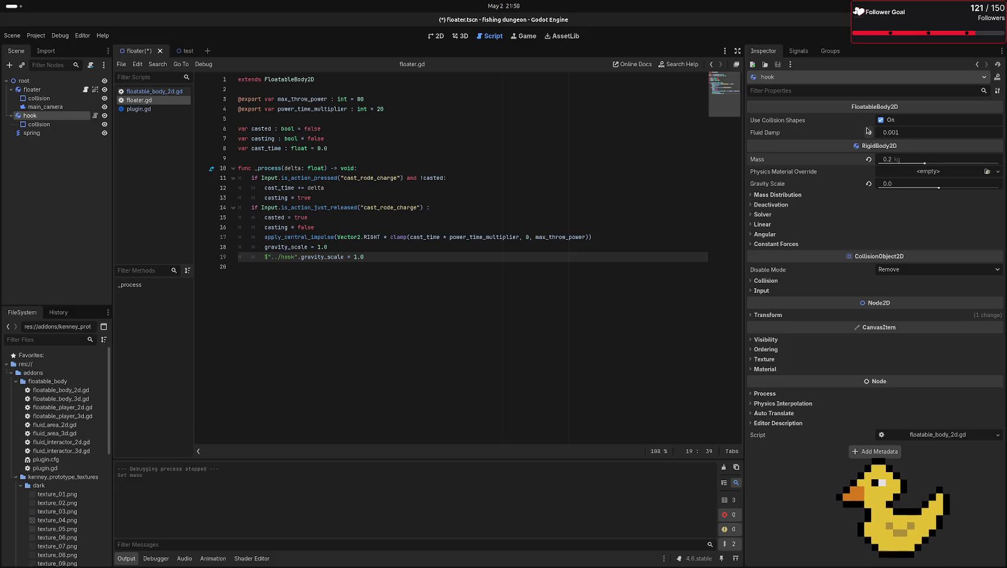
left_click(869, 132)
left_click(188, 53)
key("F6")
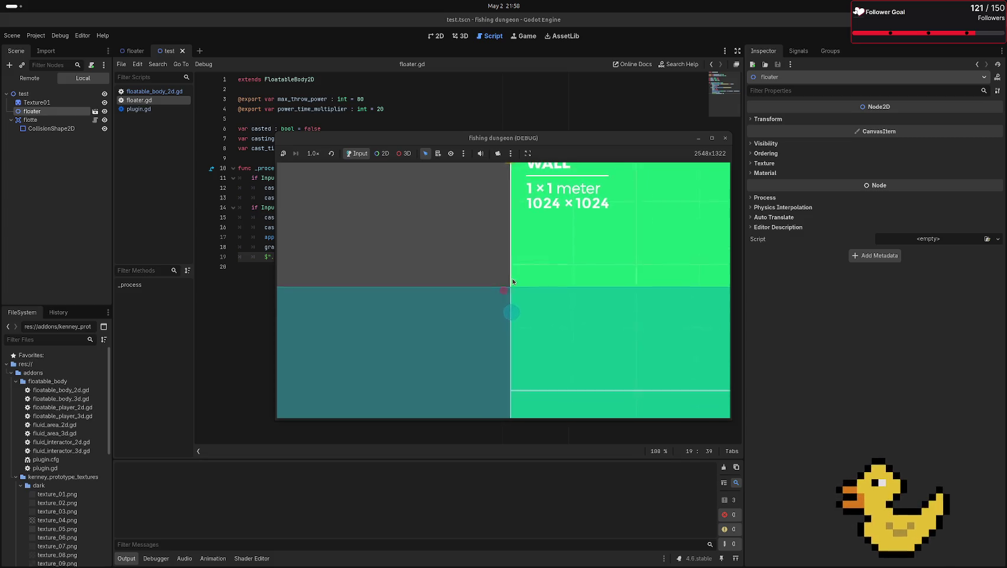
left_click(724, 139)
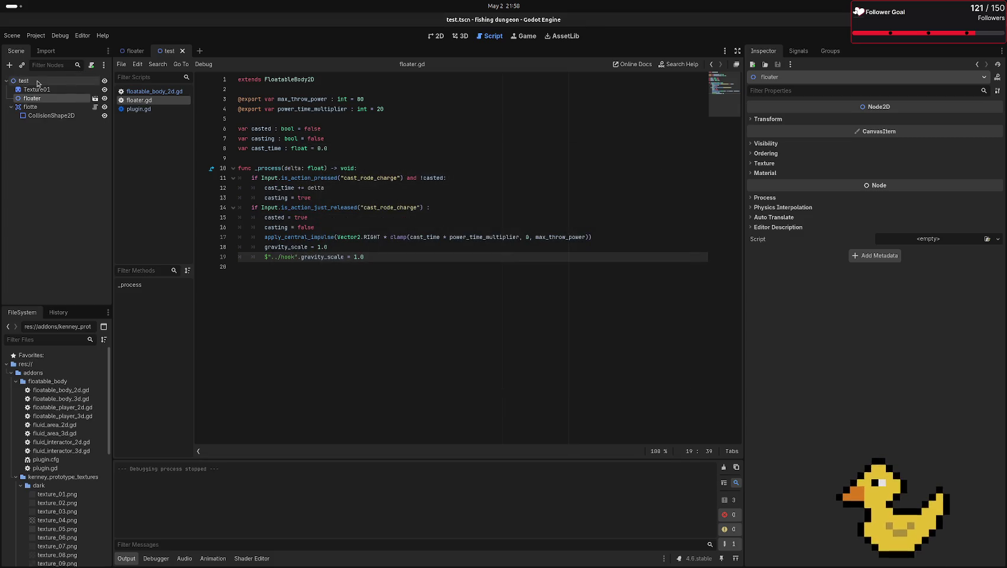
- Set the hook's Mass to 0.225 kg and run the test scene
left_click(135, 53)
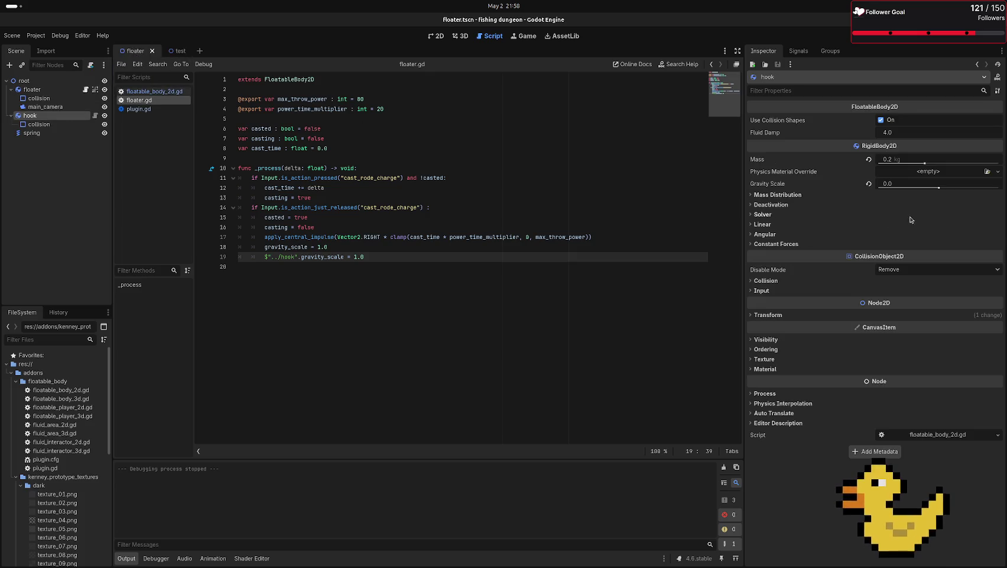
left_click(899, 159)
type("0.")
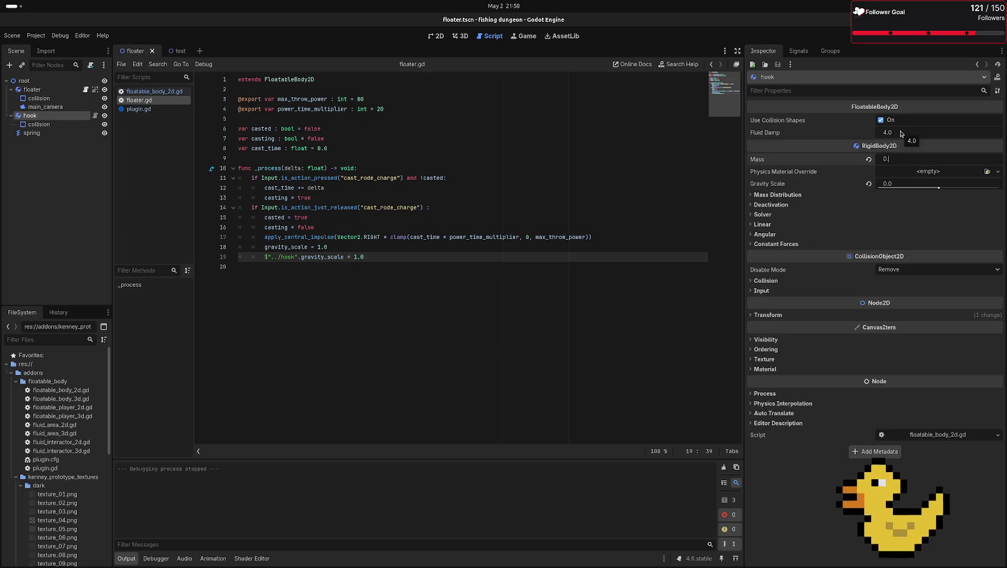
type("225")
key("Return")
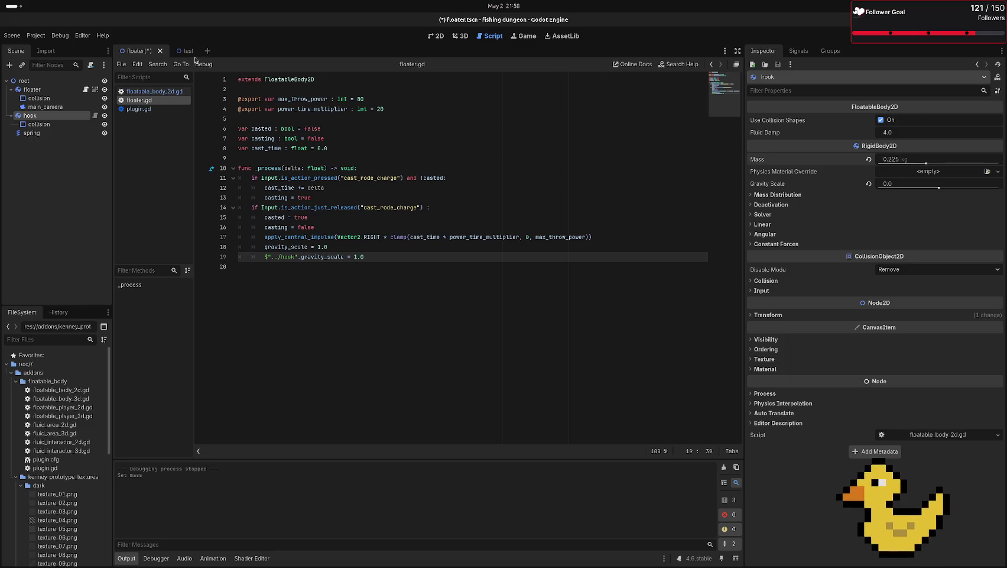
left_click(185, 52)
key("F6")
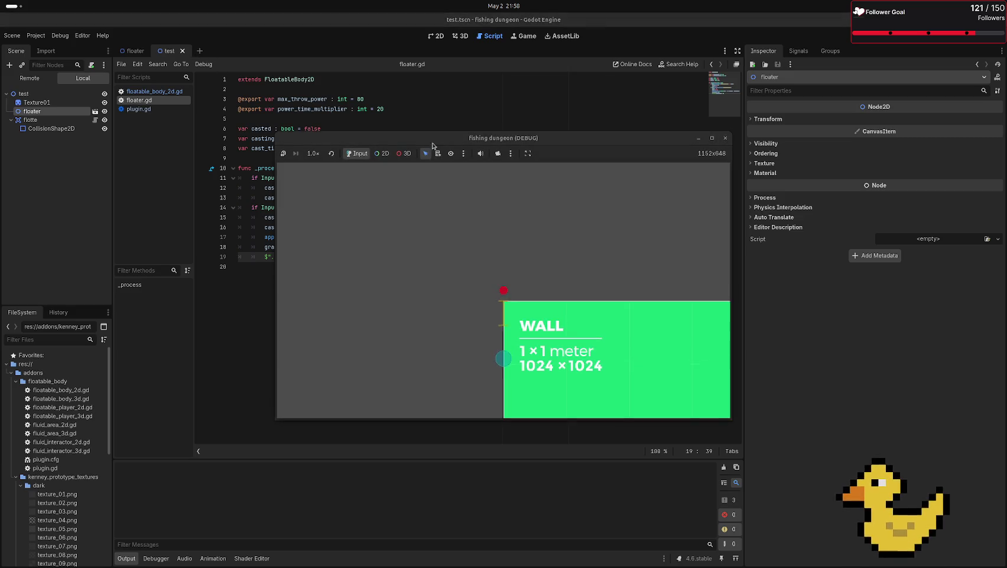
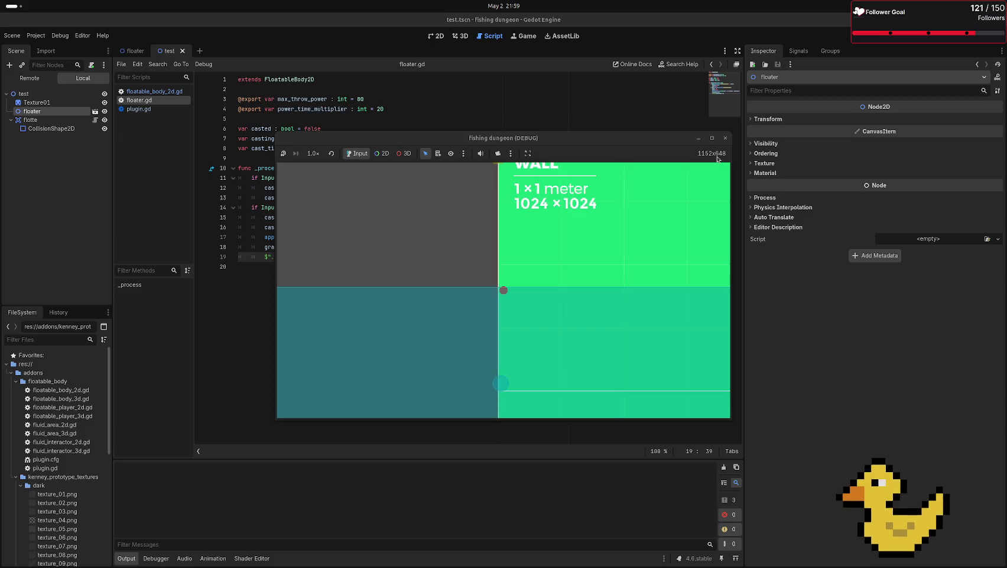
- Set floater.gd's max throw power to 320 and power time multiplier to 40, save, and test-run
key("F8")
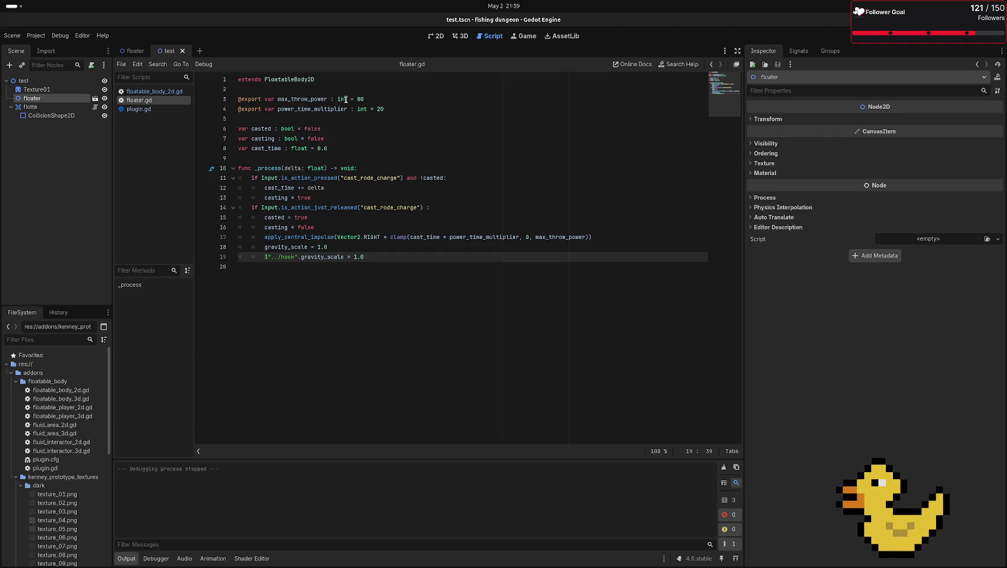
left_click(363, 99)
type("32")
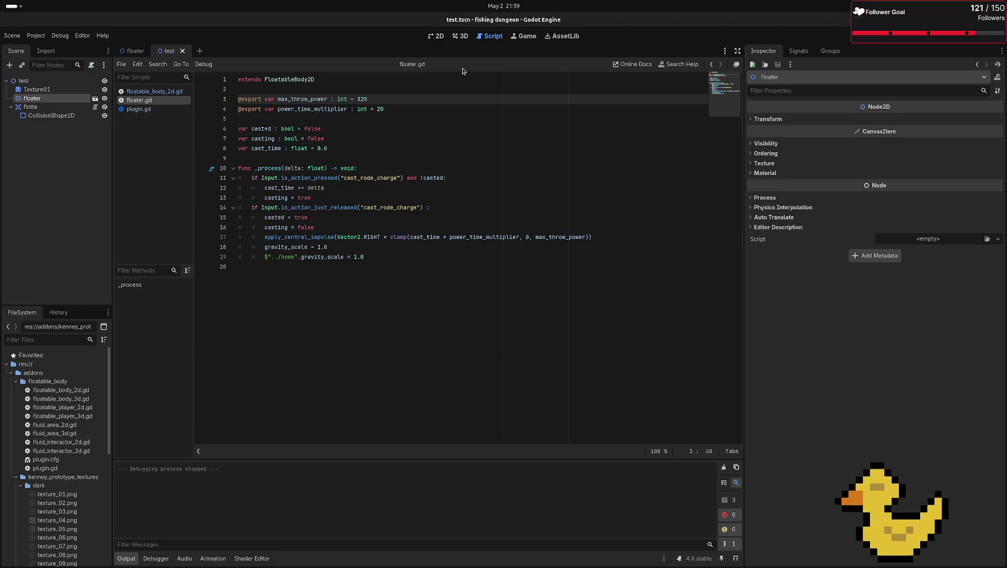
key("Down")
key("End")
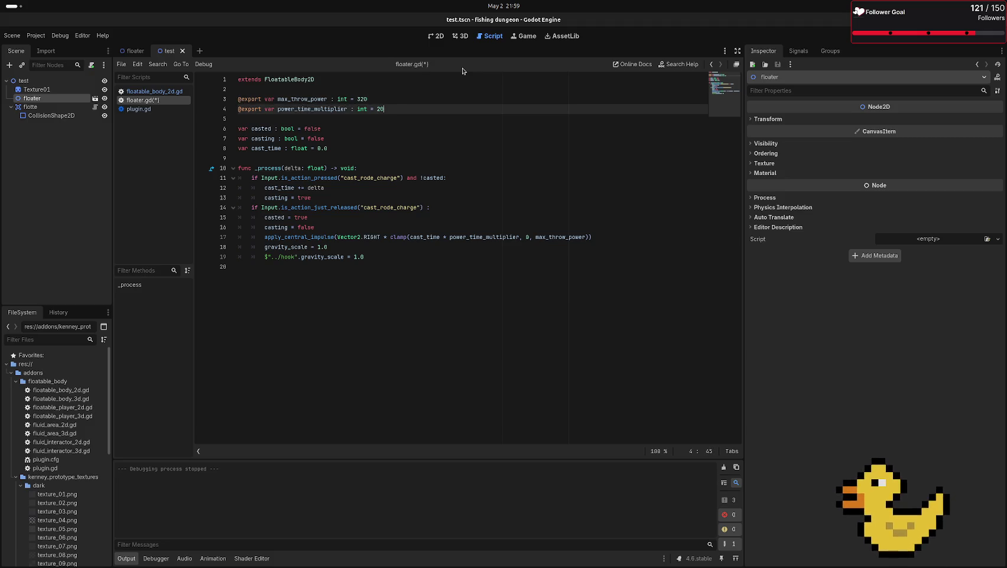
key("ctrl+s")
key("F5")
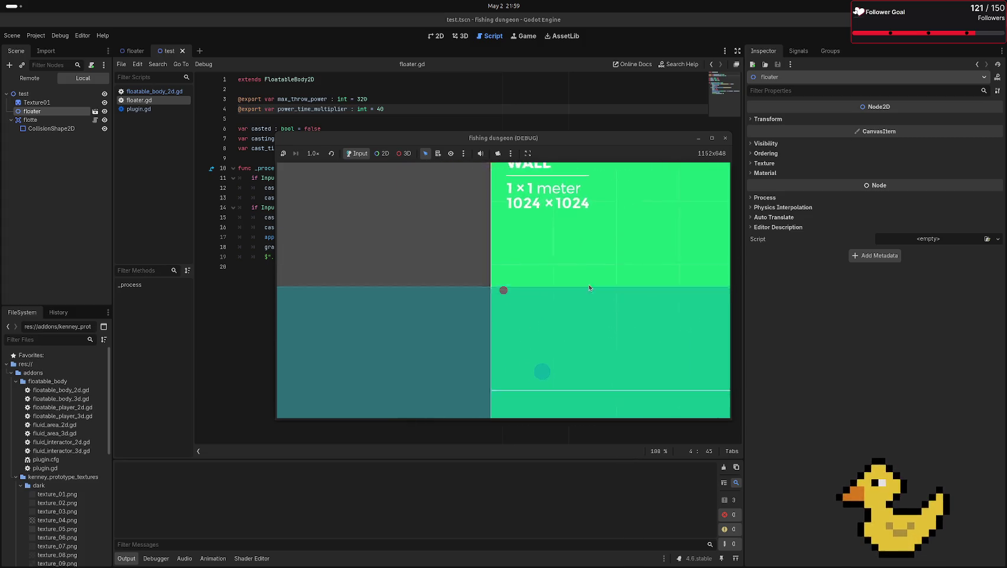
key("F8")
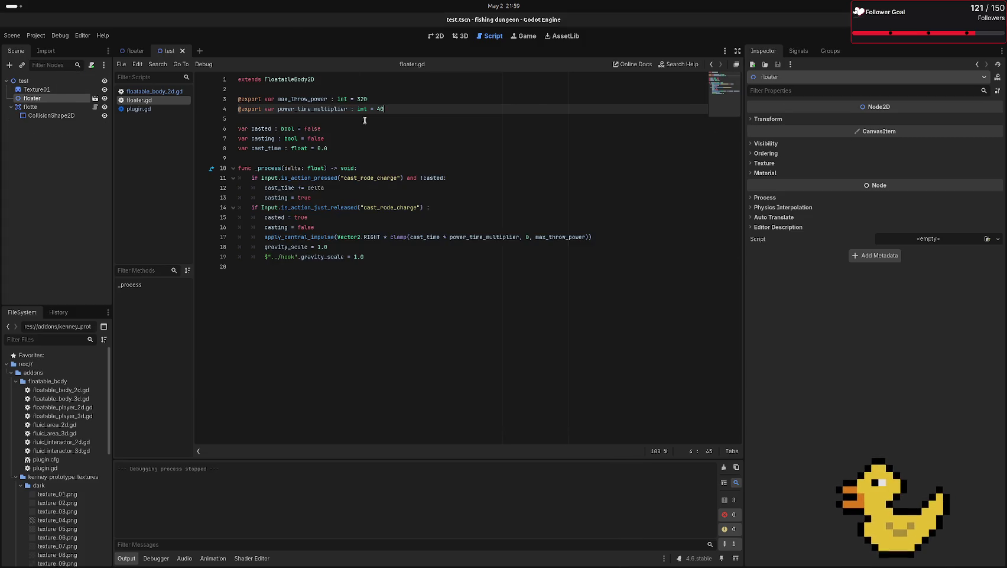
- Open the floater scene and collapse the texture folders to reveal the scripts folder in FileSystem
left_click(135, 50)
left_click(45, 135)
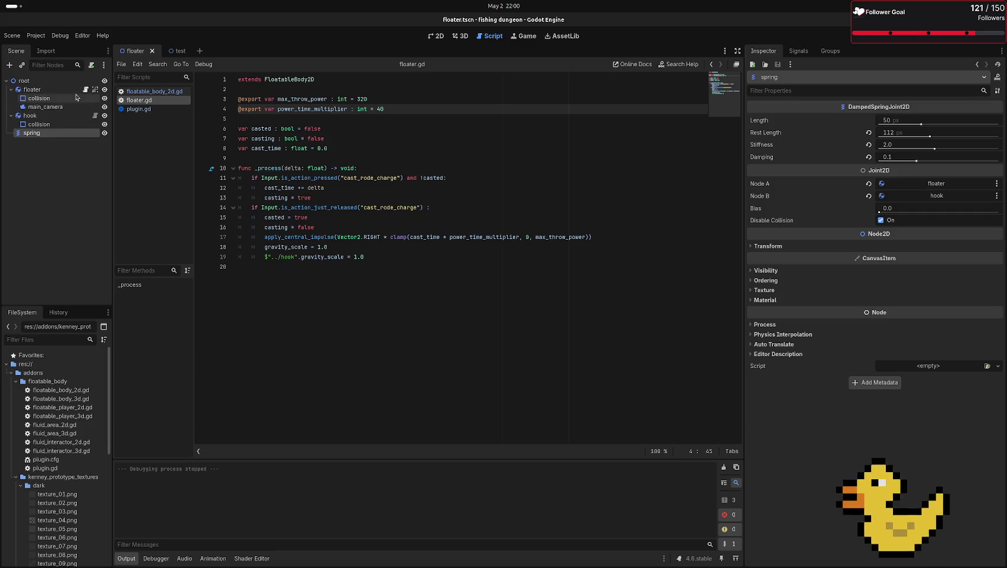
scroll(41, 450, "down", 8)
scroll(43, 454, "up", 10)
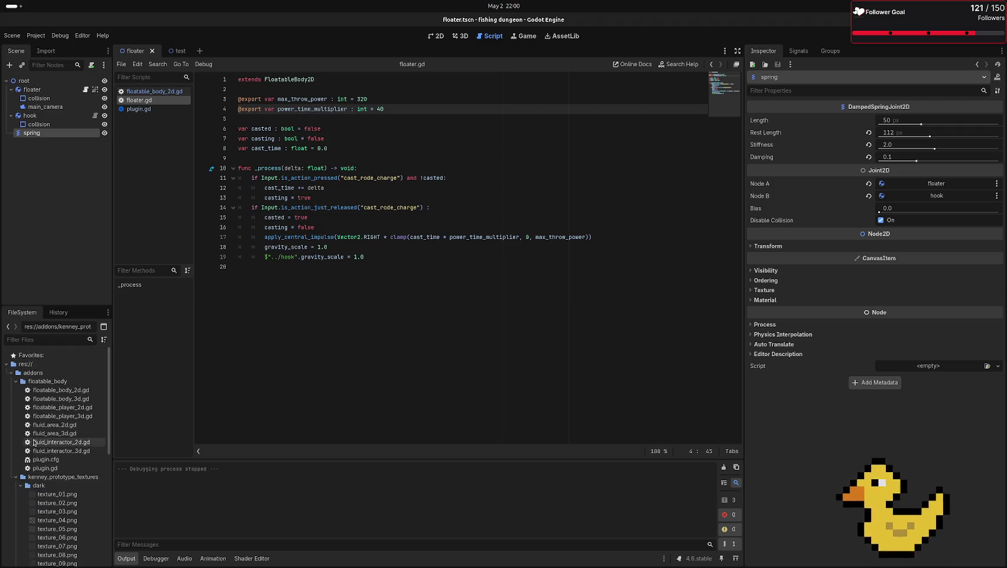
left_click(20, 485)
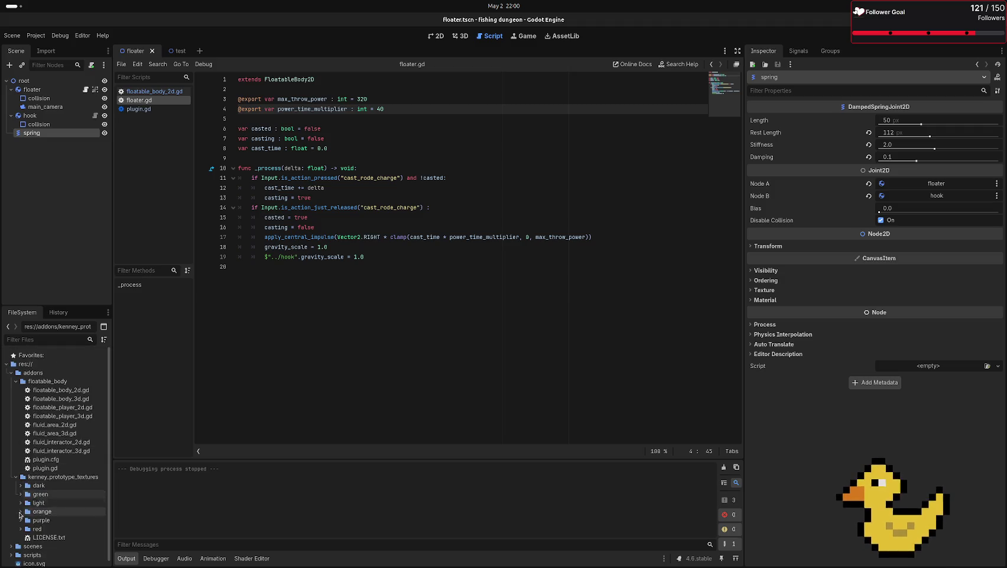
left_click(21, 494)
left_click(16, 471)
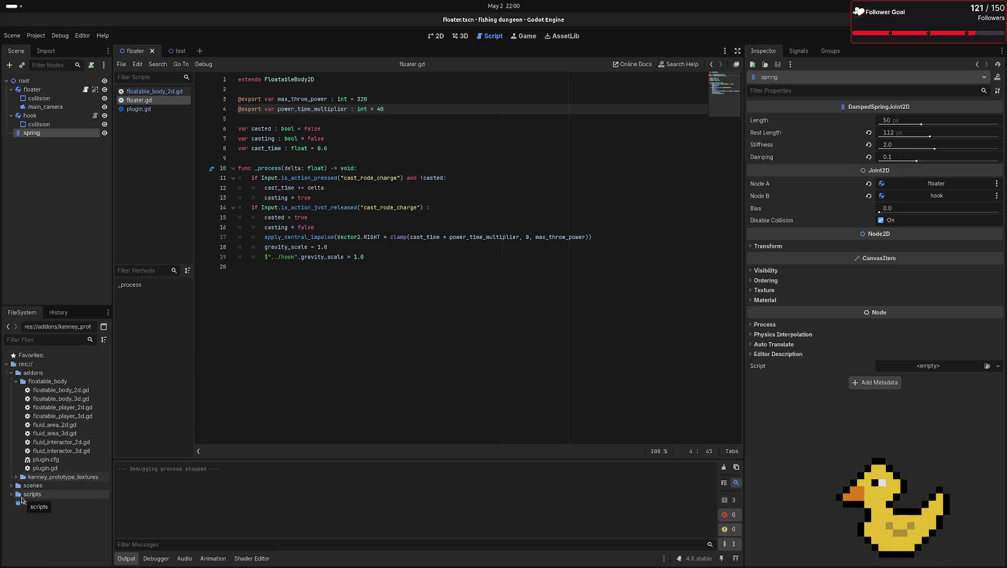
left_click(11, 494)
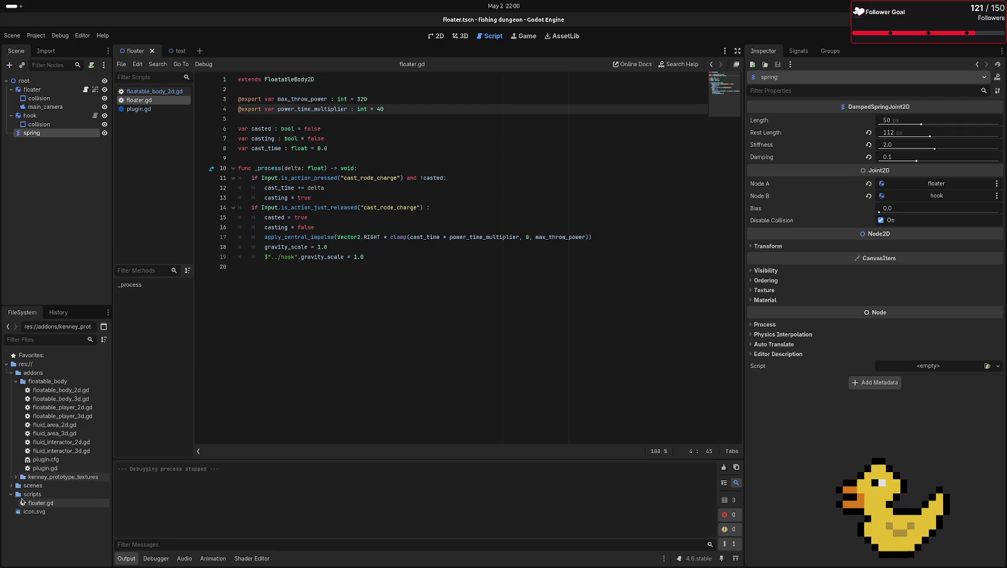
- Attach floater.gd to the hook node, detach it from the floater node, and return to test.tscn
mouse_move(25, 502)
left_mouse_down()
mouse_move(68, 136)
mouse_move(61, 116)
left_mouse_up()
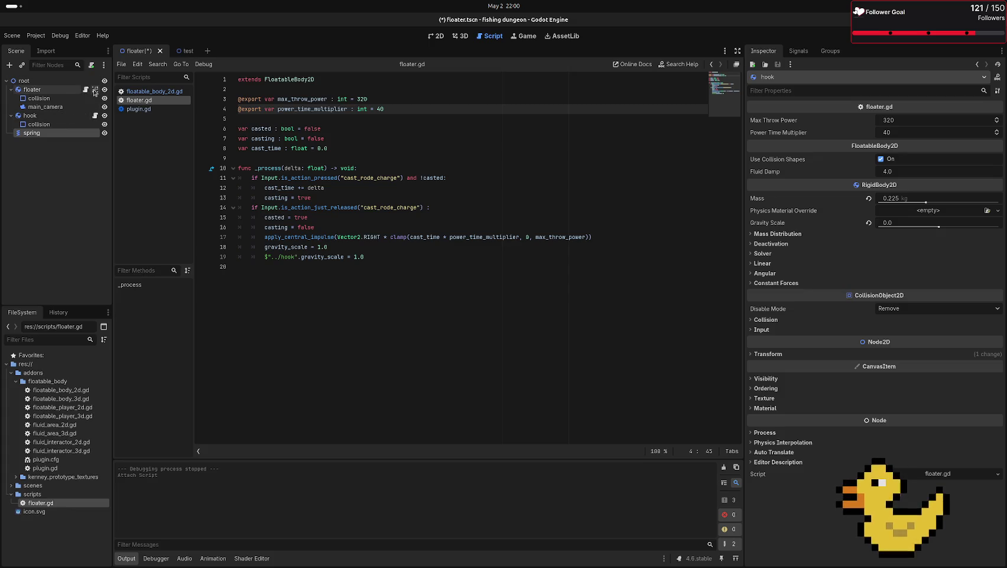
left_click(73, 91)
left_click(92, 65)
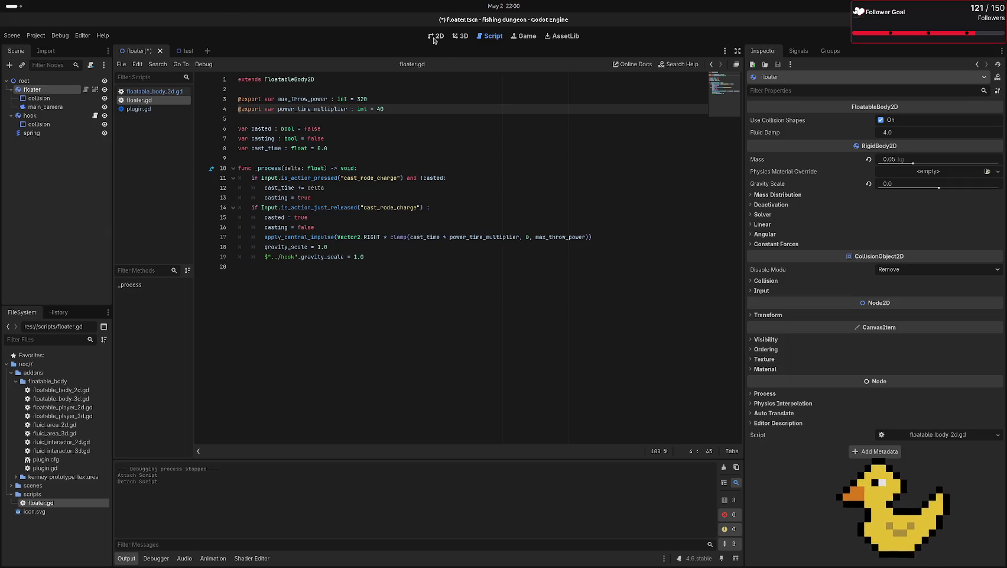
left_click(184, 51)
left_click(438, 37)
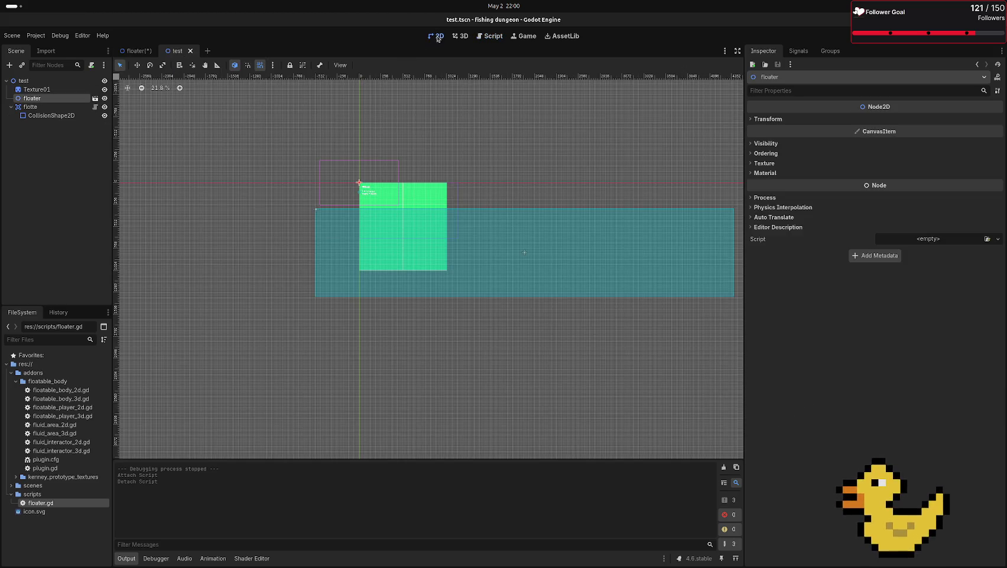
- Test-run the game, then open the floater scene and zoom in on the floater
key("F6")
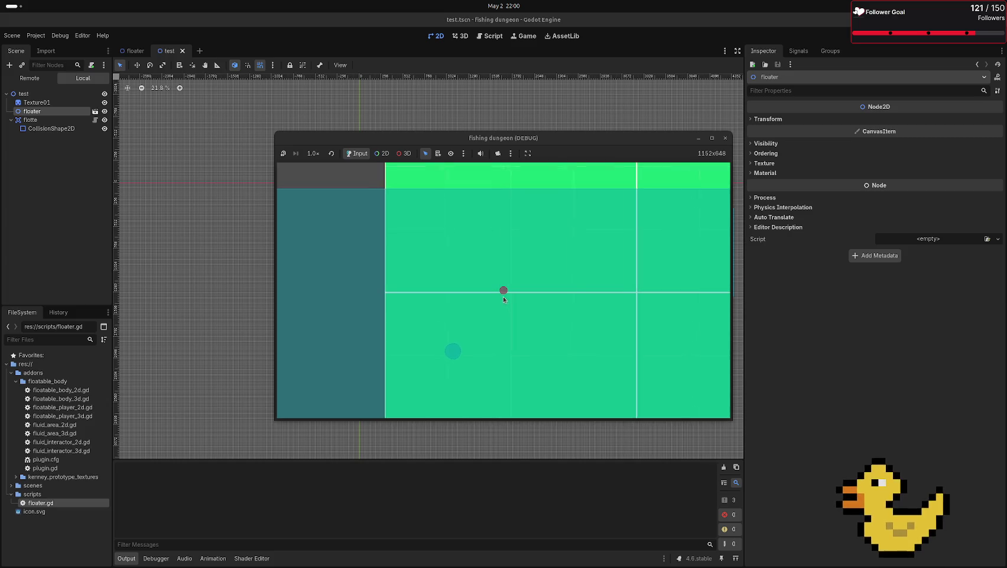
left_click(726, 138)
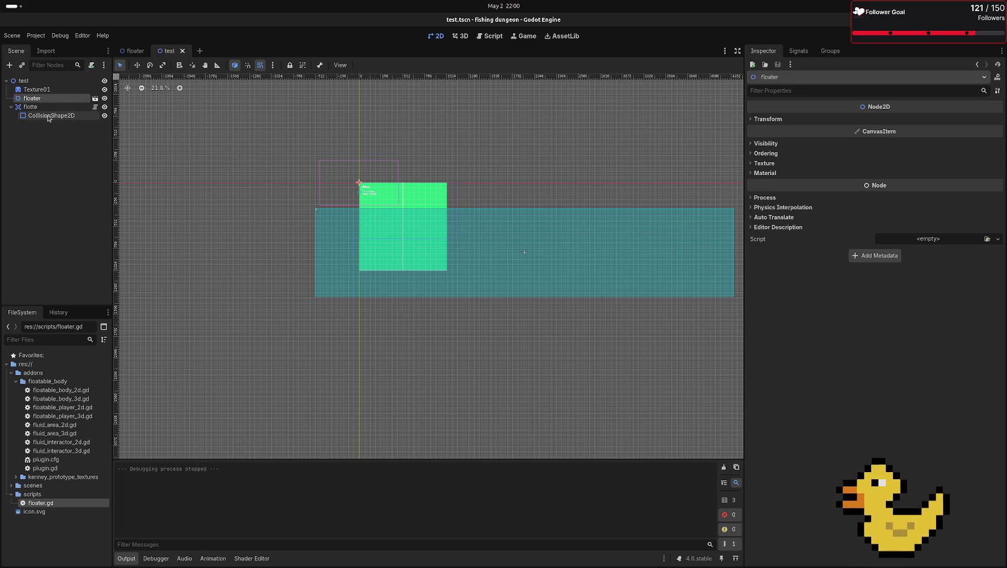
left_click(133, 50)
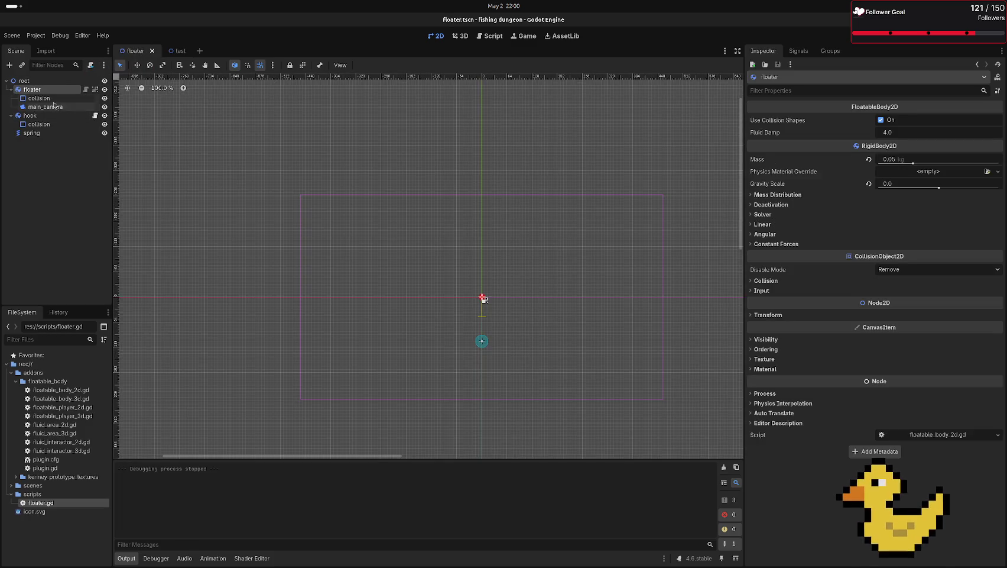
scroll(532, 234, "up", 7)
left_click_drag(535, 434, 496, 231)
scroll(452, 241, "up", 8)
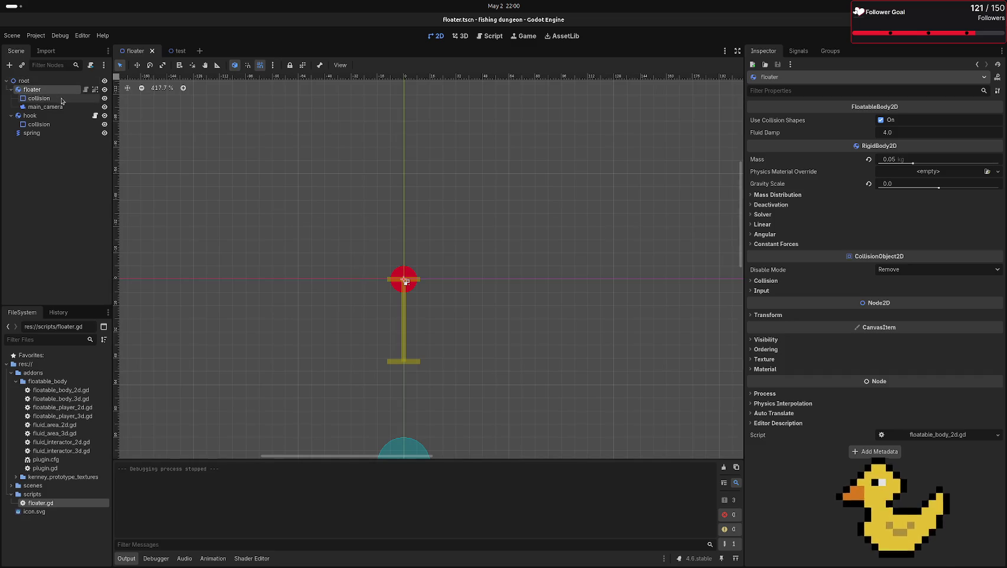
- Enlarge the floater's collision circle to about 67 px radius and rerun the test scene
left_click(43, 99)
left_click_drag(417, 279, 444, 279)
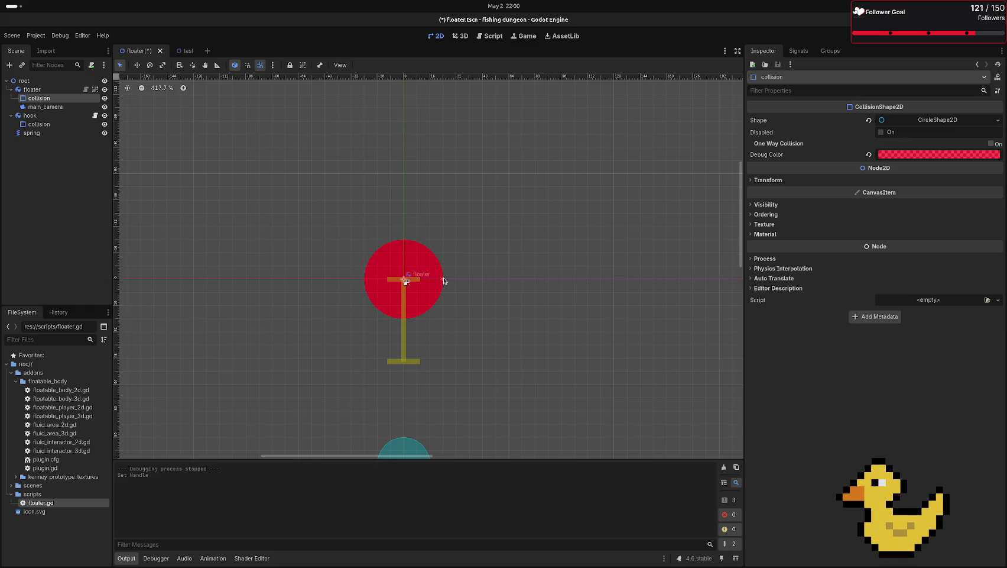
left_click(185, 51)
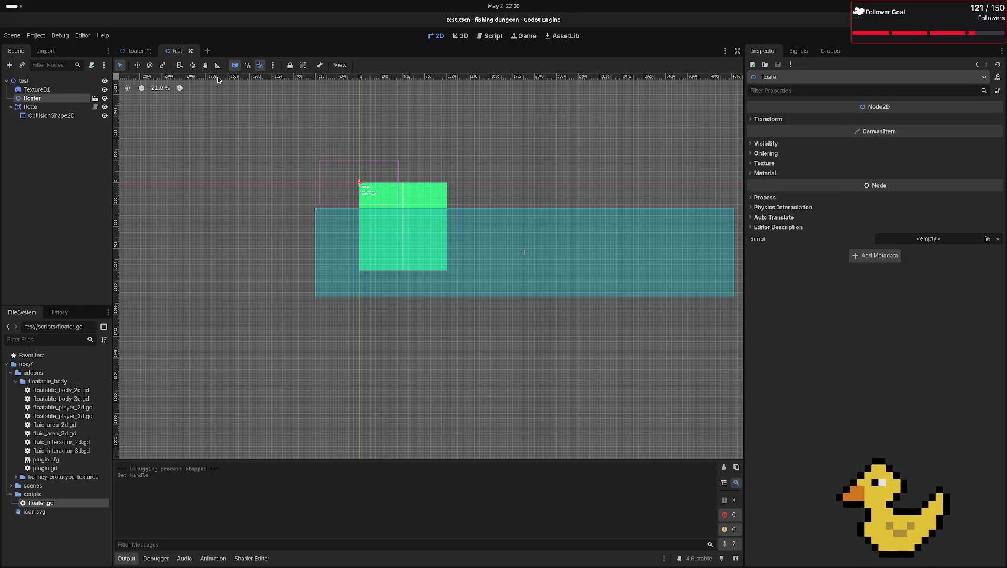
key("F6")
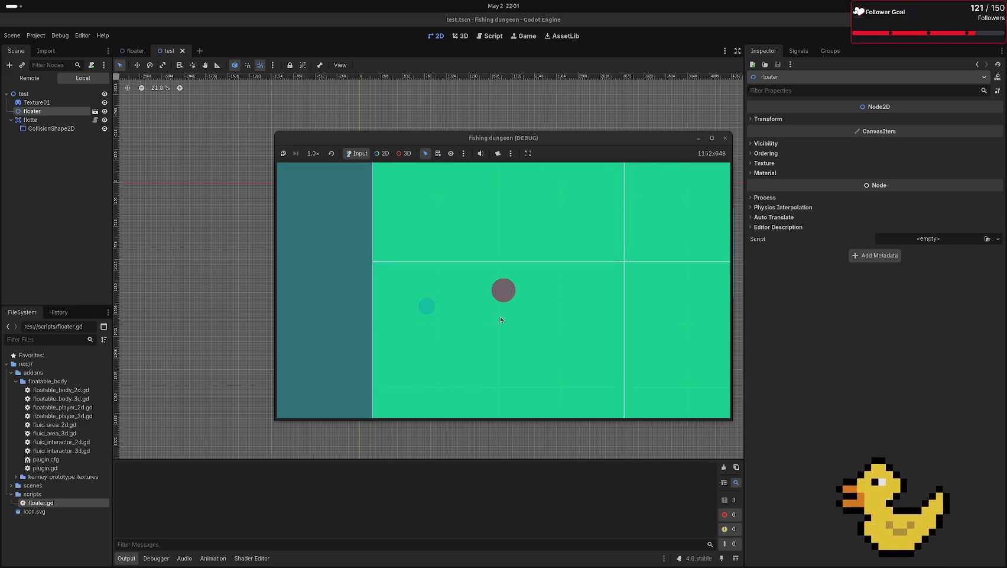
left_click(726, 139)
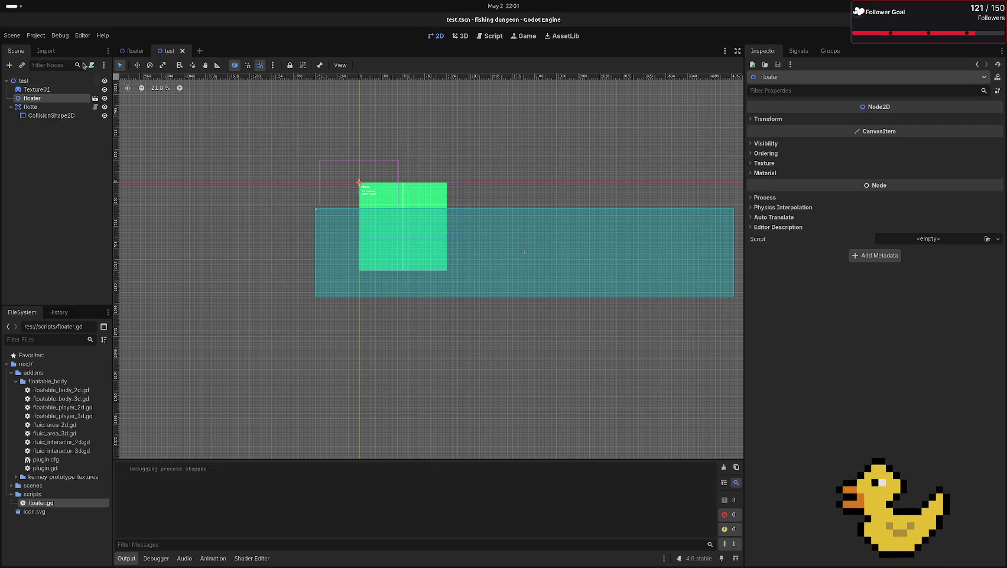
left_click(136, 51)
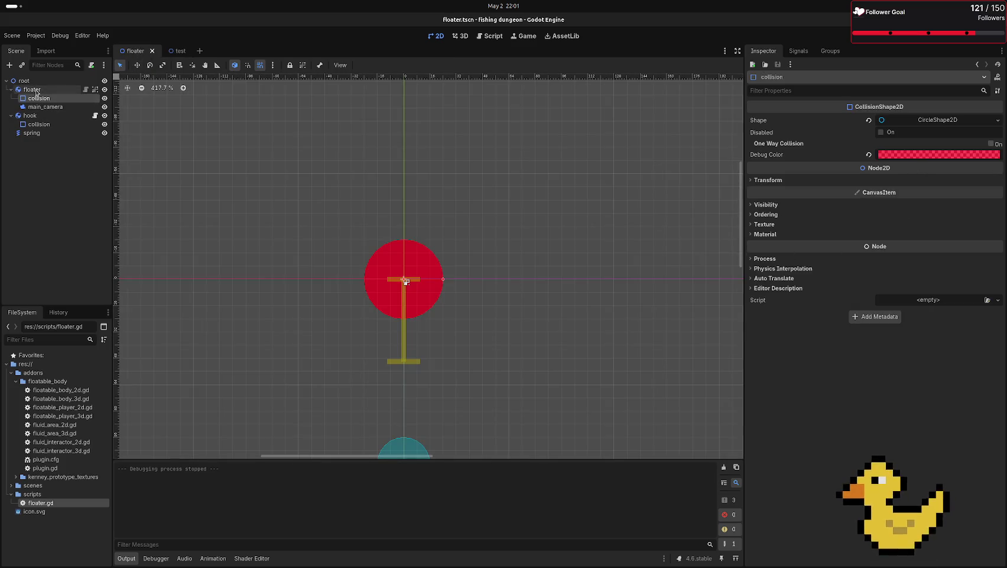
- Set the floater body's mass to 0.01 kg in the Inspector
left_click(33, 89)
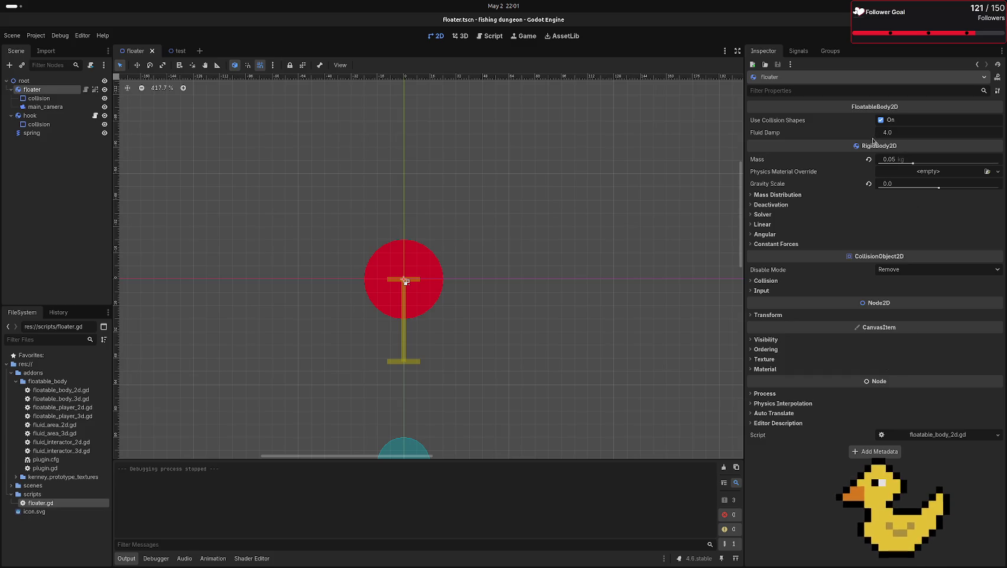
mouse_move(873, 142)
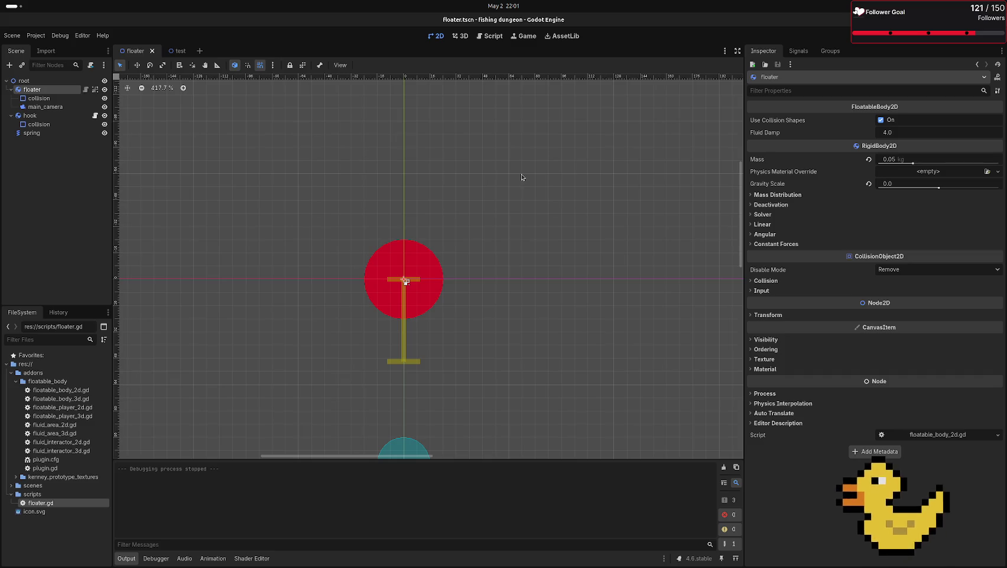
scroll(414, 393, "down", 5)
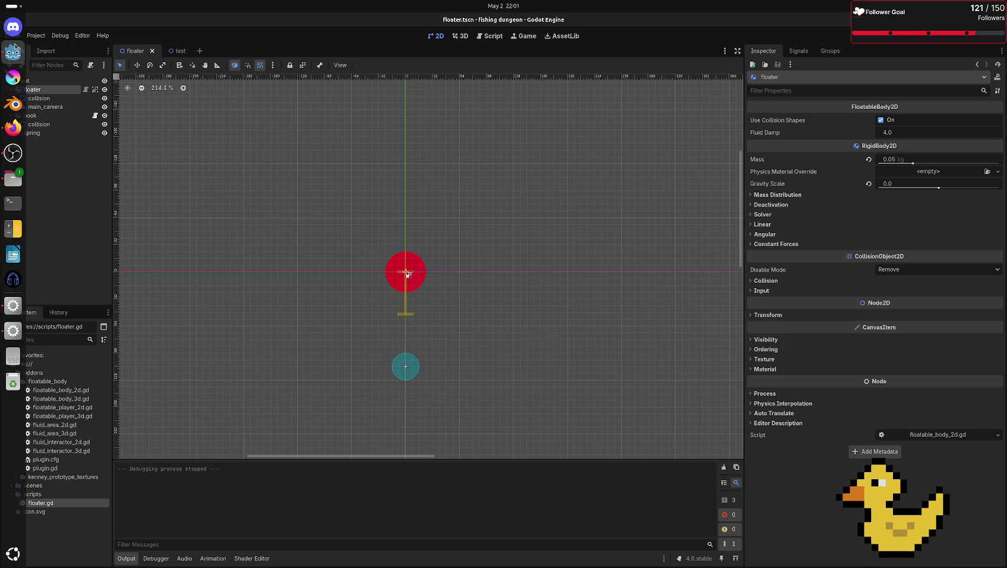
left_click(896, 163)
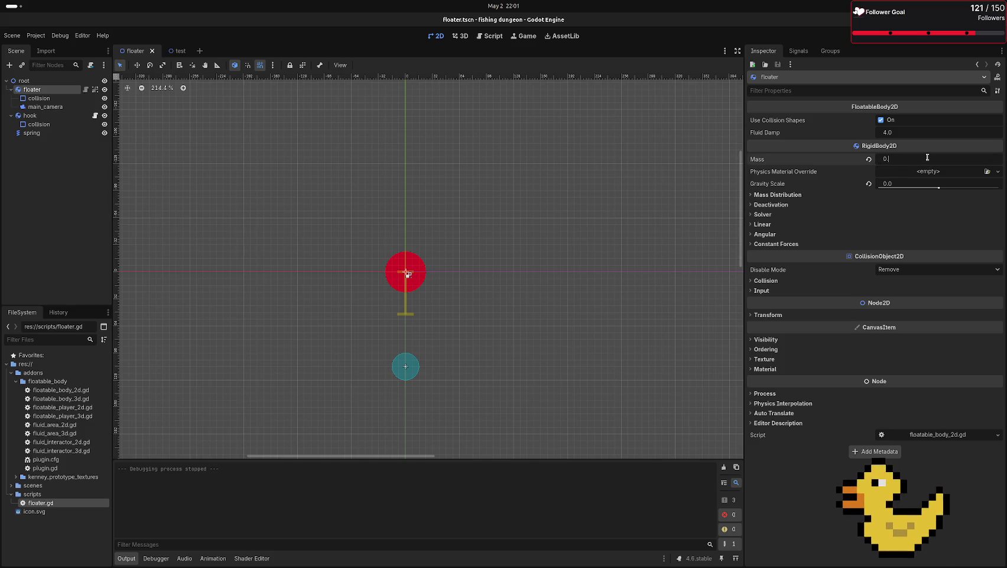
type("01")
key("Return")
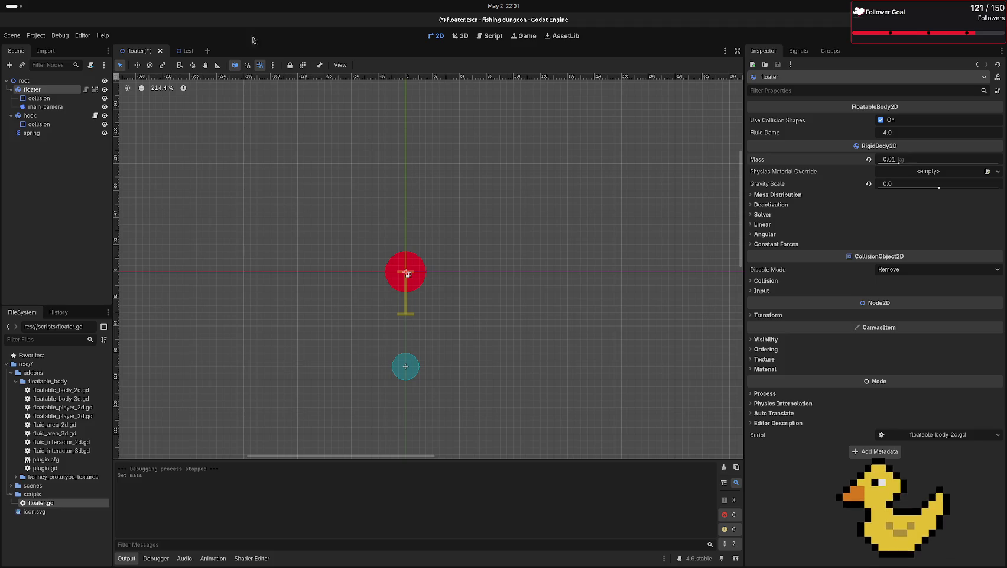
- Test-run the test scene with the lighter floater, then return to the floater scene
left_click(185, 51)
key("F6")
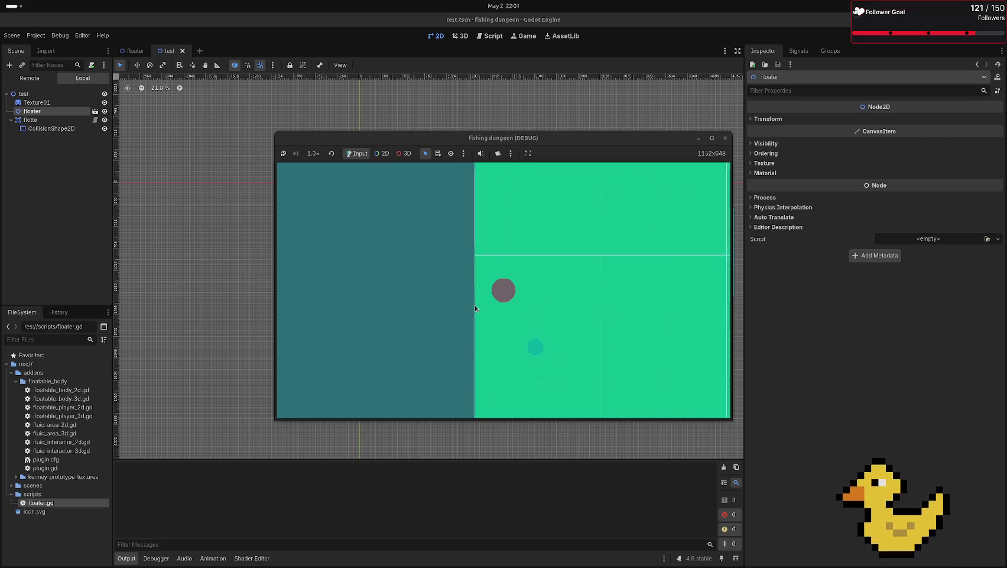
left_click(726, 138)
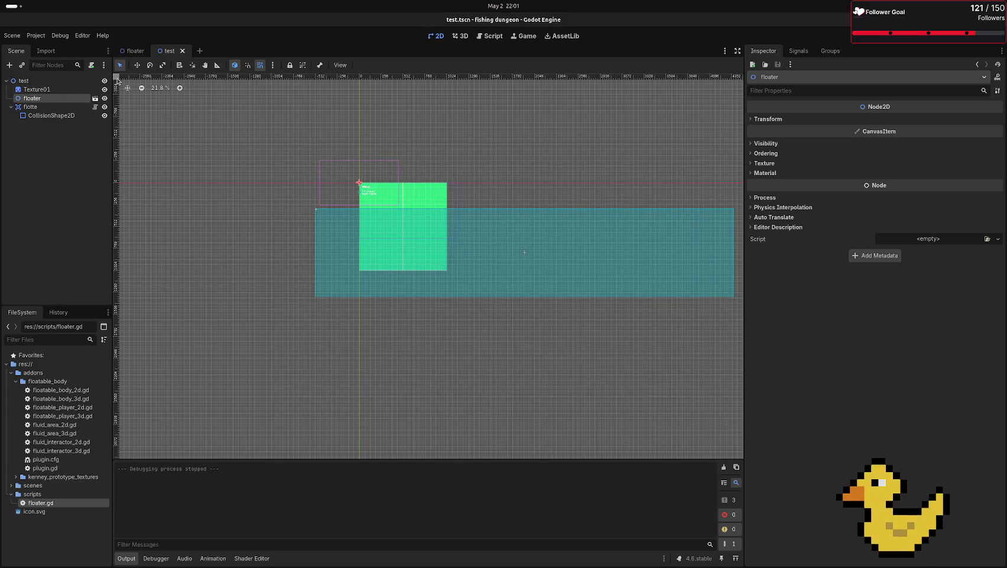
left_click(142, 53)
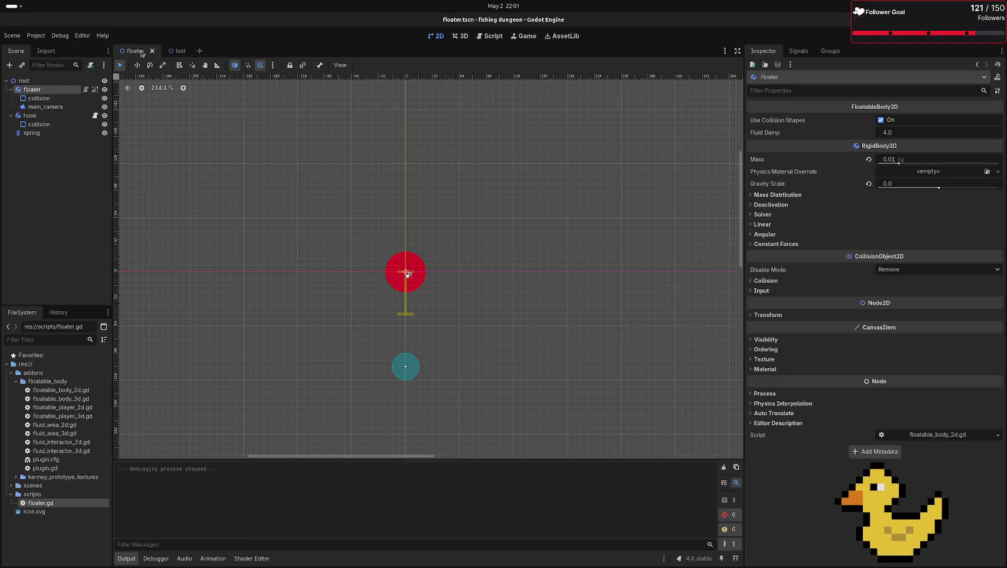
- Set the hook's mass to 0.1 kg in the Inspector
left_click(36, 115)
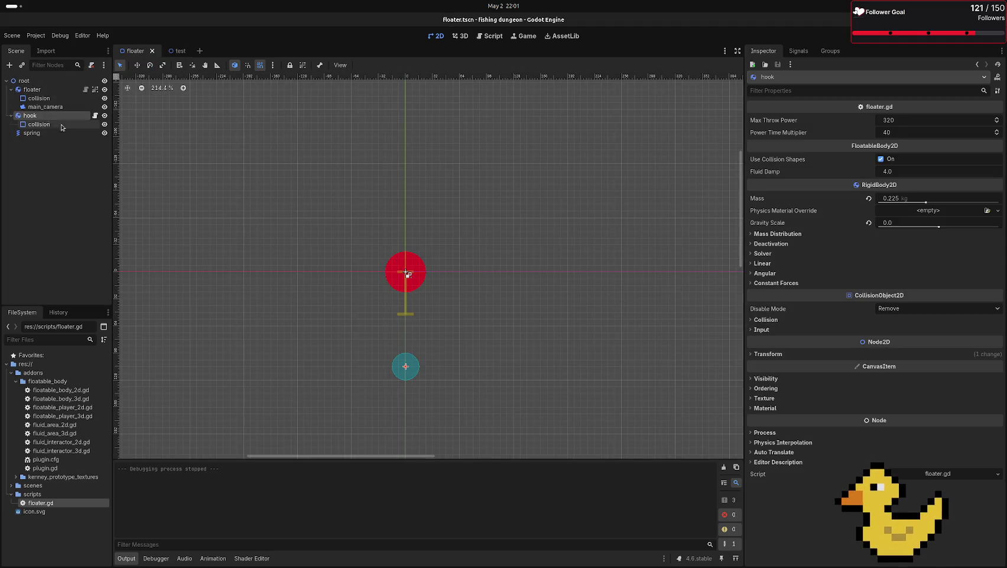
left_click(940, 199)
type("0.2")
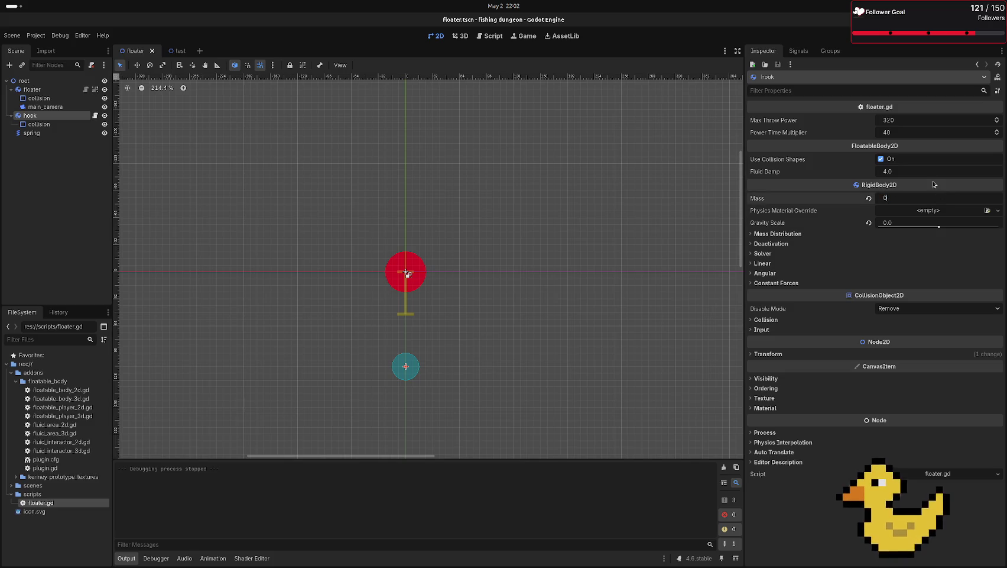
key("BackSpace")
type("1")
key("Return")
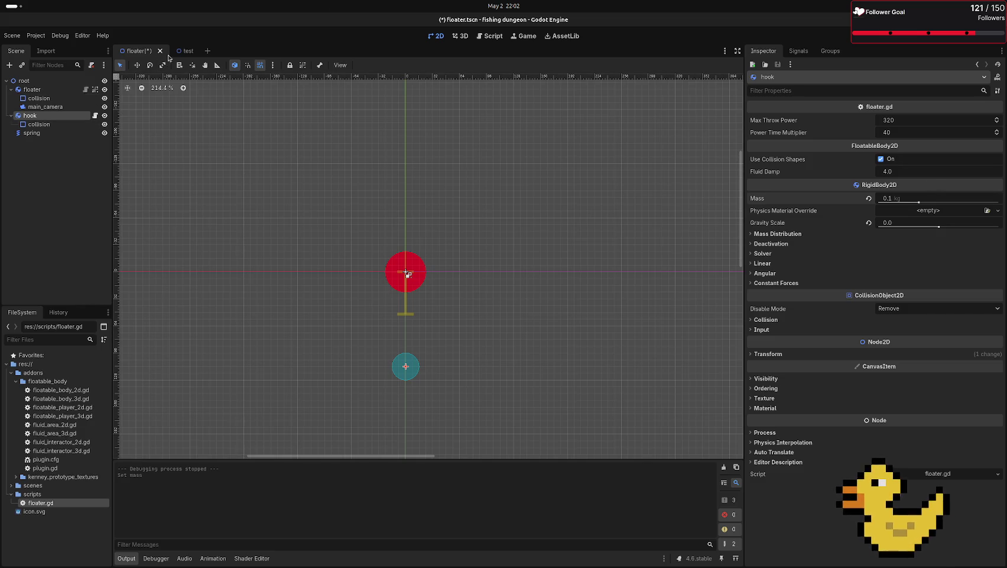
- Test-run the test scene with the 0.1 kg hook, then return to the floater scene
left_click(185, 51)
key("F6")
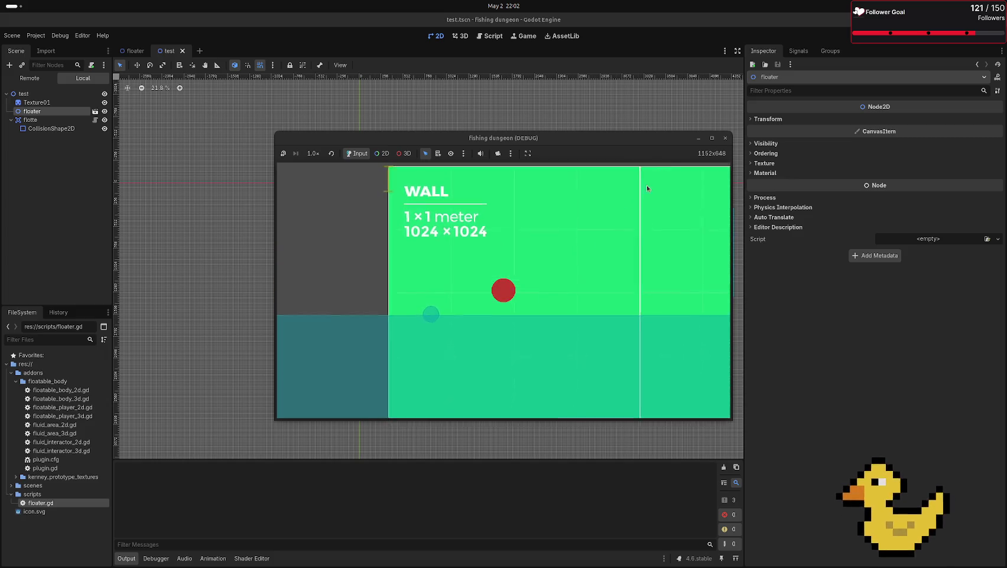
left_click(726, 139)
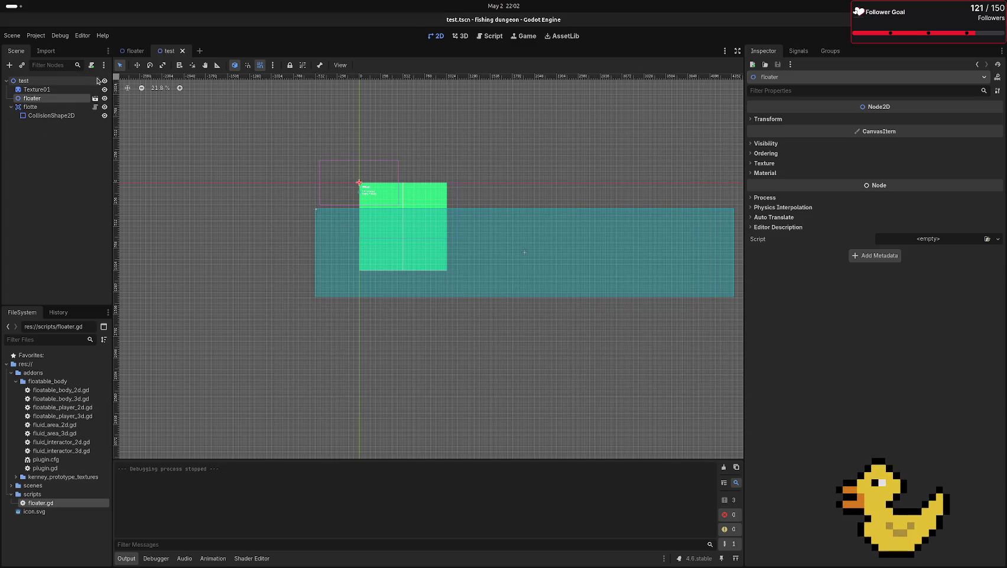
left_click(135, 51)
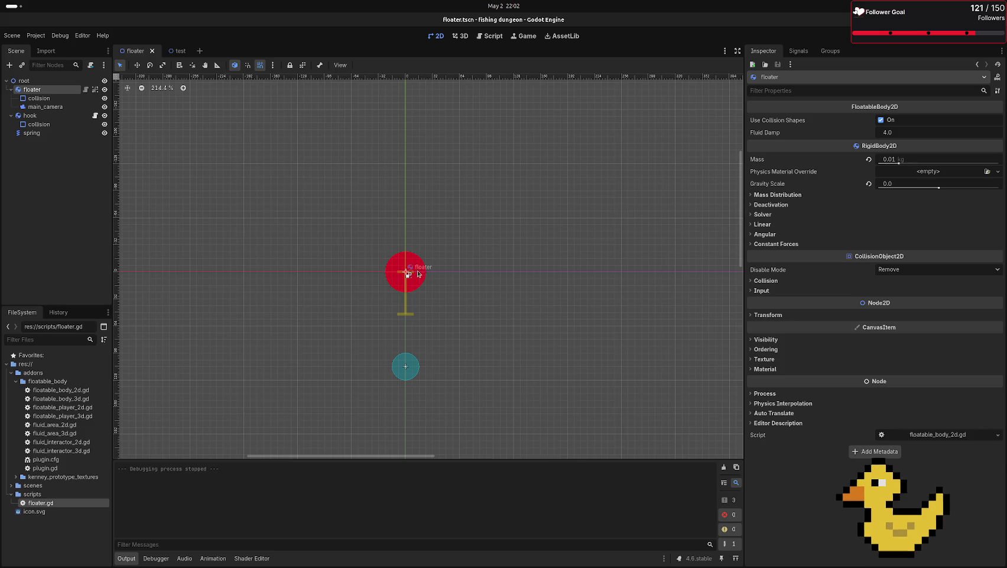
- Inspect the hook's collision shape and the floater body, then select the hook node
left_click(405, 374)
left_click(403, 283)
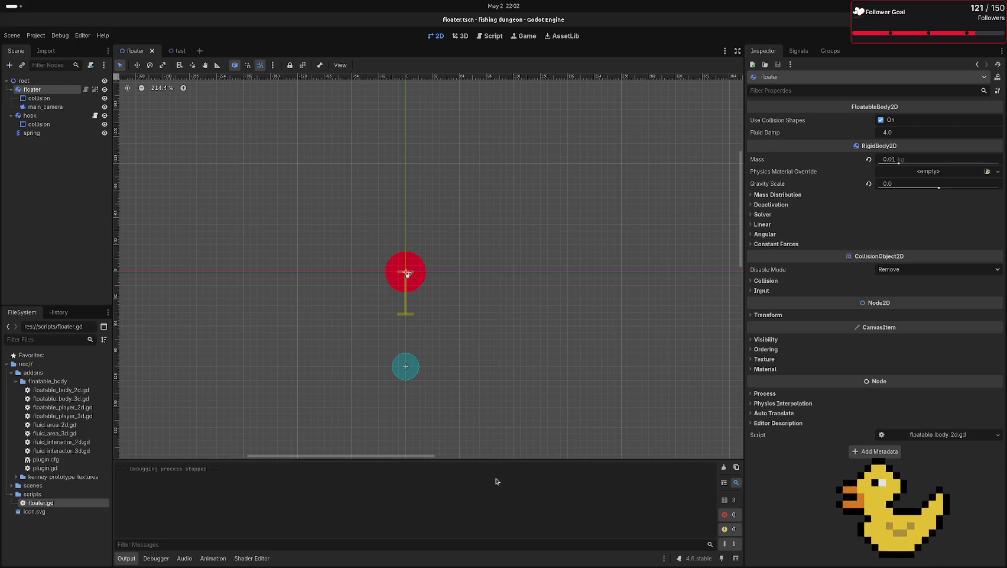
left_click(413, 367)
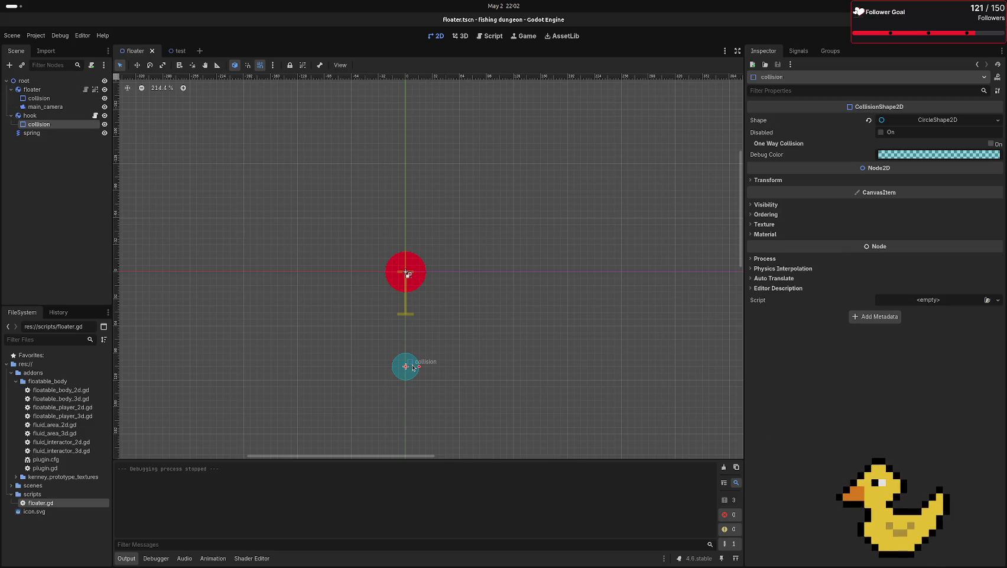
left_click(409, 260)
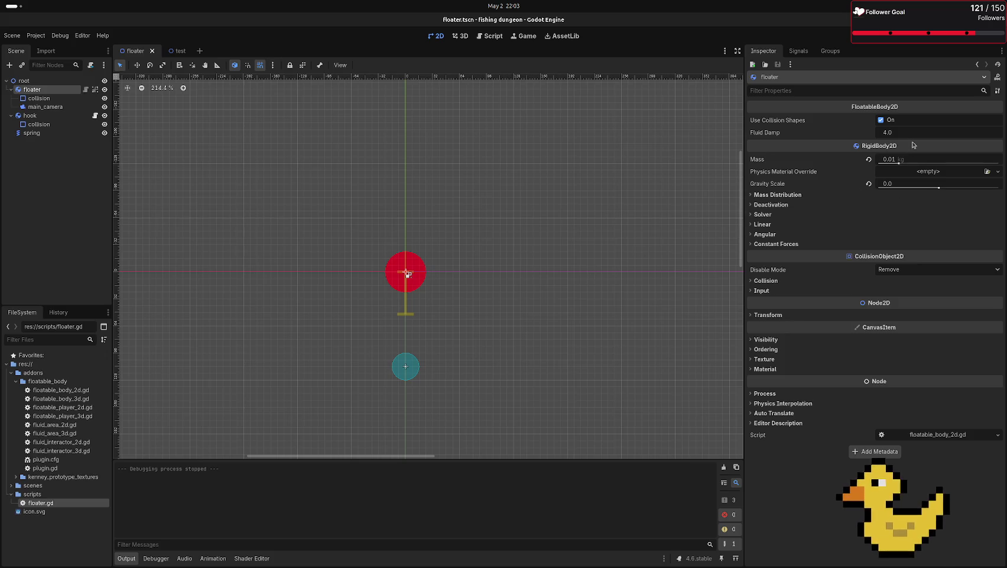
left_click(416, 363)
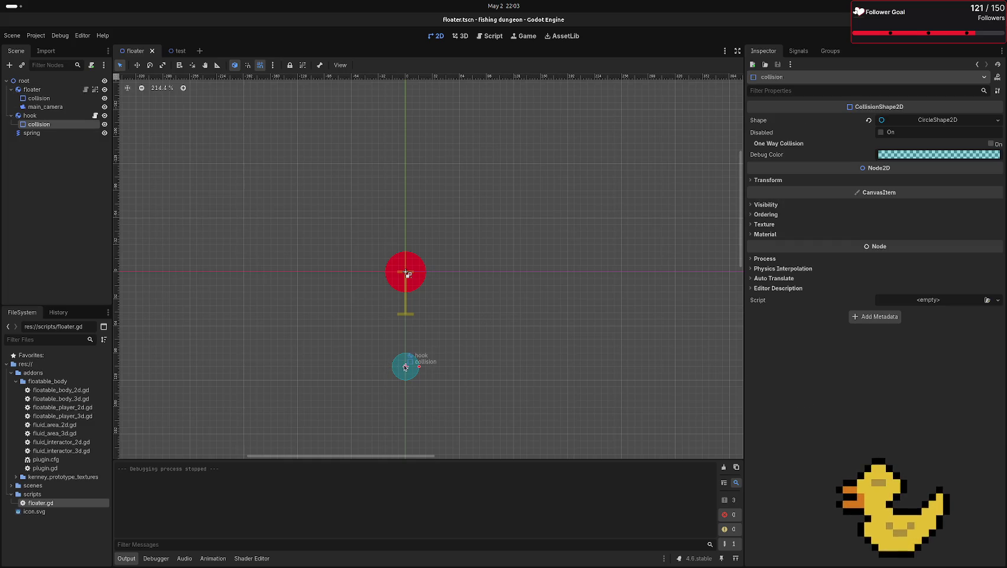
left_click(35, 115)
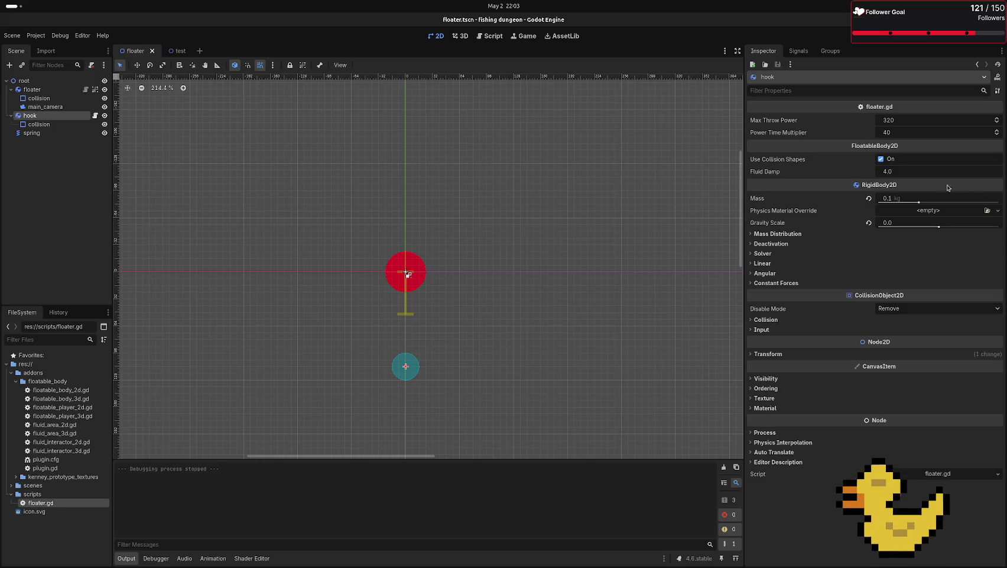
- Try several hook mass values, settling on 0.2 kg
left_click(897, 201)
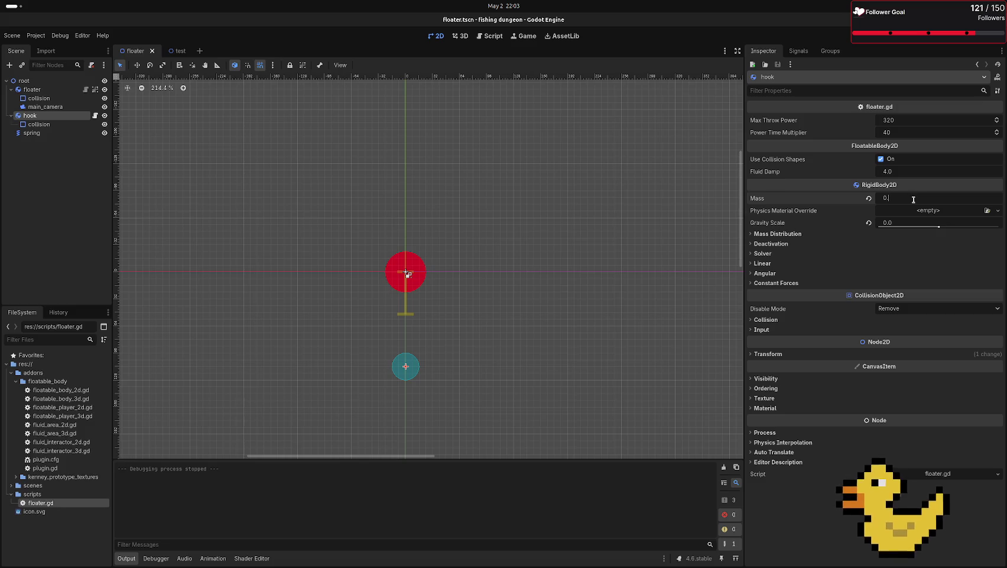
type("001")
key("Return")
left_click(930, 197)
type("0")
key("Return")
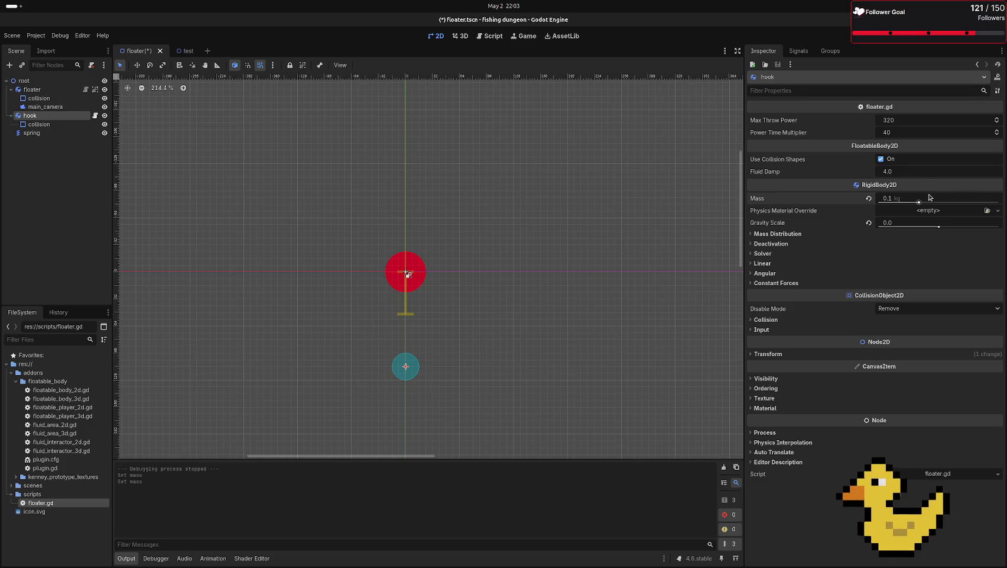
left_click(954, 197)
type("0.2")
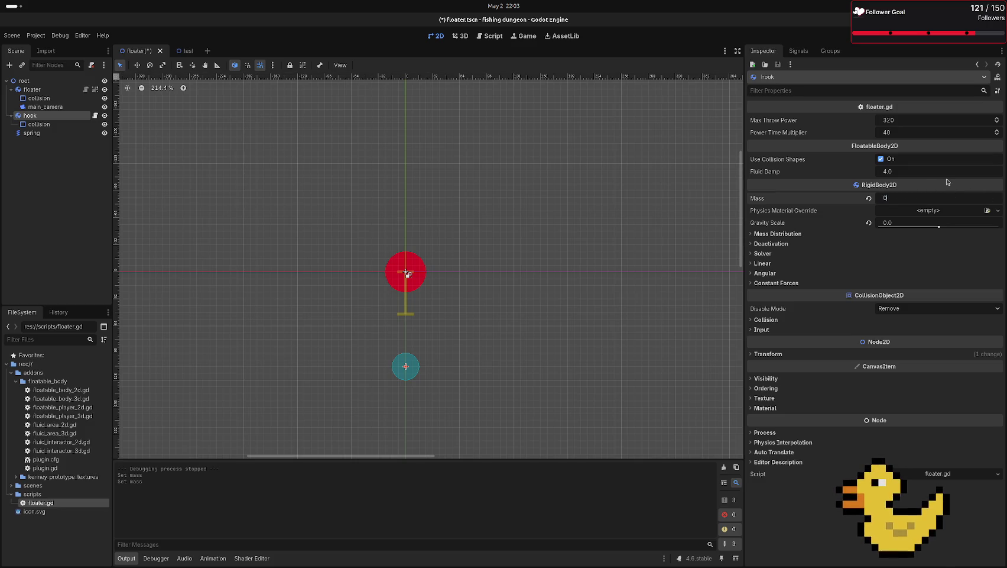
key("Return")
- Set the floater's mass to 0.001 kg and run the test scene
left_click(407, 273)
left_click(915, 160)
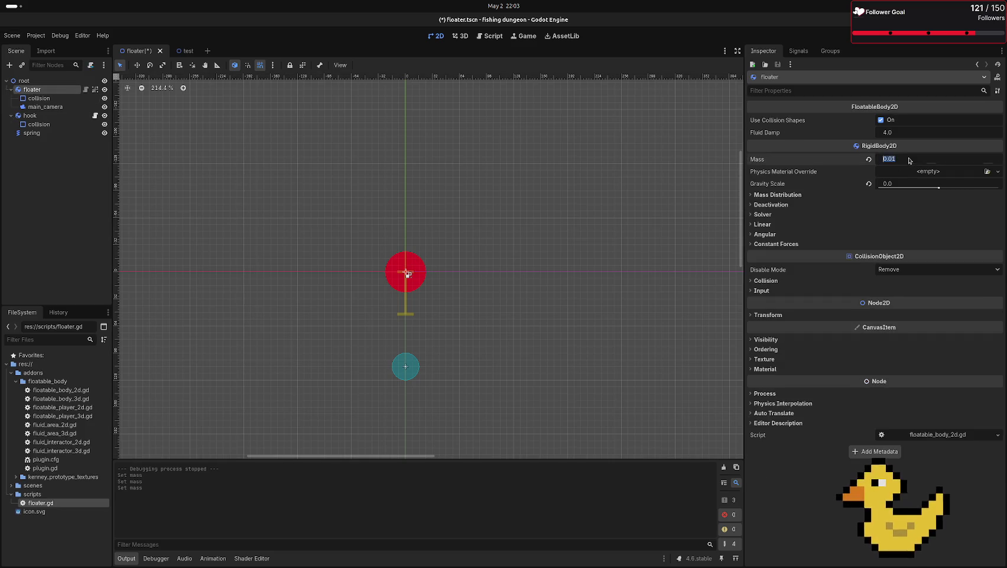
type("0.001")
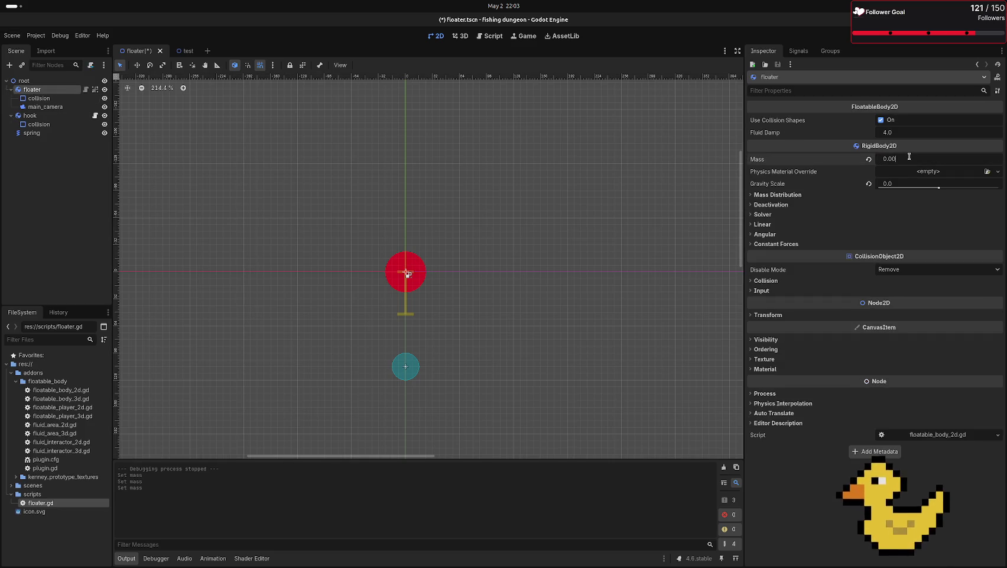
key("Return")
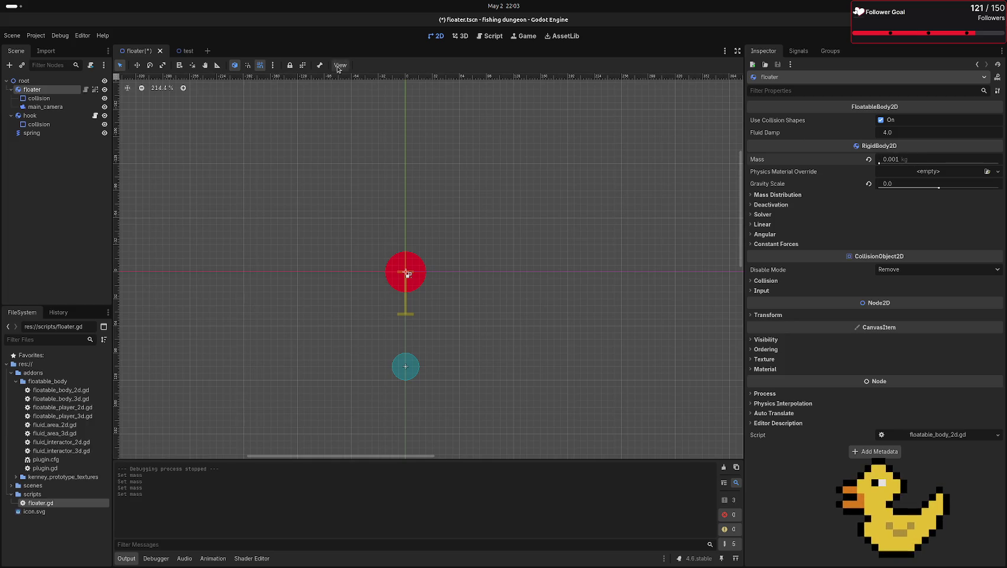
left_click(188, 51)
key("F6")
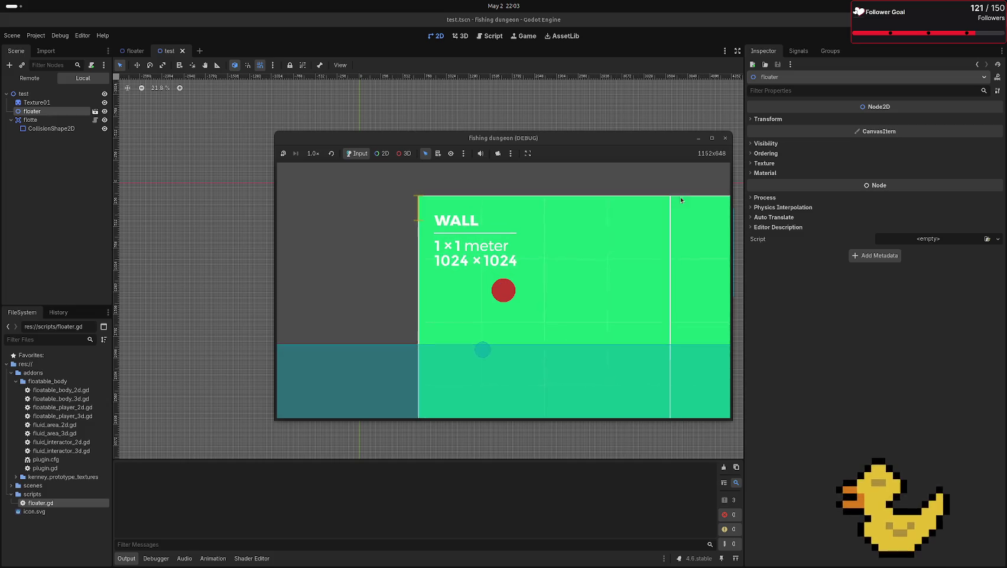
left_click(725, 138)
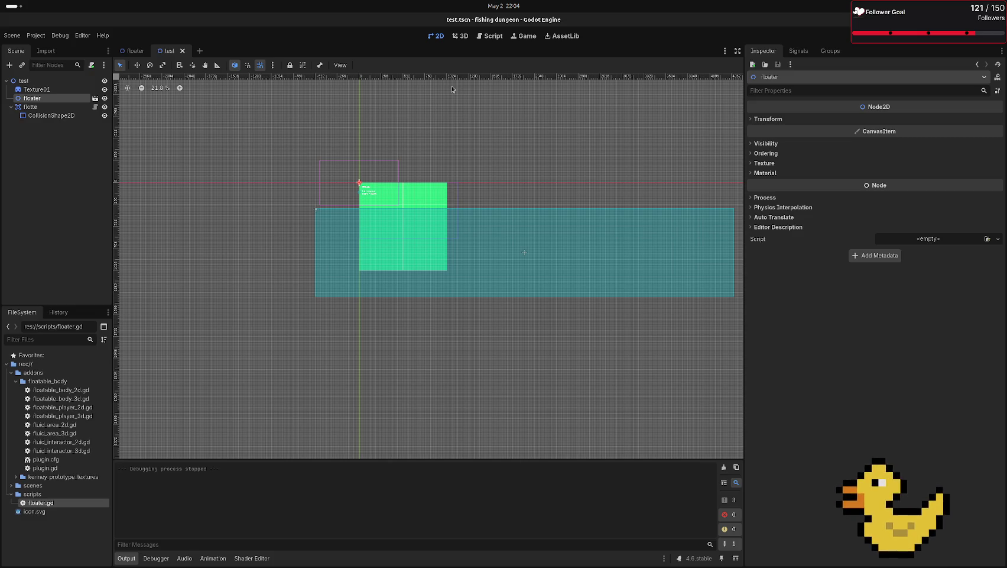
- Open floatable_body_2d.gd and search it for 'density'
double_click(61, 390)
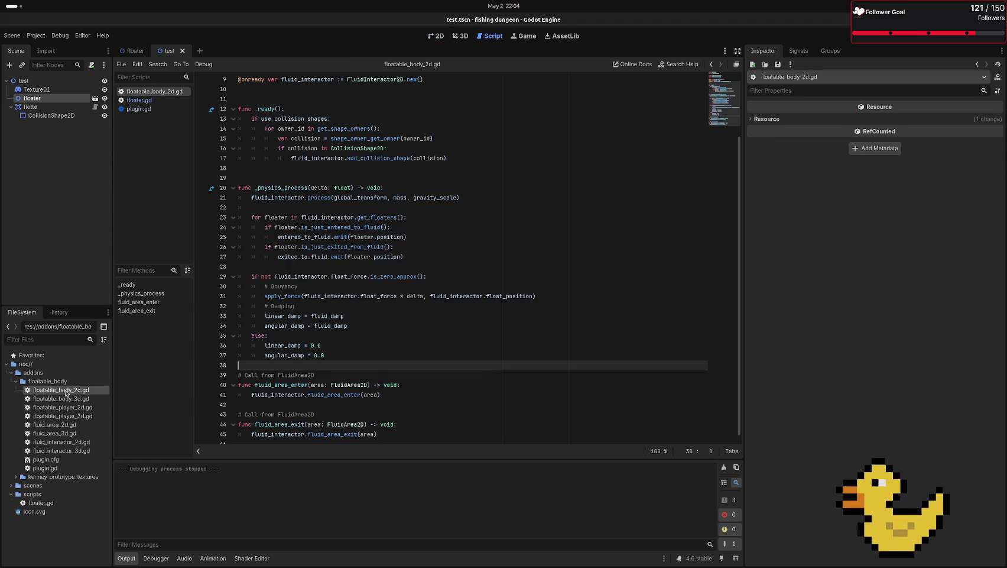
scroll(427, 192, "down", 1)
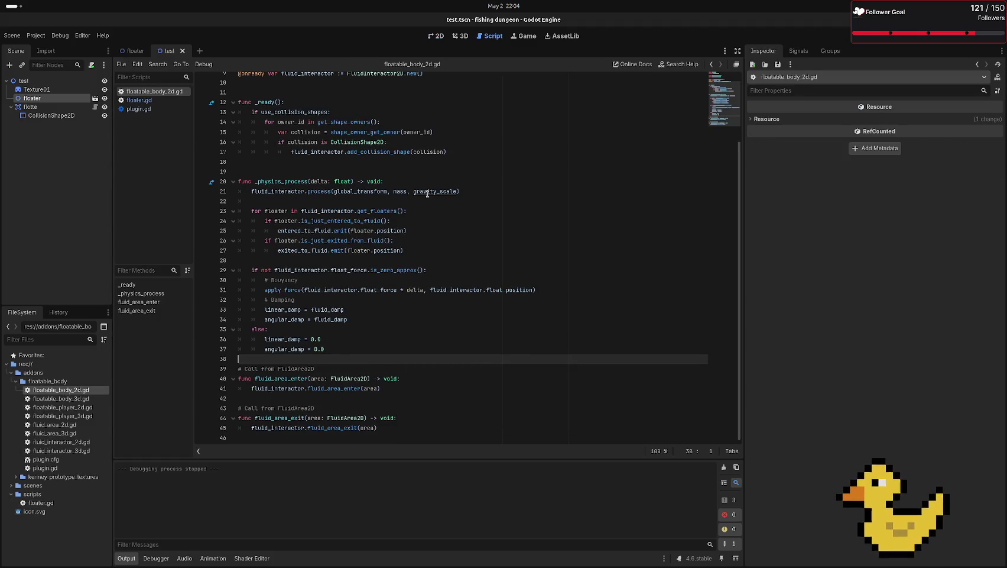
key("ctrl+f")
type("dens")
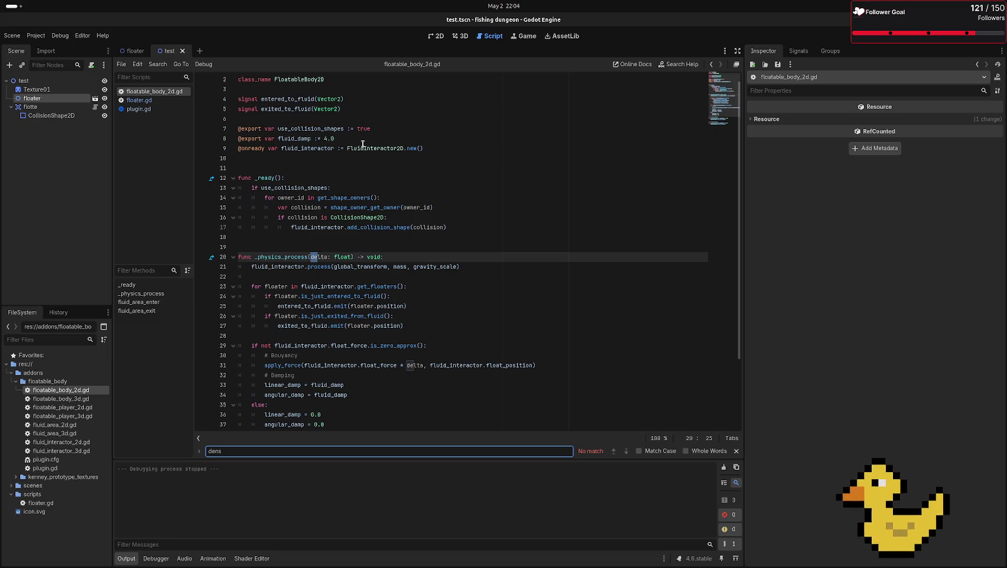
type("ity")
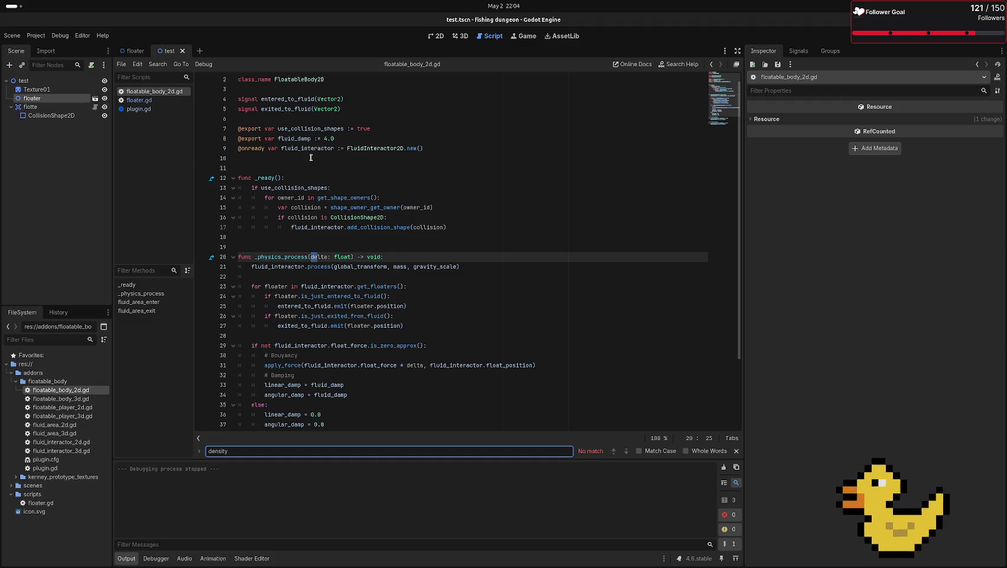
scroll(308, 231, "down", 2)
scroll(315, 239, "down", 1)
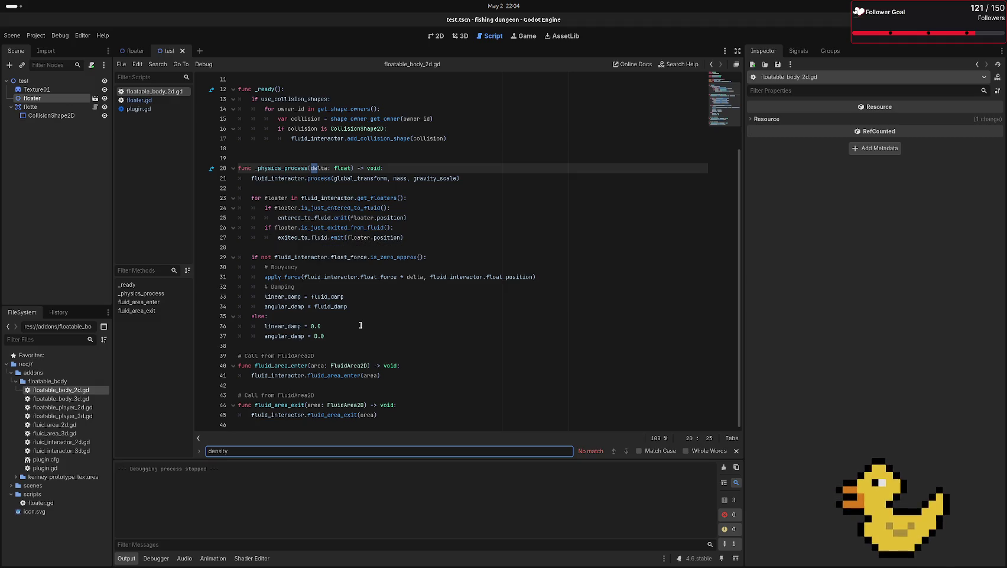
scroll(353, 323, "up", 1)
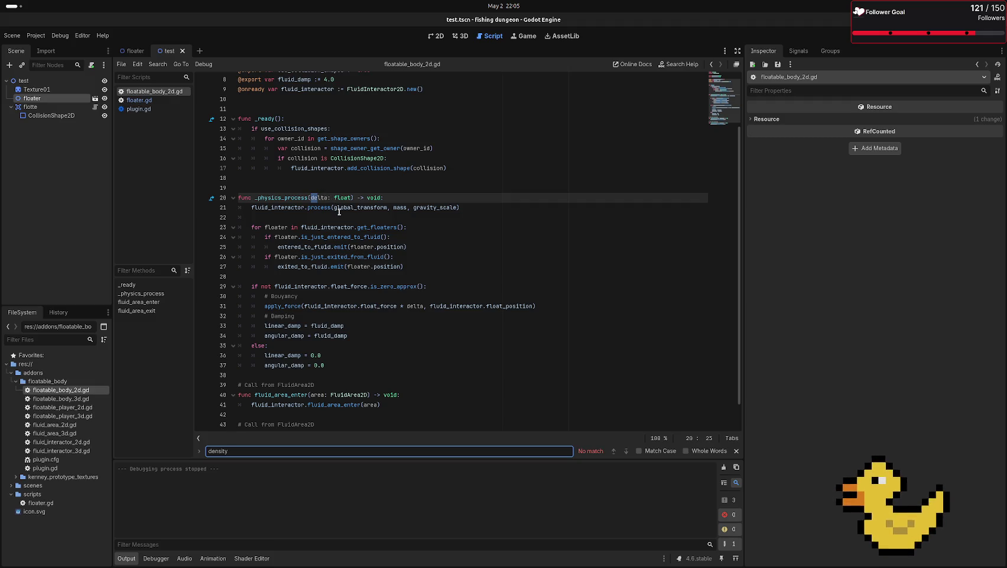
- Follow the fluid_interactor declaration to the FluidInteractor2D definition script
mouse_move(338, 208)
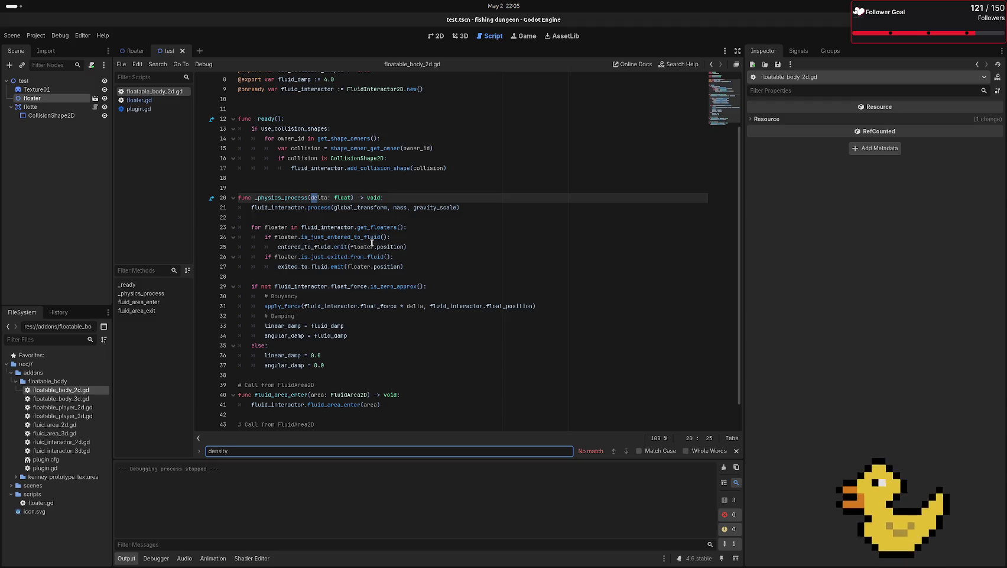
scroll(389, 221, "up", 3)
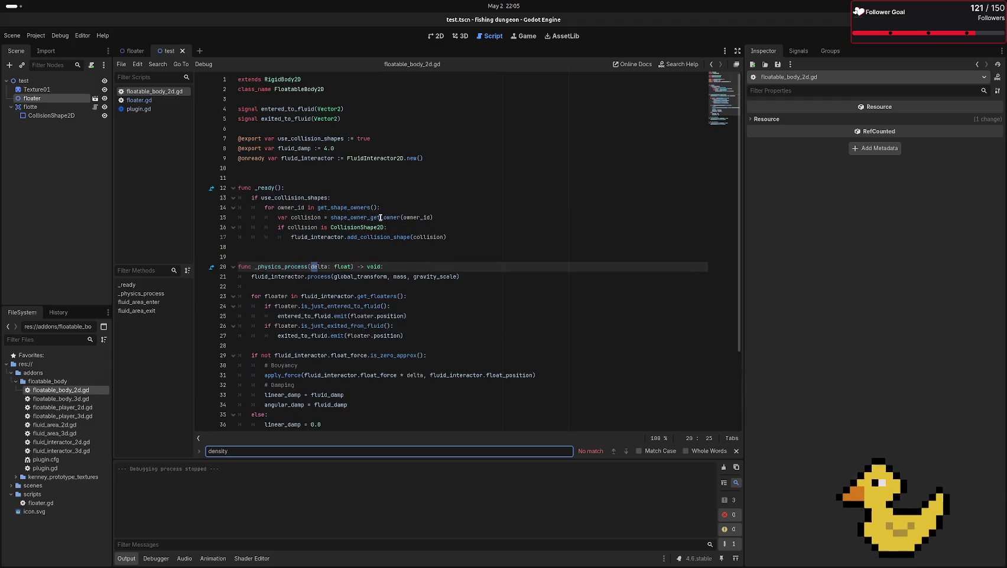
scroll(337, 127, "down", 1)
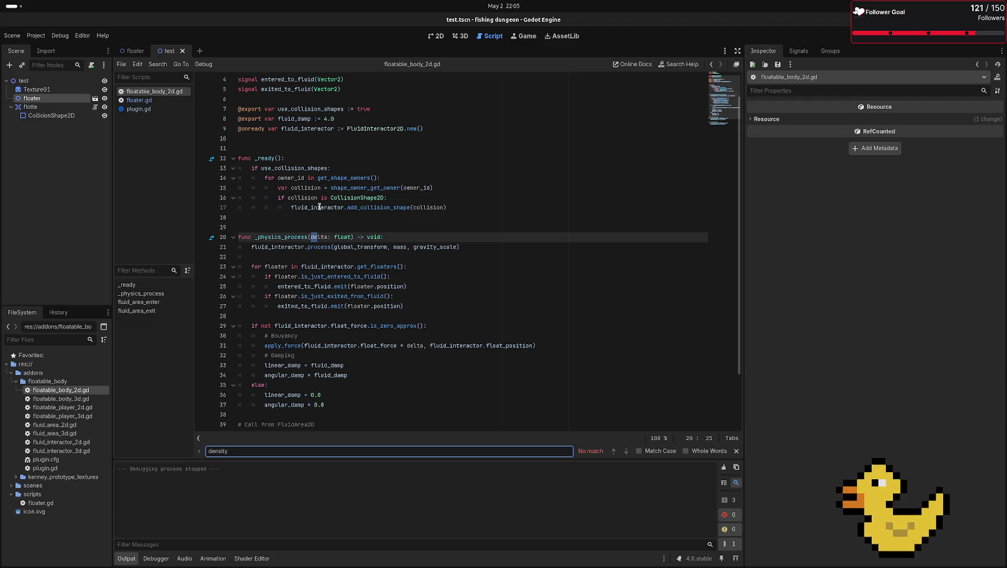
left_click(328, 208, "ctrl")
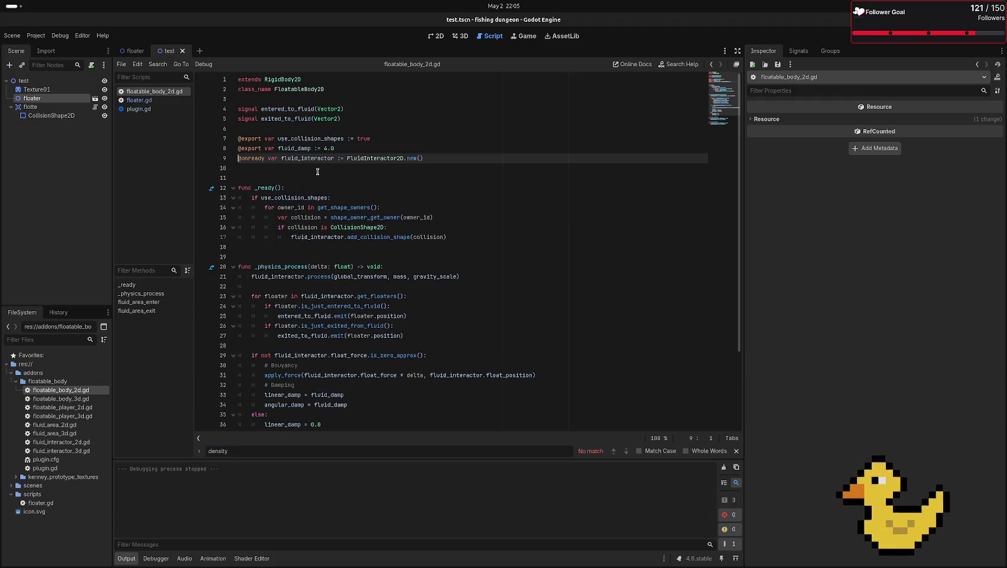
scroll(350, 202, "down", 3)
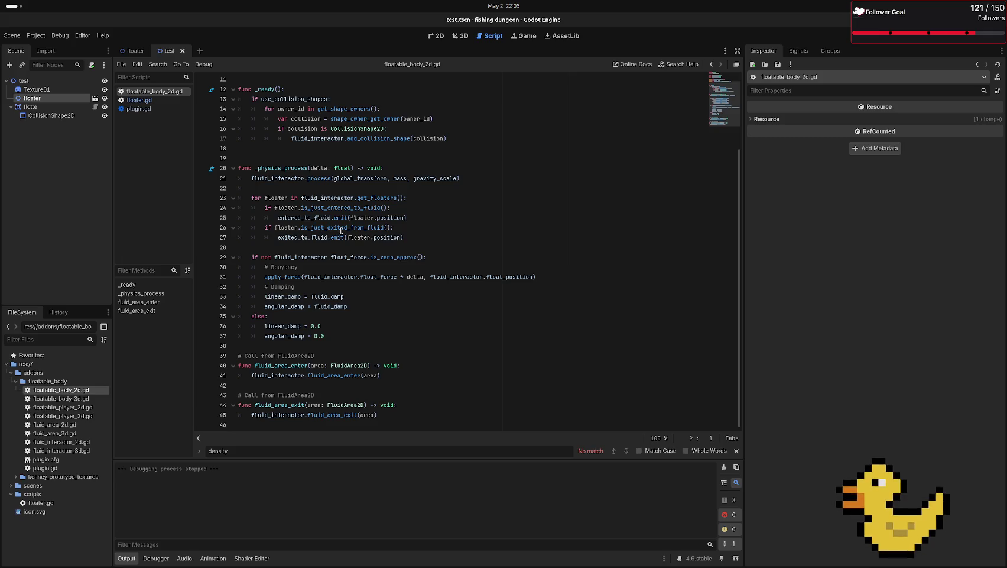
scroll(341, 231, "up", 3)
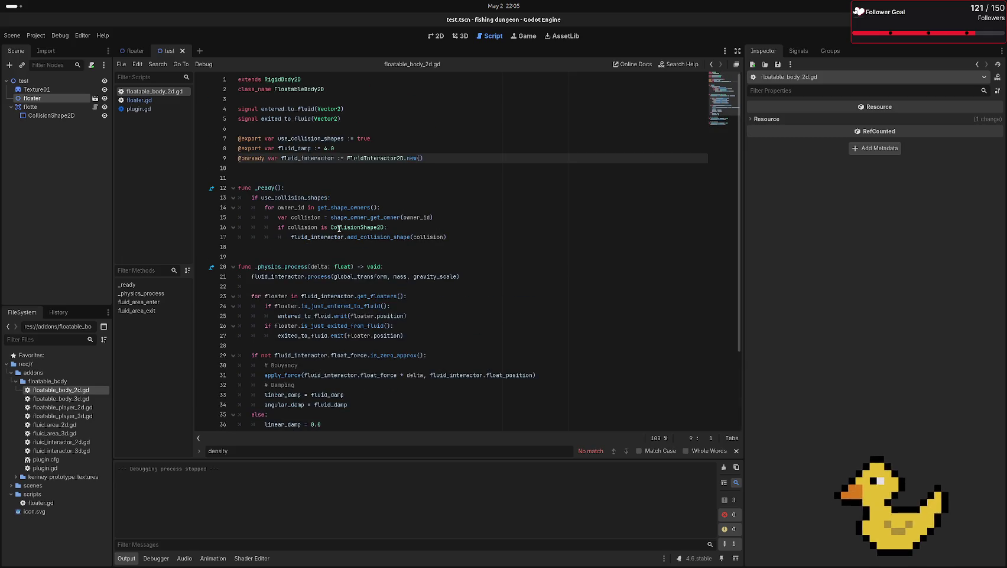
left_click(390, 156, "ctrl")
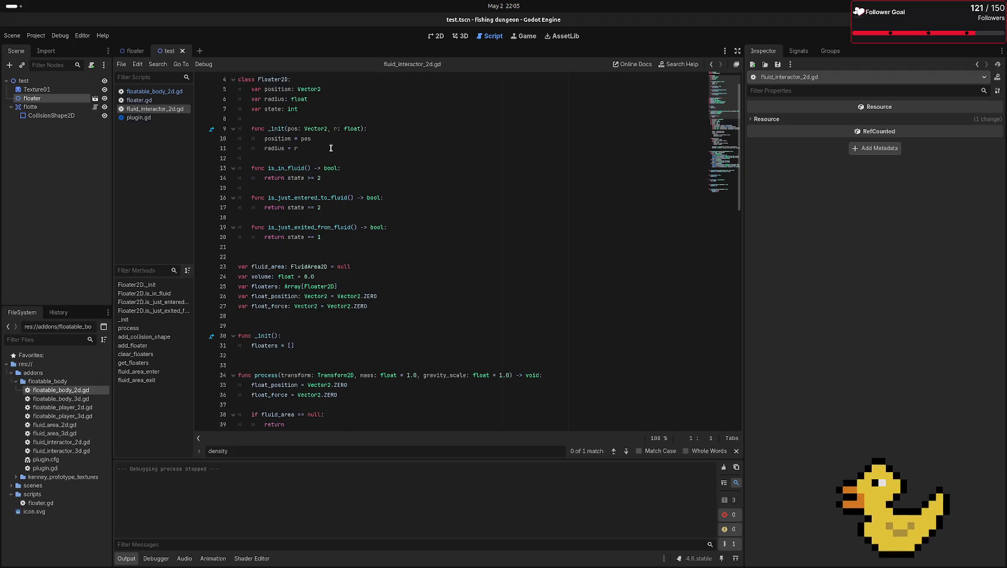
scroll(324, 145, "down", 6)
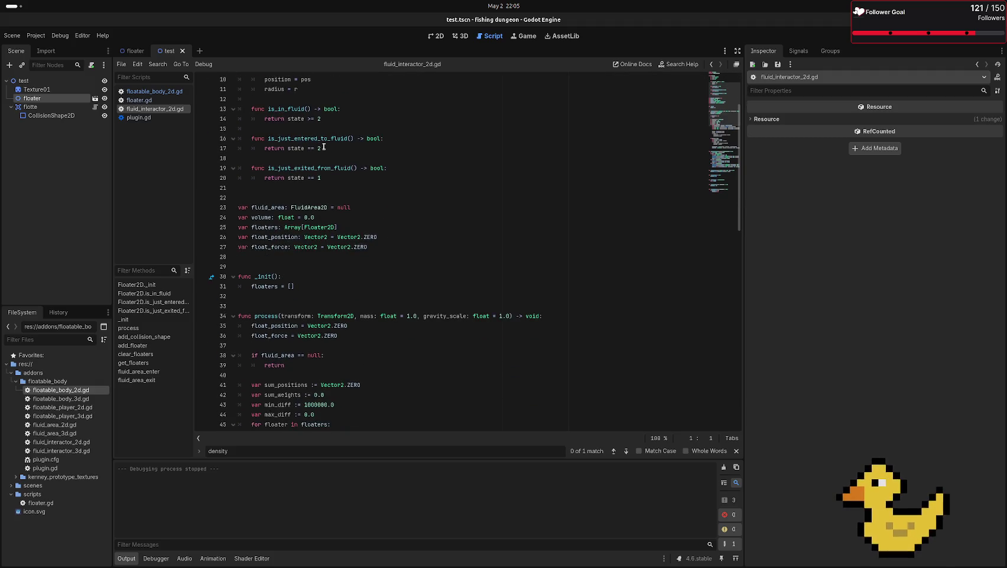
scroll(324, 148, "down", 1)
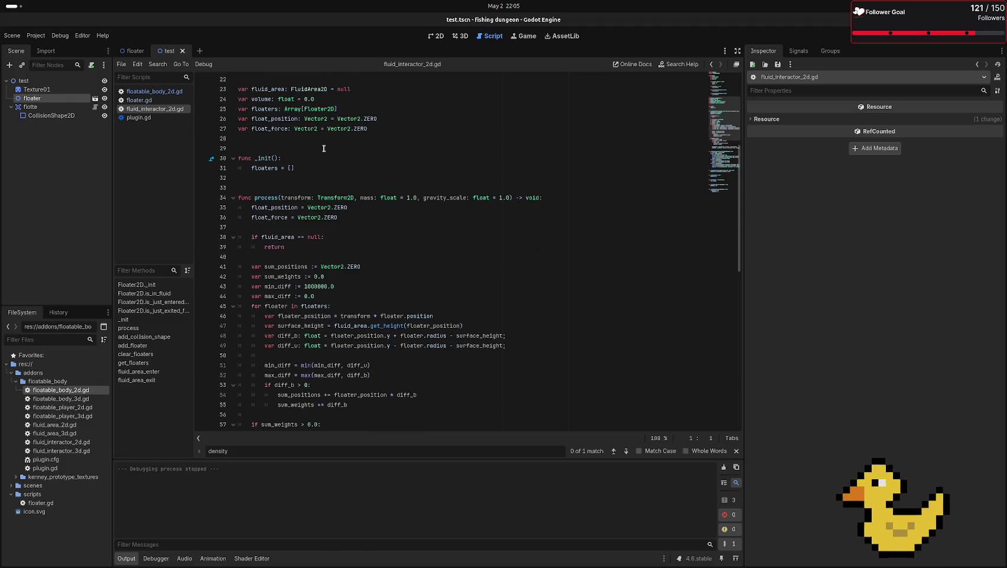
scroll(323, 147, "down", 11)
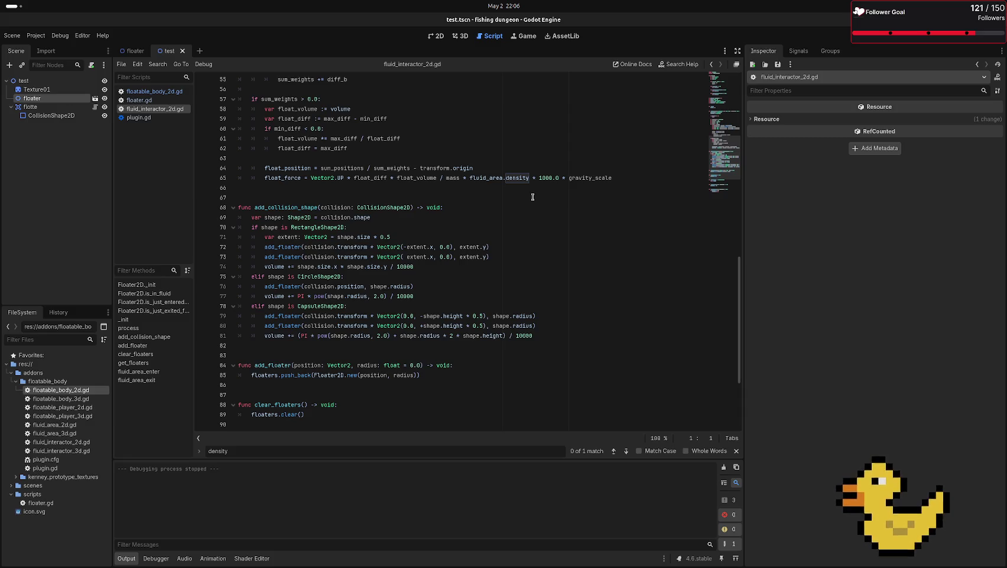
scroll(533, 197, "down", 4)
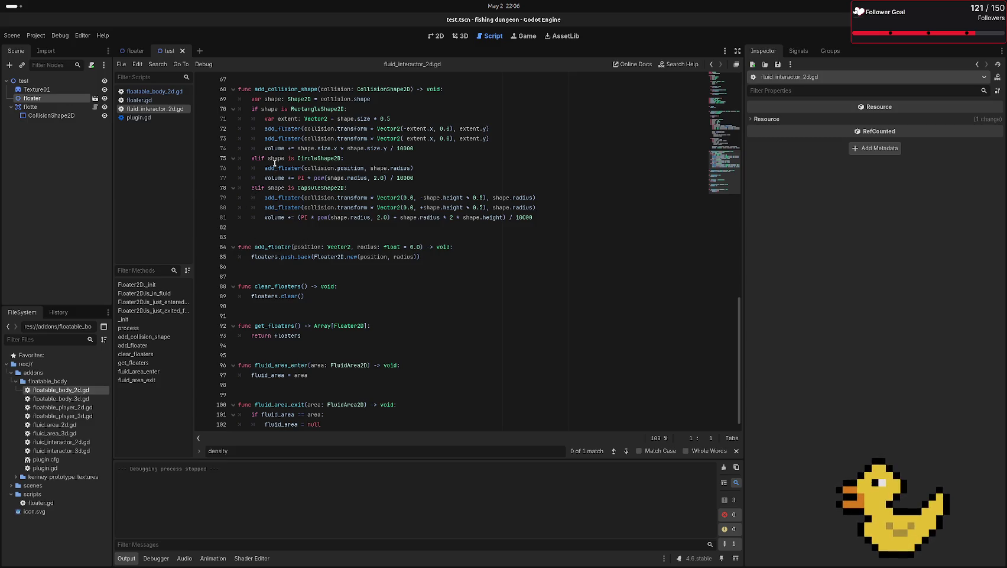
scroll(313, 186, "up", 3)
scroll(313, 187, "up", 2)
mouse_move(252, 276)
left_mouse_down()
mouse_move(311, 296)
mouse_move(499, 296)
left_mouse_up()
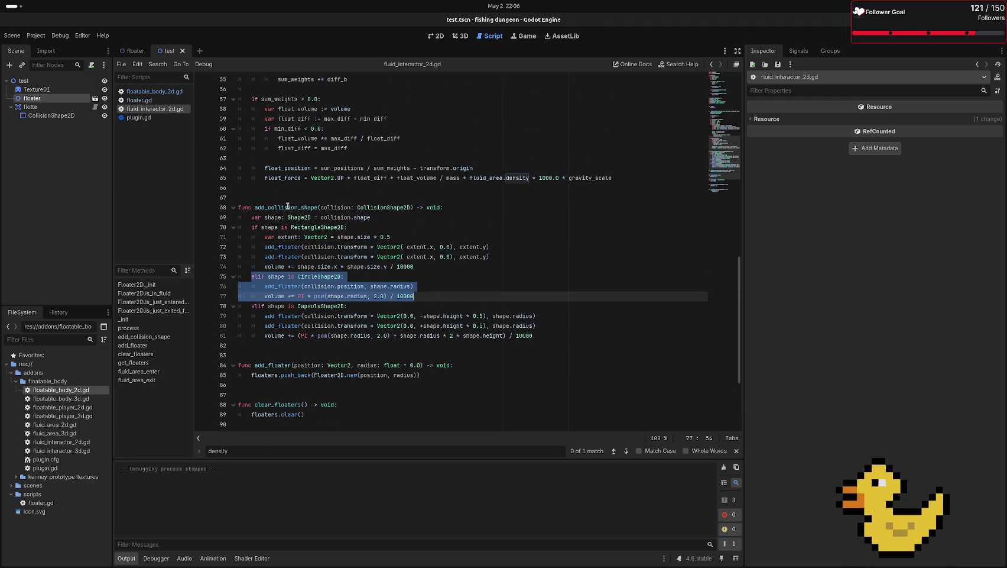
left_click_drag(271, 208, 316, 210)
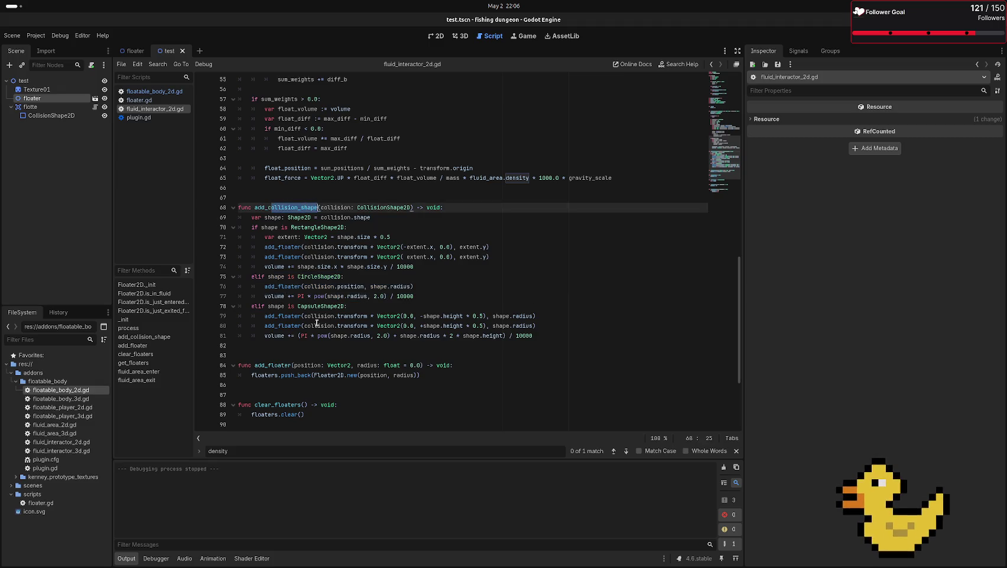
left_click(298, 306)
left_click_drag(251, 276, 298, 276)
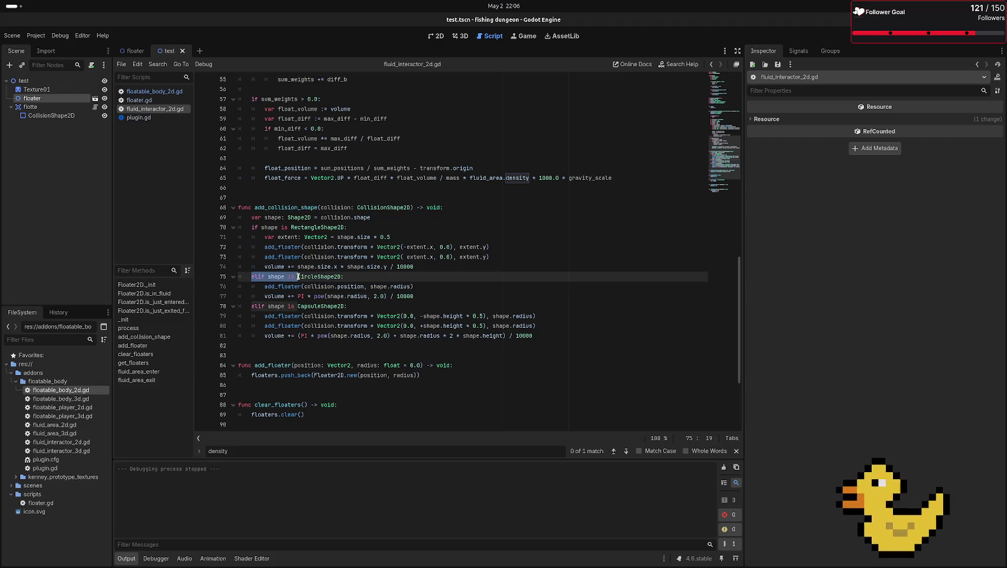
double_click(312, 276)
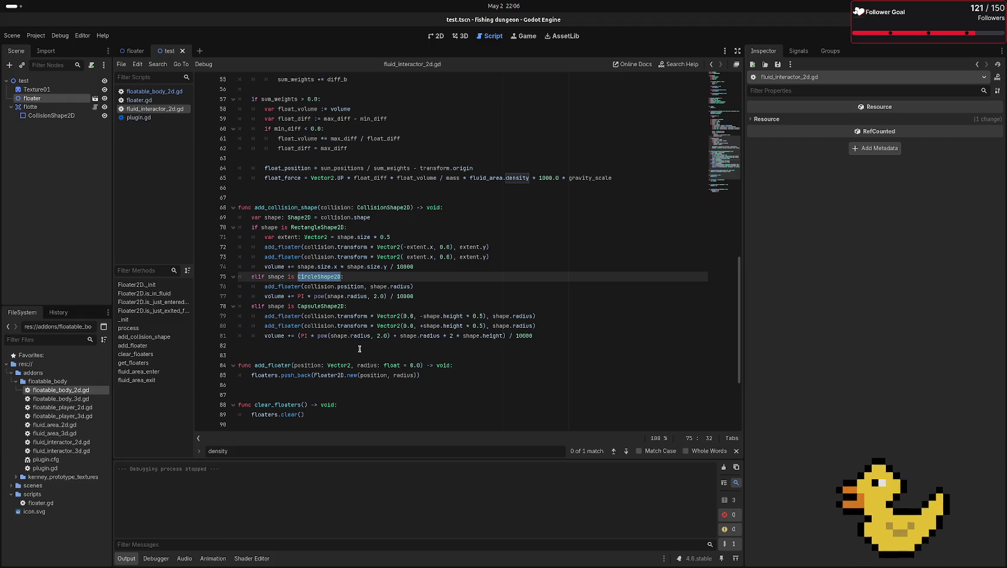
mouse_move(367, 318)
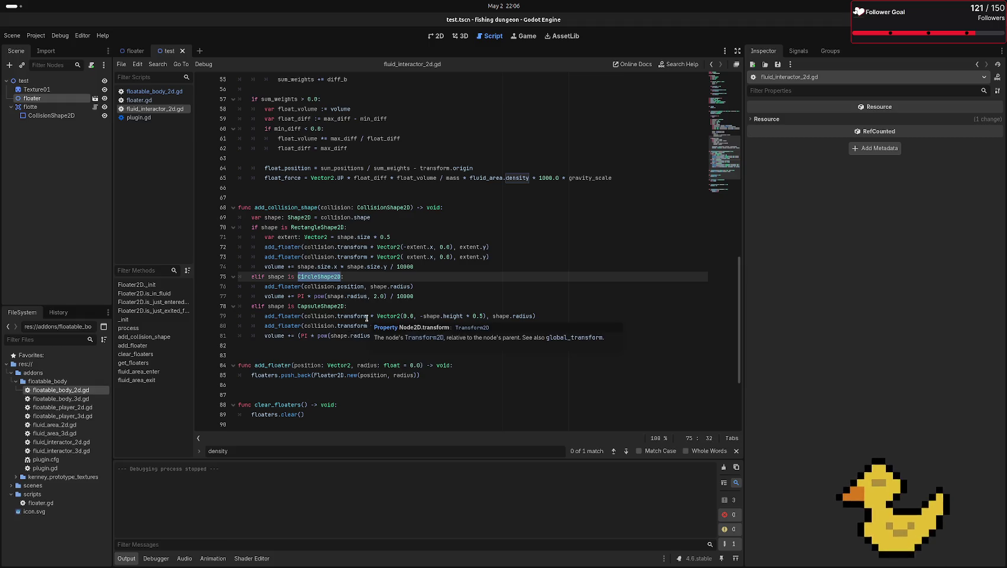
left_click_drag(239, 276, 415, 295)
left_click(416, 295)
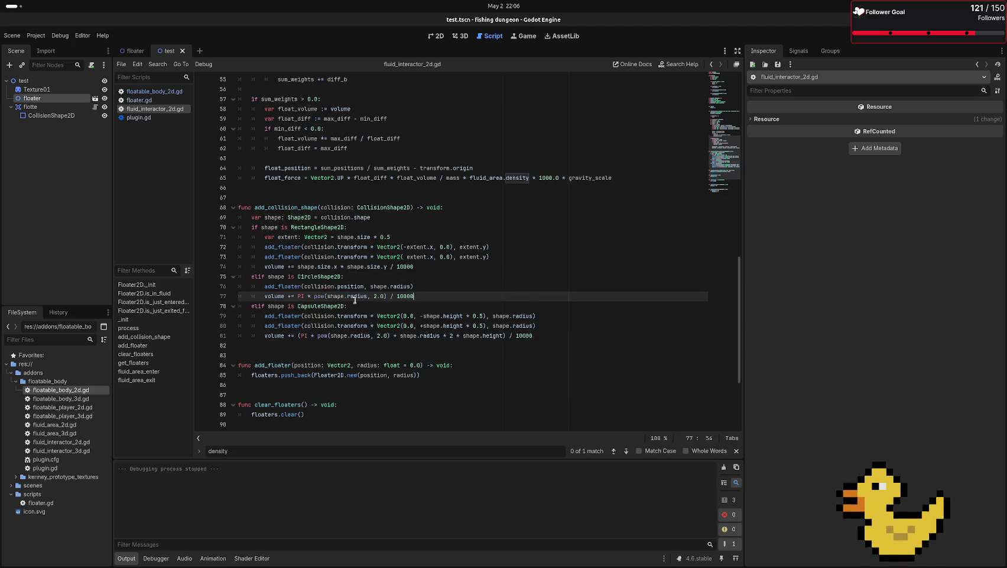
double_click(271, 287)
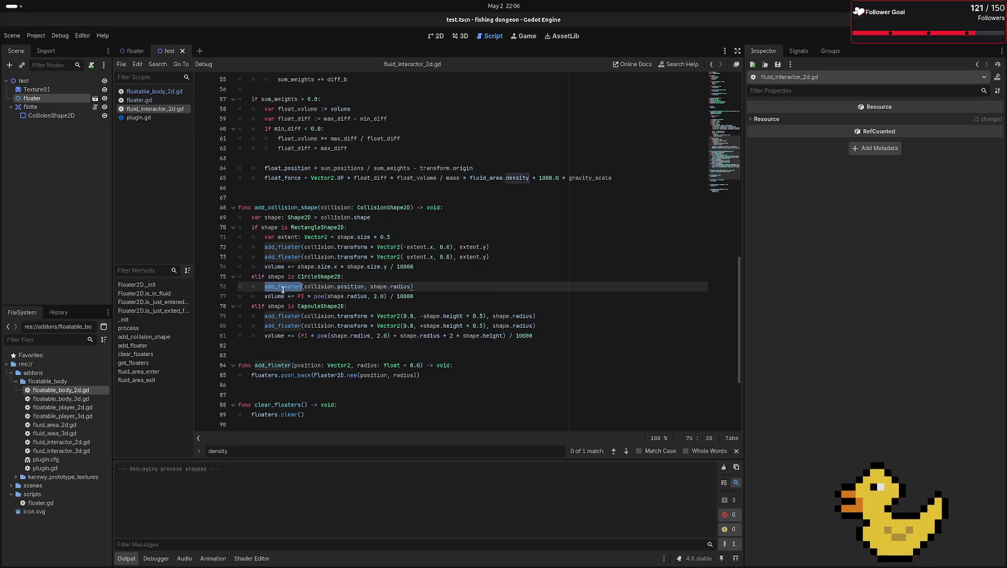
double_click(345, 287)
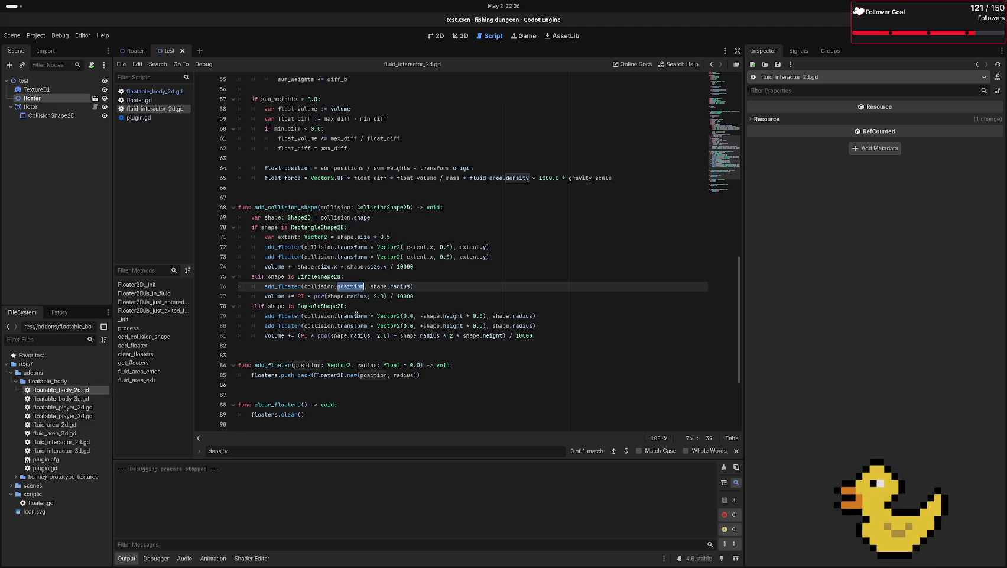
double_click(410, 286)
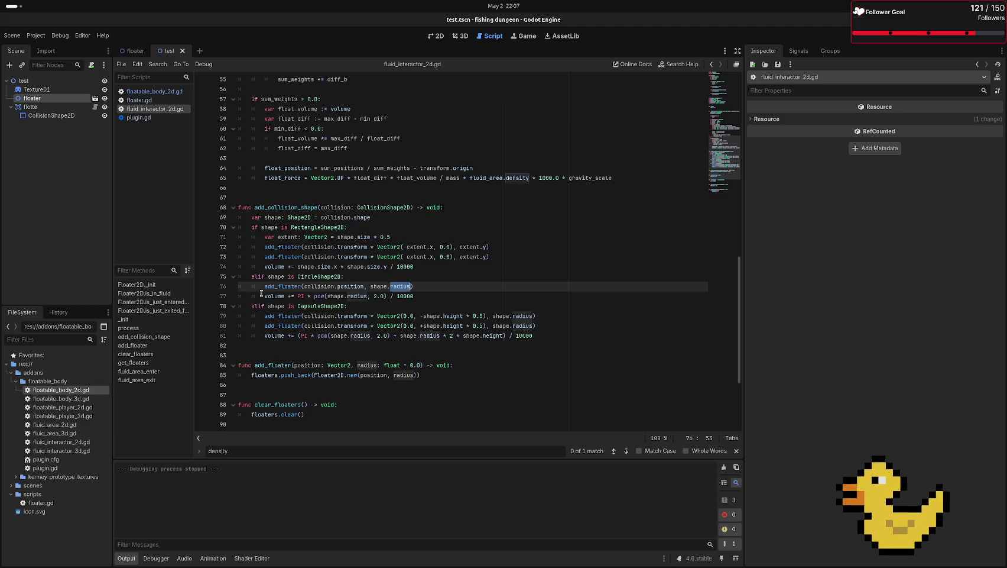
double_click(286, 286)
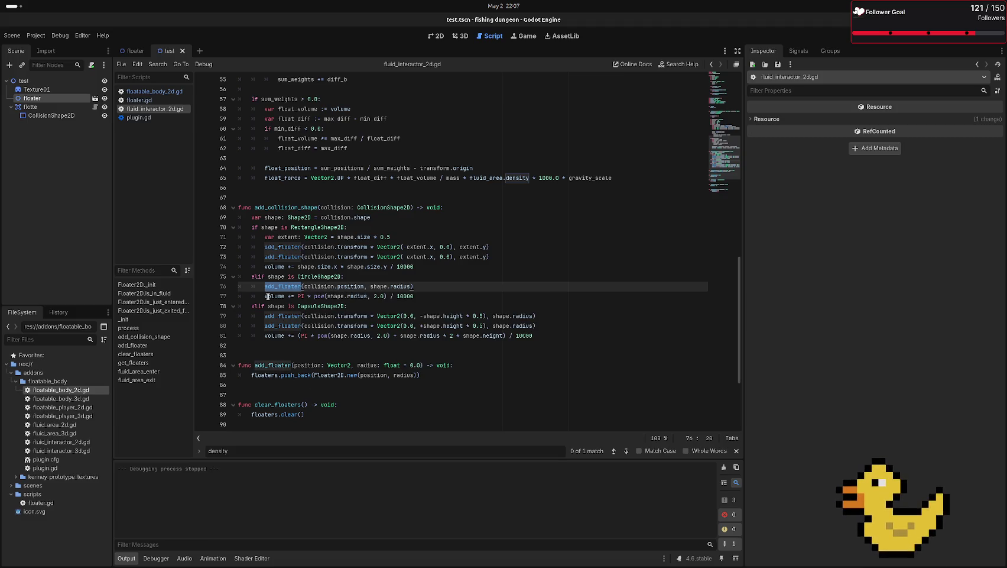
left_click(263, 296)
left_click_drag(264, 295, 387, 295)
left_click(320, 295)
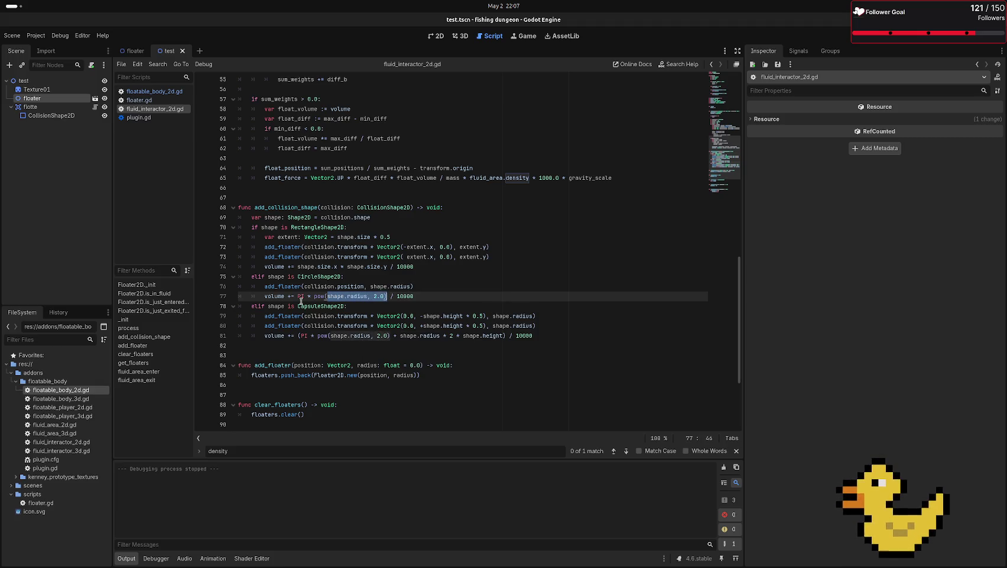
left_click_drag(313, 295, 387, 295)
left_click_drag(297, 296, 403, 299)
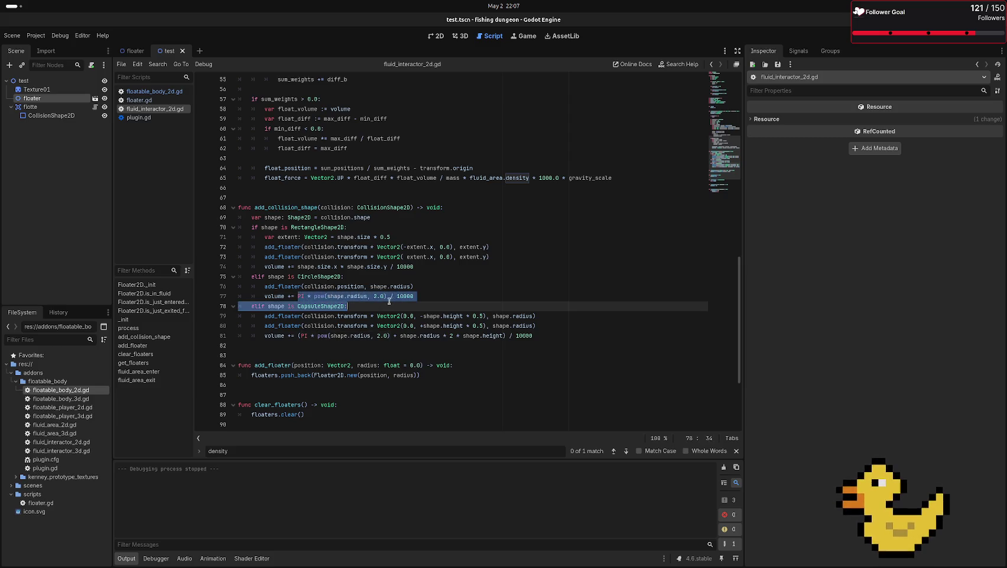
left_click_drag(334, 246, 304, 237)
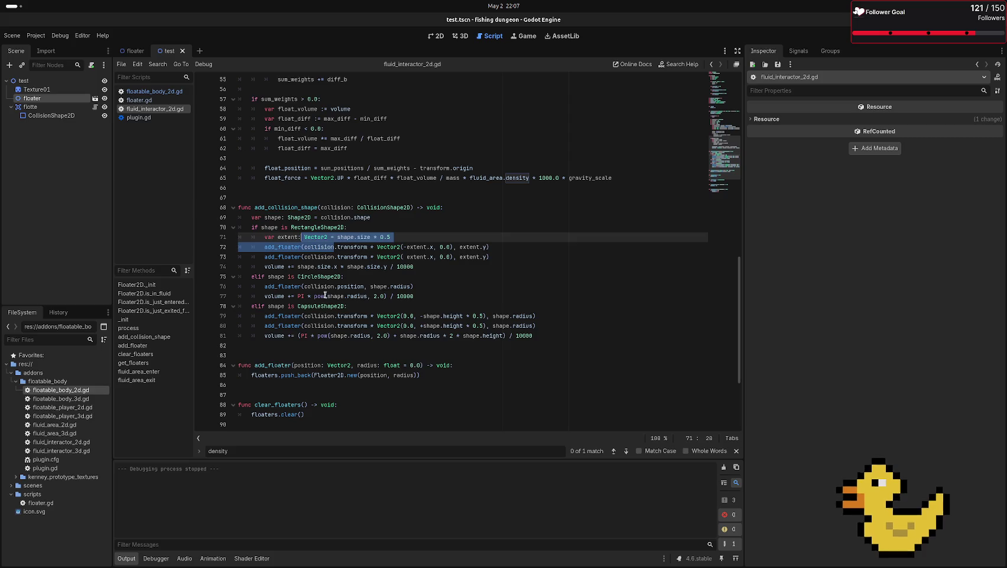
double_click(322, 277)
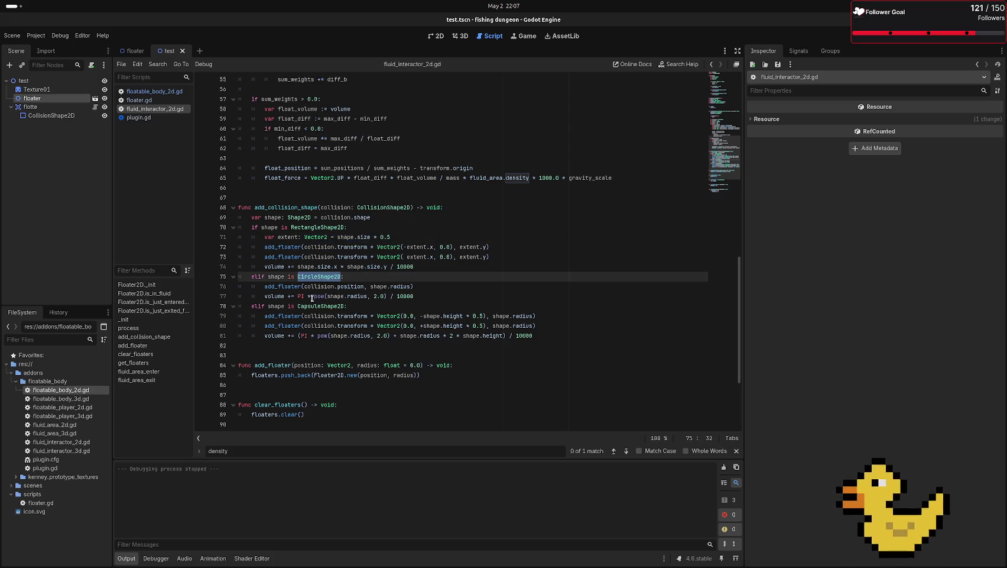
left_click_drag(298, 295, 386, 296)
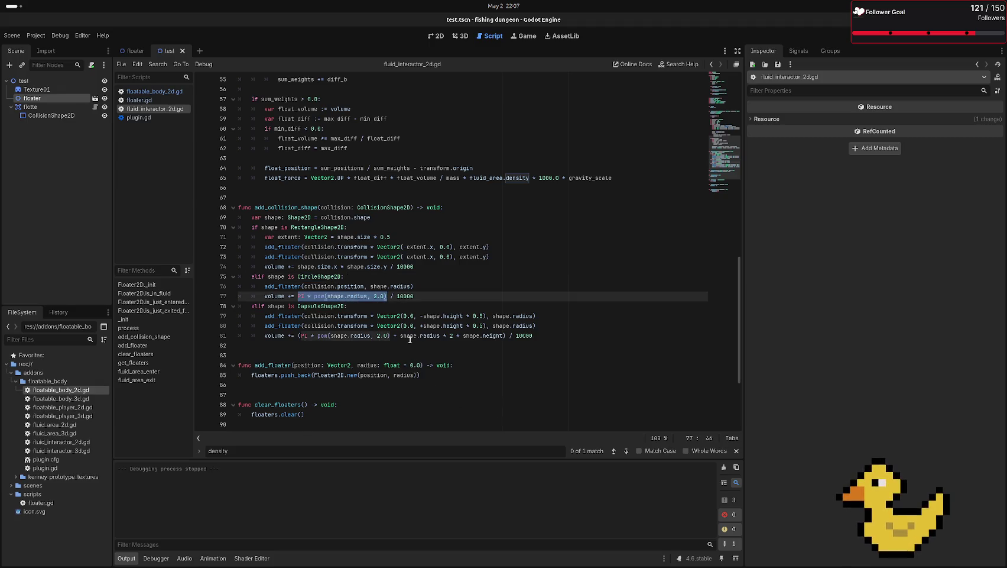
double_click(417, 296)
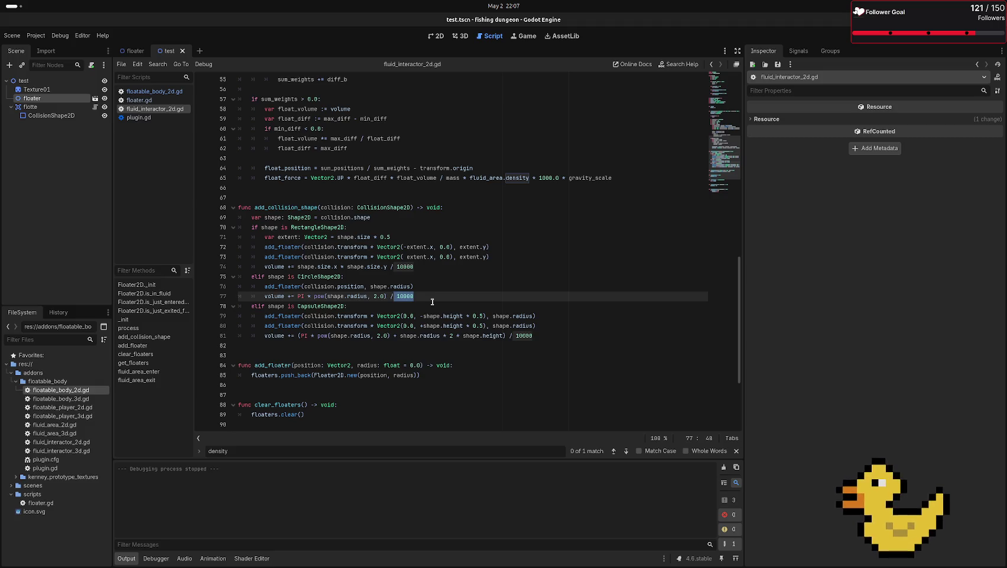
scroll(430, 296, "up", 10)
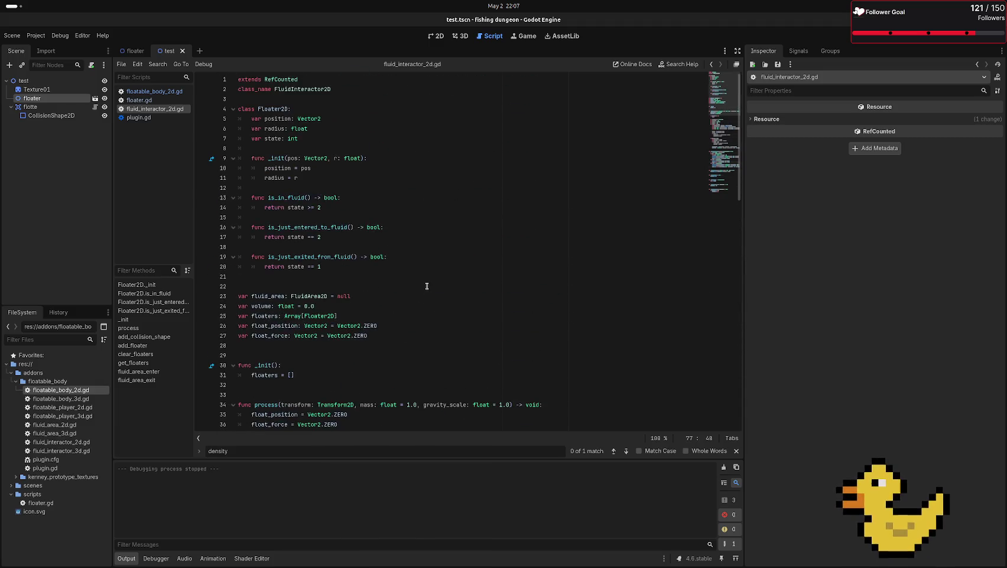
scroll(427, 286, "down", 8)
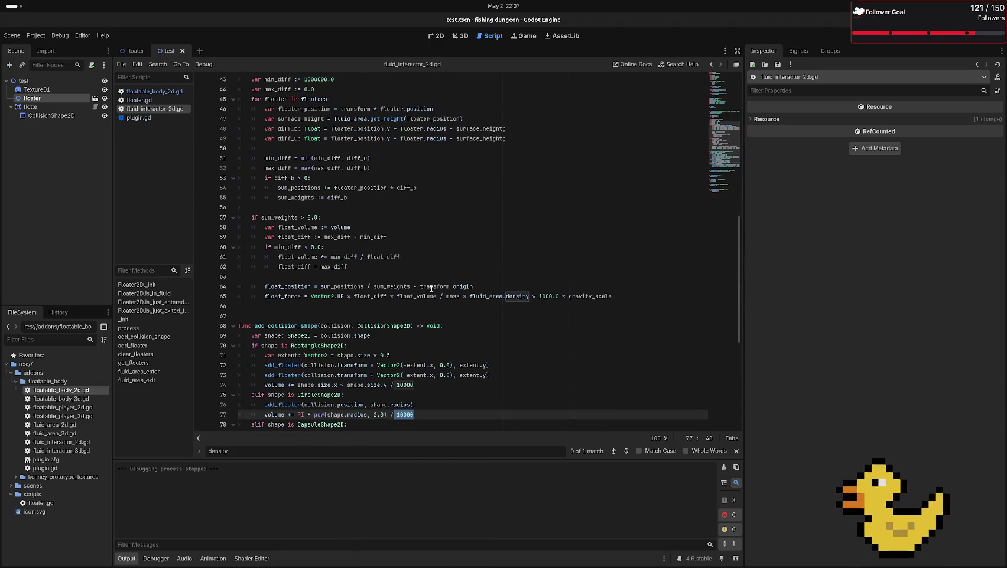
double_click(294, 129)
double_click(290, 139)
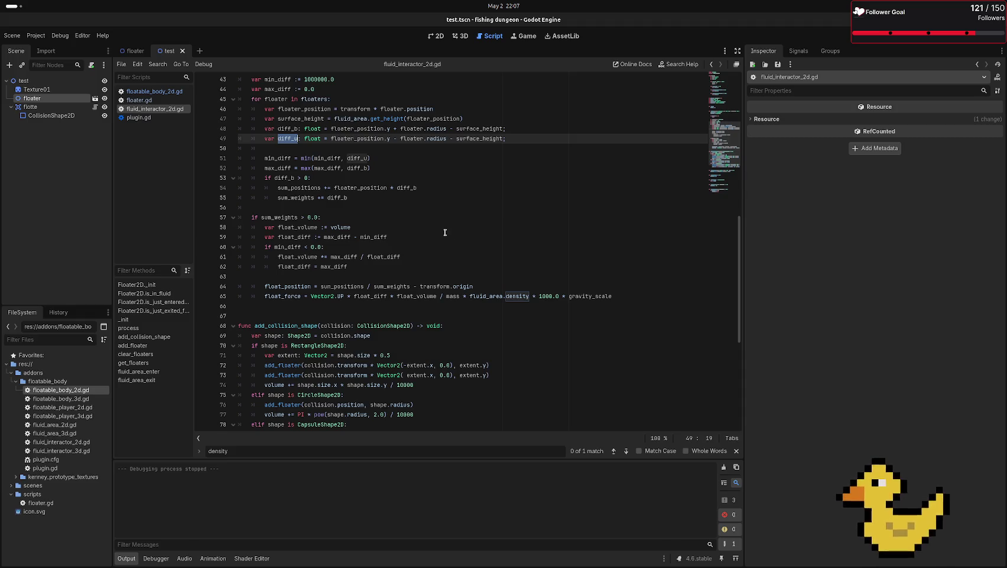
scroll(485, 241, "down", 8)
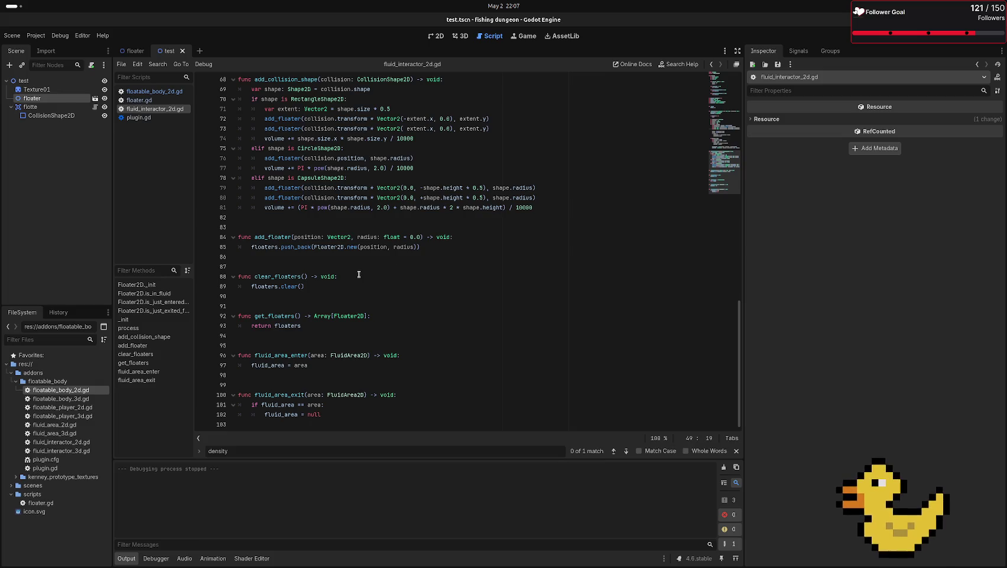
scroll(358, 272, "up", 20)
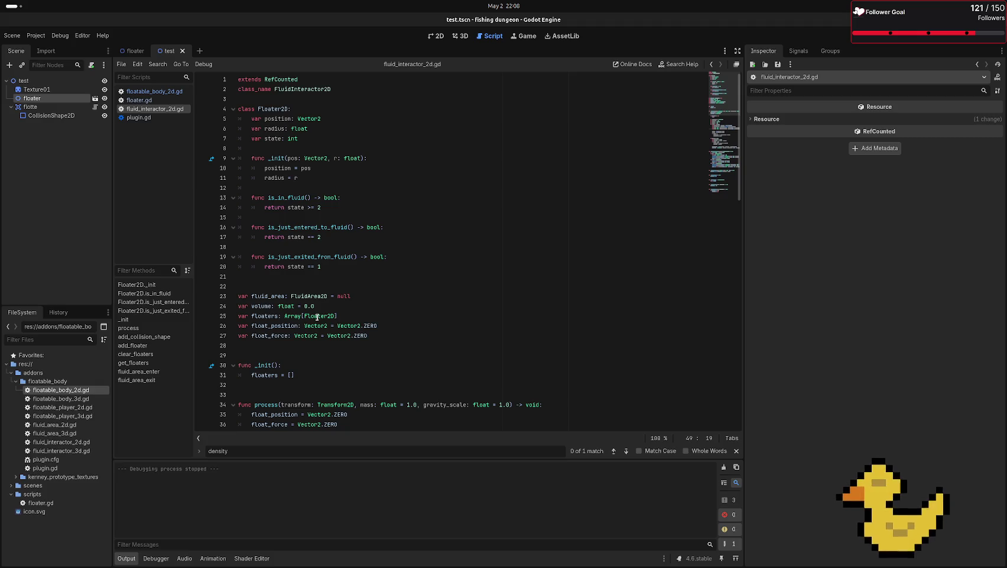
scroll(402, 283, "down", 17)
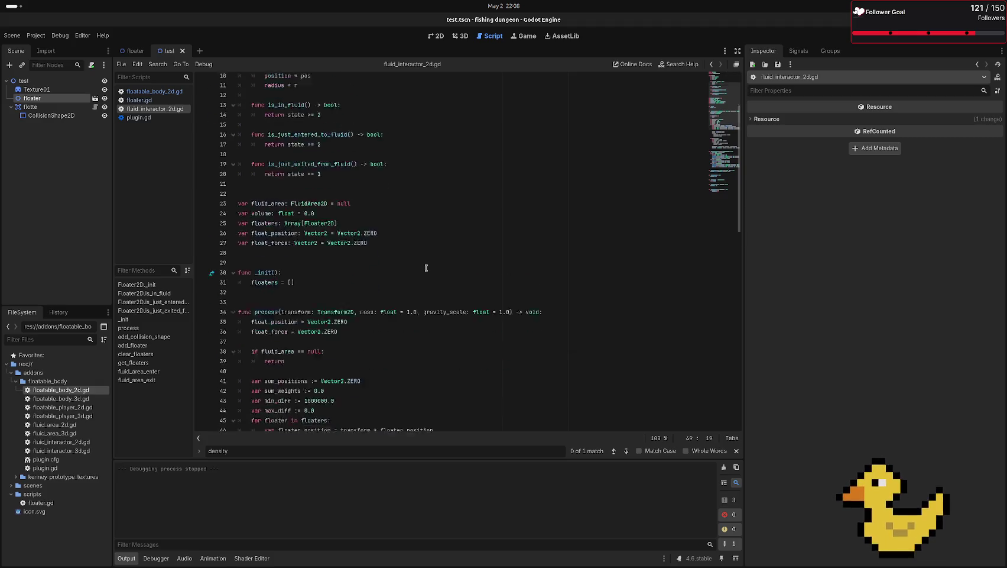
scroll(614, 194, "down", 3)
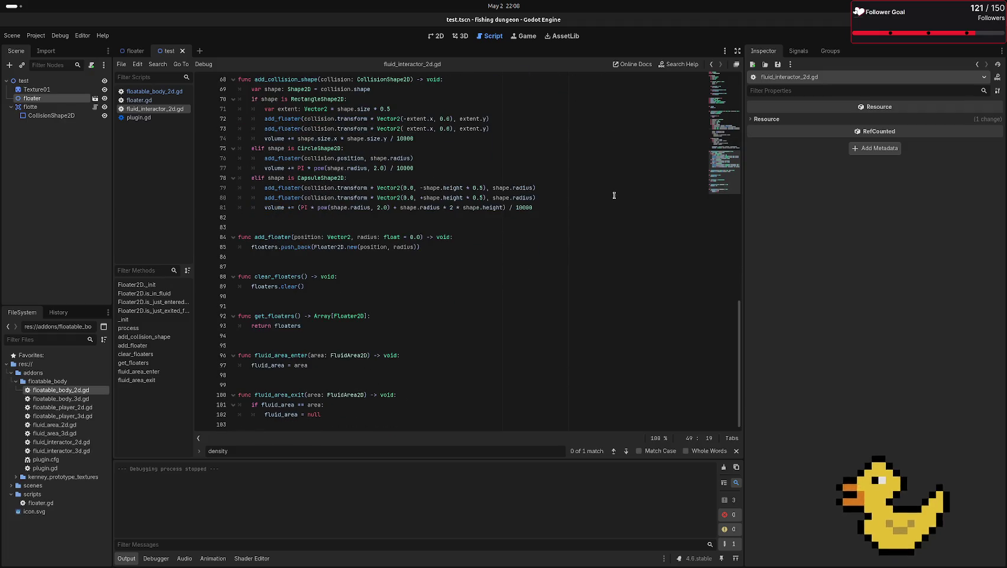
scroll(597, 205, "up", 20)
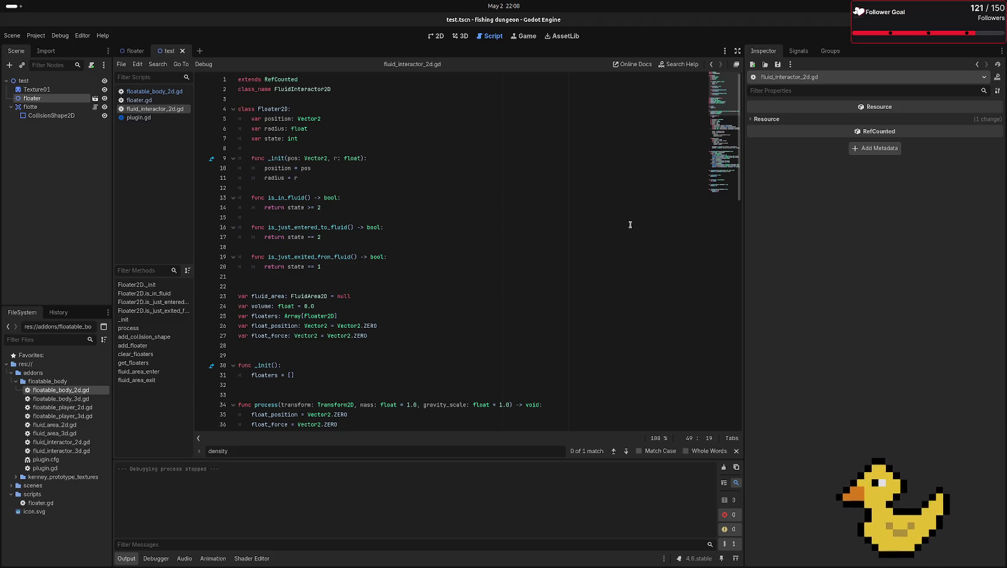
scroll(630, 225, "down", 10)
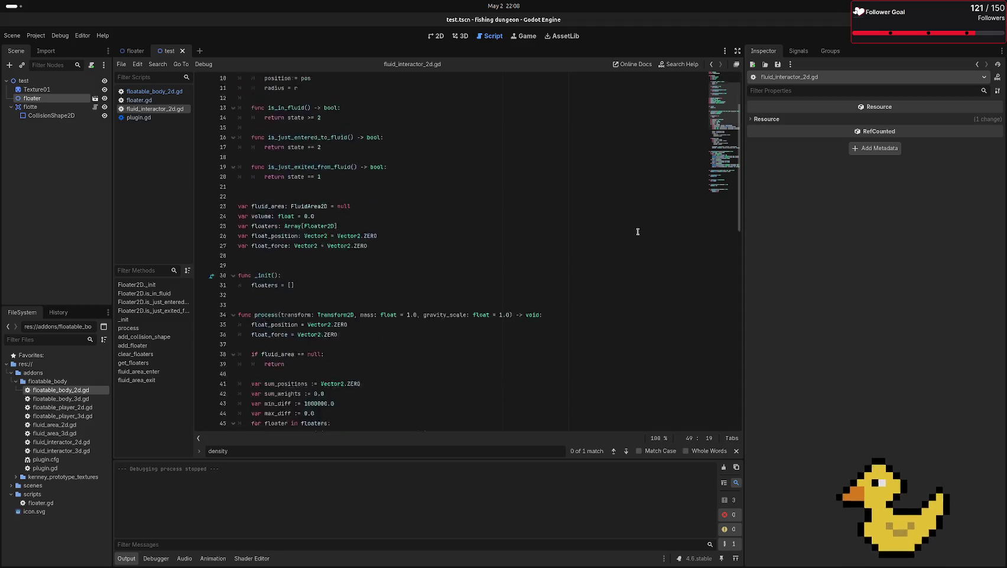
scroll(634, 234, "up", 8)
scroll(634, 234, "up", 8)
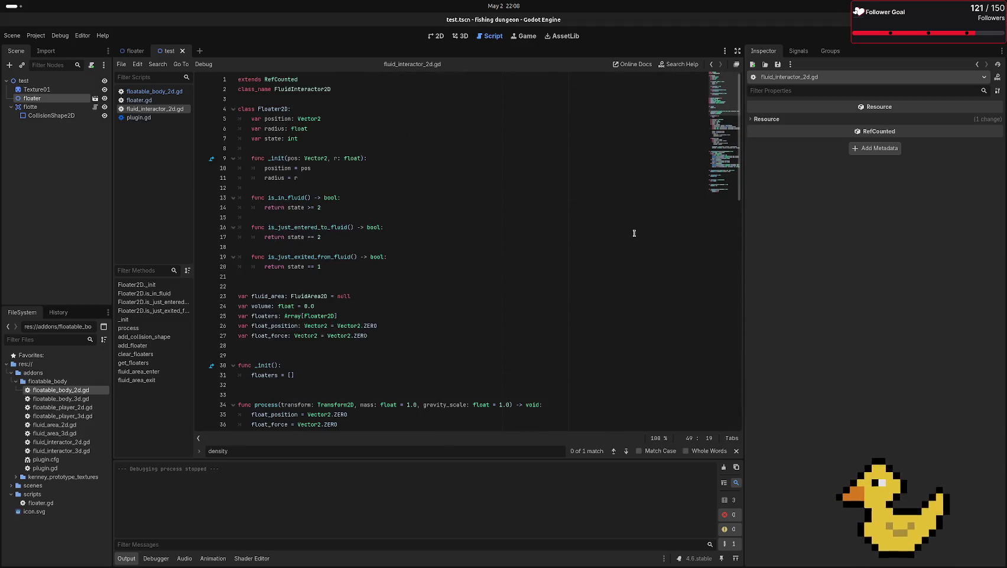
scroll(633, 230, "down", 20)
scroll(621, 225, "up", 5)
scroll(621, 225, "up", 15)
scroll(622, 225, "down", 8)
scroll(622, 224, "down", 10)
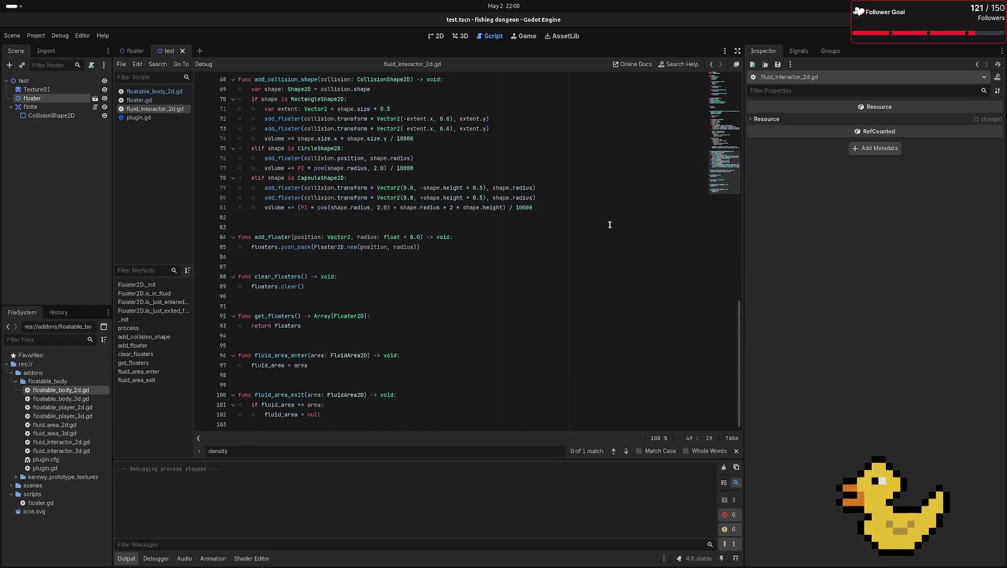
left_click_drag(215, 228, 303, 118)
- Review add_collision_shape near line 72 of fluid_interactor_2d.gd, then start a new empty scene tab
left_click(303, 118)
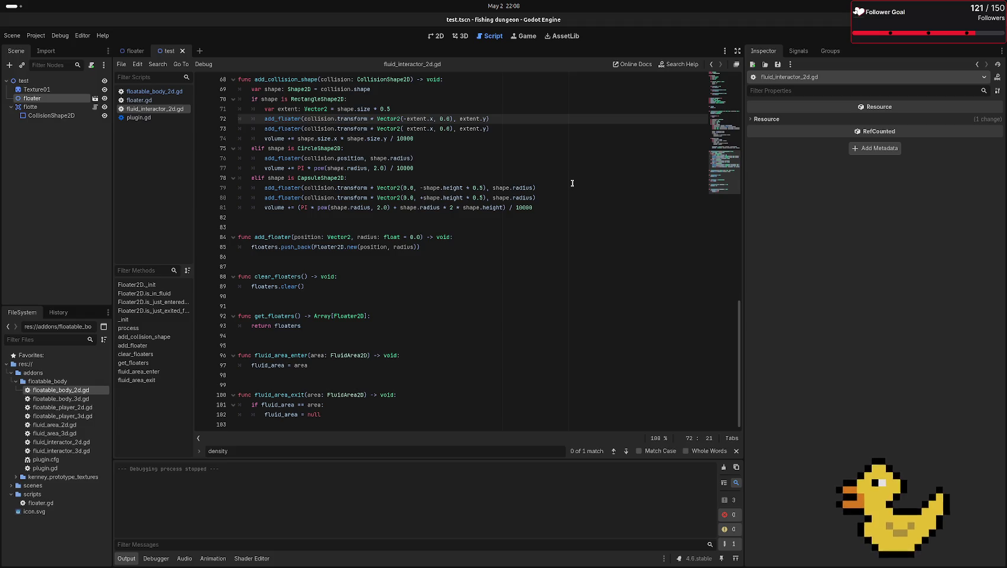
scroll(572, 182, "up", 7)
scroll(572, 182, "up", 15)
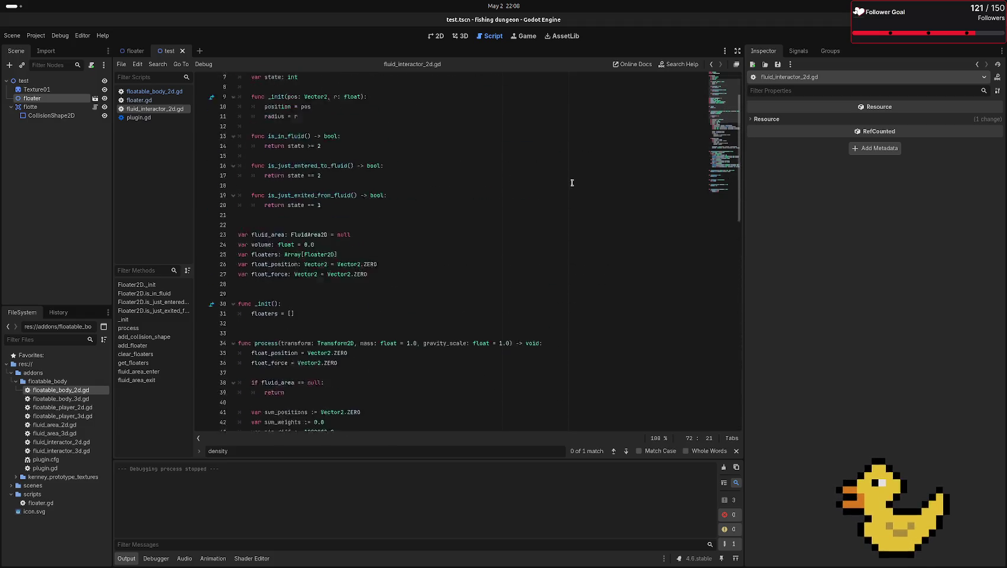
scroll(577, 217, "down", 17)
scroll(577, 217, "down", 5)
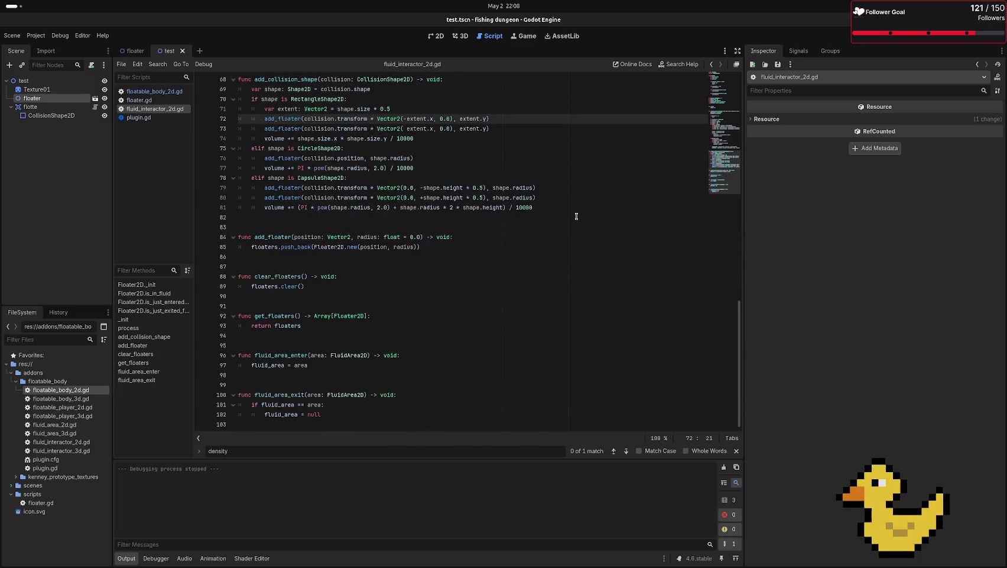
scroll(577, 216, "up", 20)
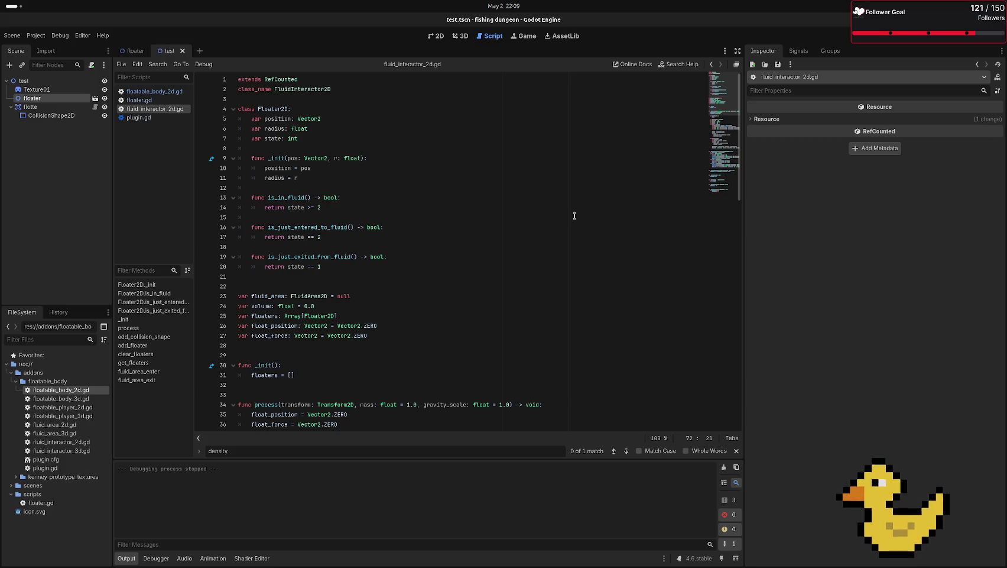
scroll(574, 216, "down", 20)
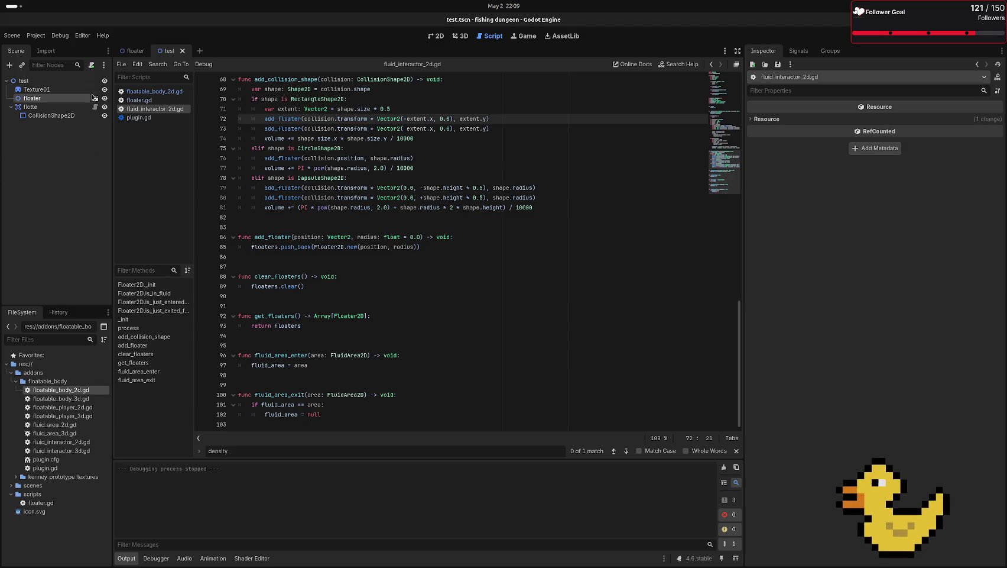
left_click(200, 51)
- Search the web for 'stardew valley fishing' in a new Firefox tab
mouse_move(1, 184)
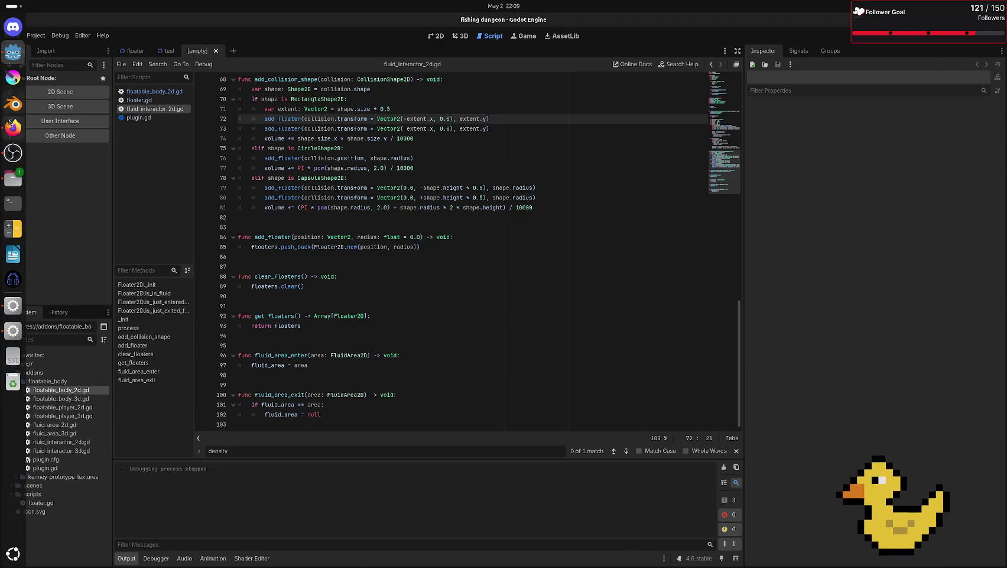
left_click(13, 127)
left_click(469, 22)
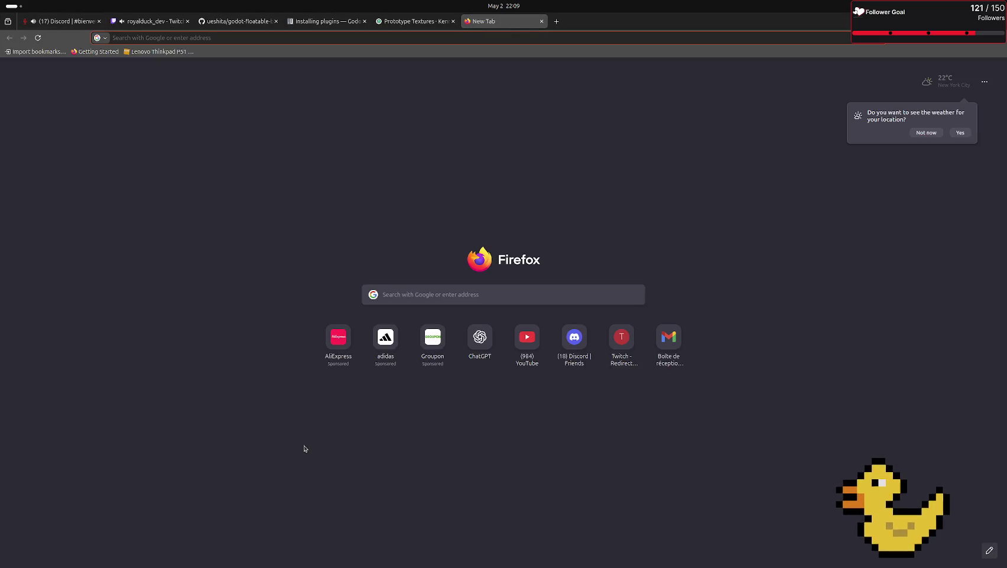
type("starde")
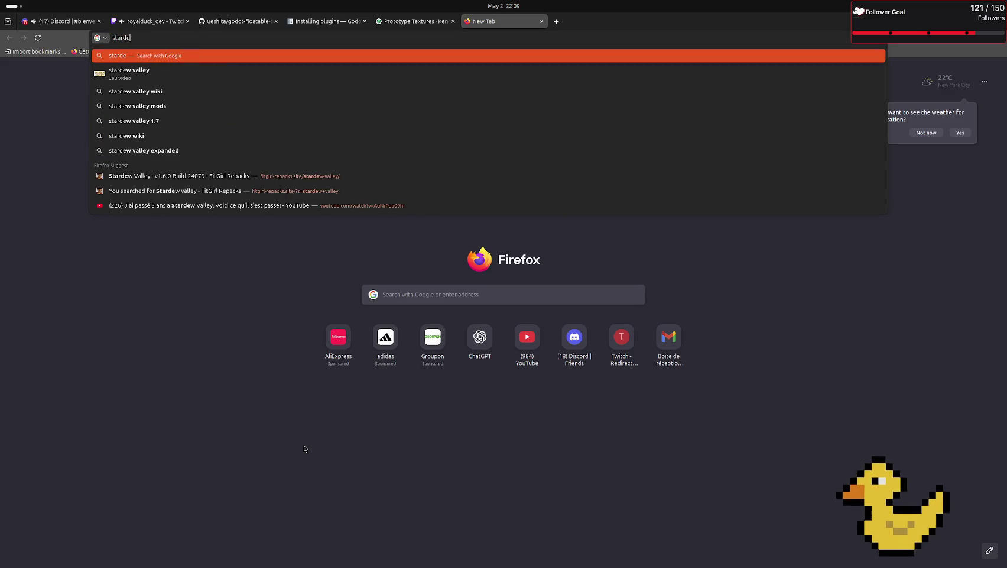
type("w valley fis")
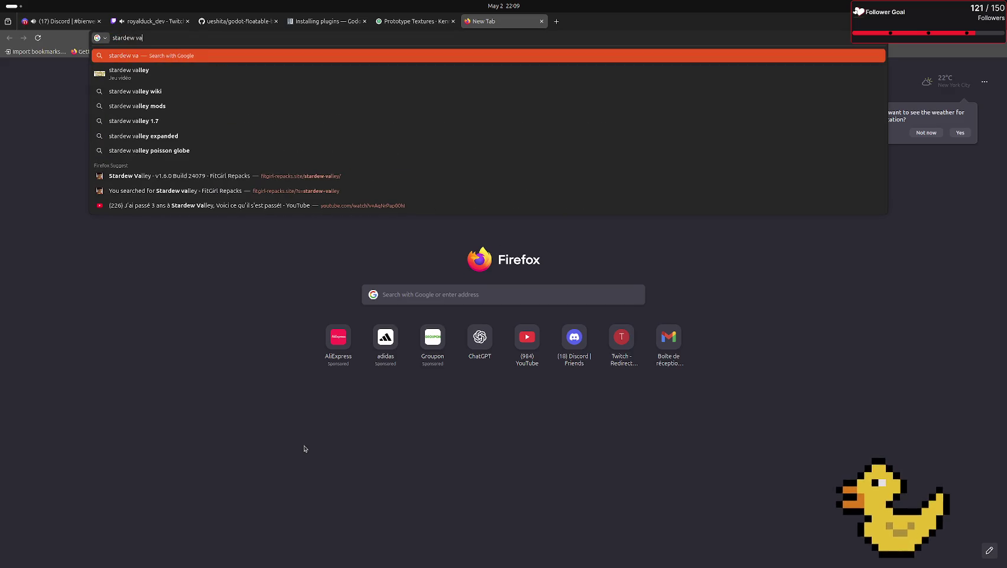
type("hing")
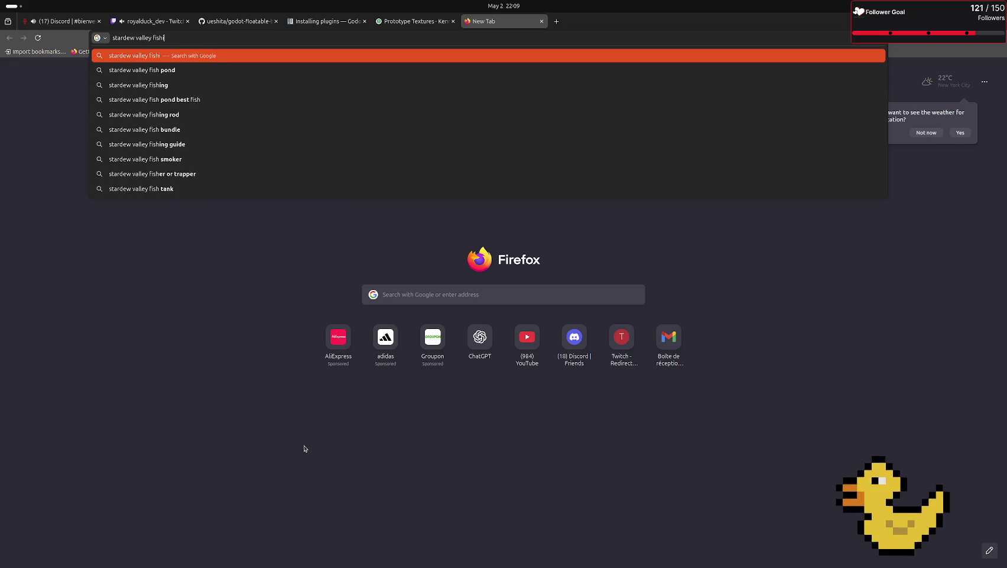
key("Return")
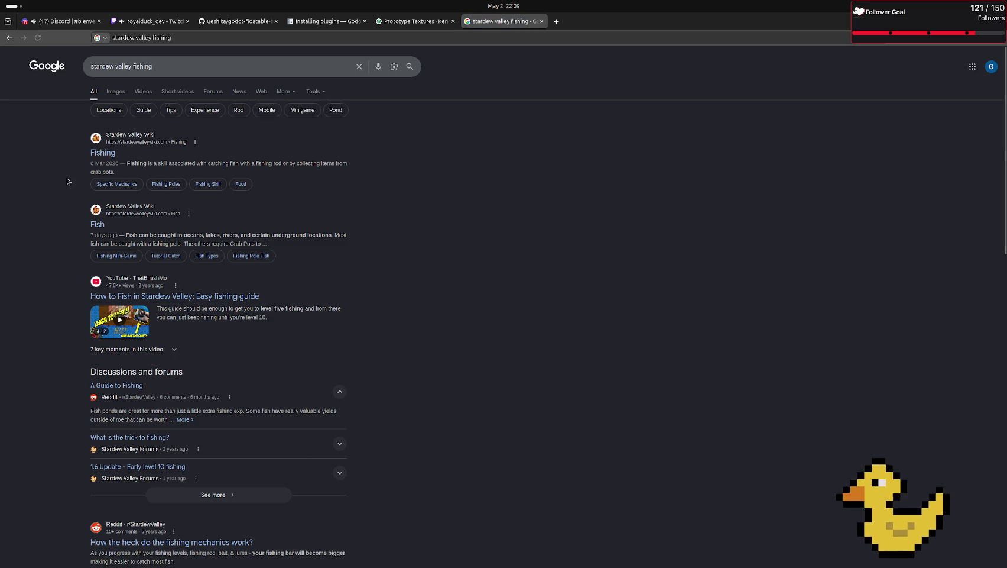
- Open the Stardew Valley Wiki Fishing article and its Fishingicons.png fishing bar image page
left_click(107, 154)
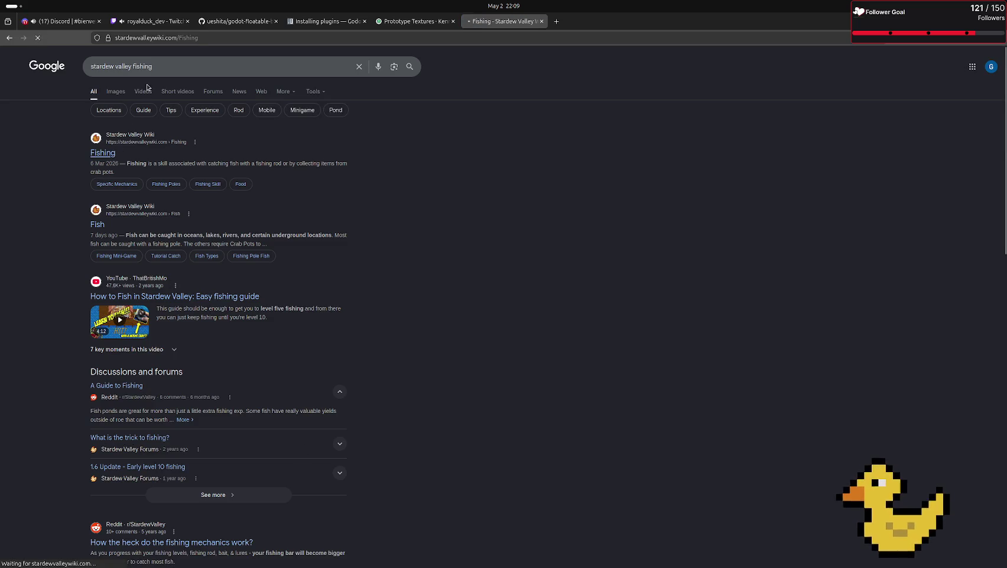
scroll(451, 273, "down", 10)
scroll(449, 273, "up", 5)
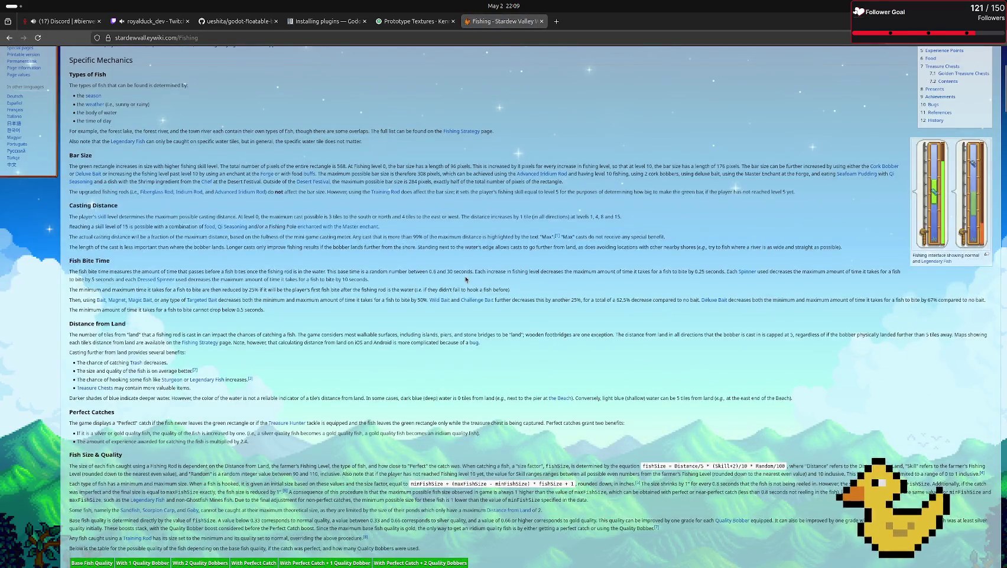
left_click(946, 201)
scroll(333, 270, "down", 3)
scroll(332, 270, "up", 3)
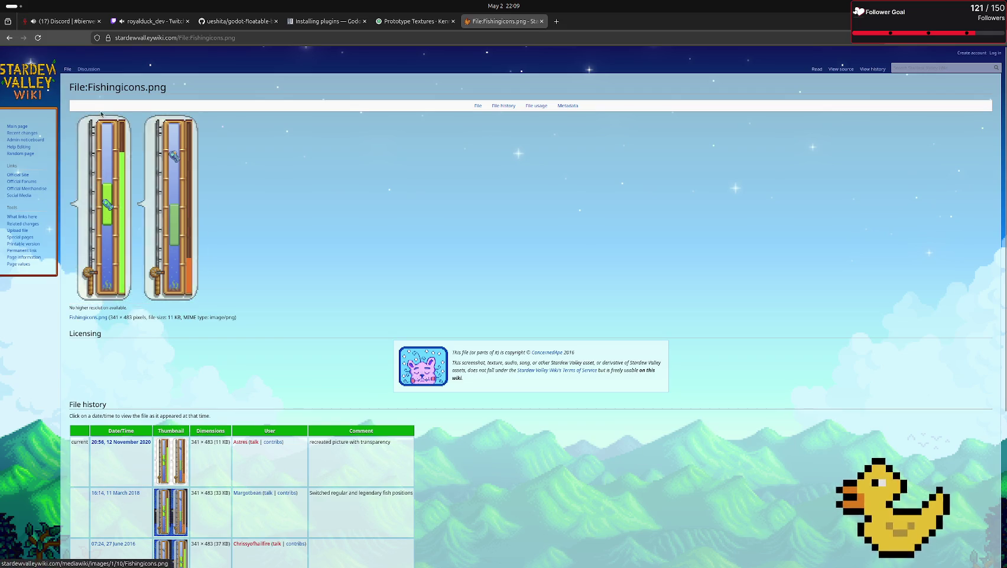
- Switch to the Discord tab and dismiss the invite popup
mouse_move(53, 16)
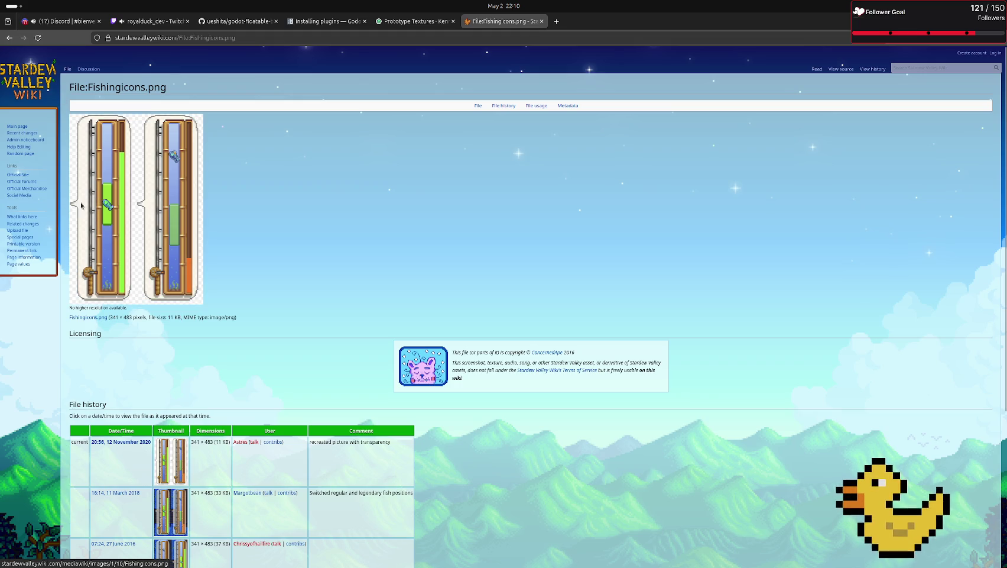
left_click(59, 21)
key("Escape")
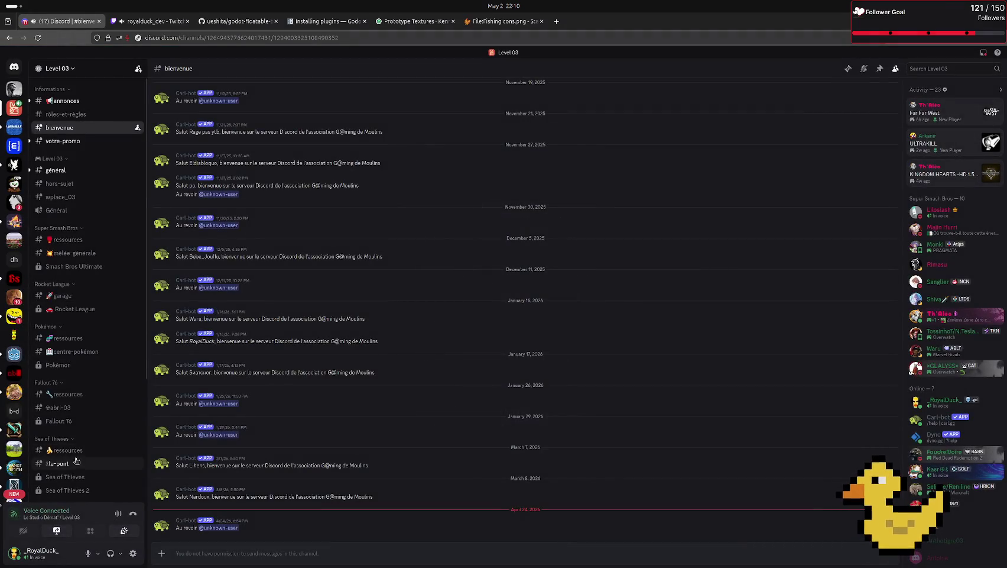
- Open the #fishing-donjons channel in Discord
scroll(77, 461, "down", 3)
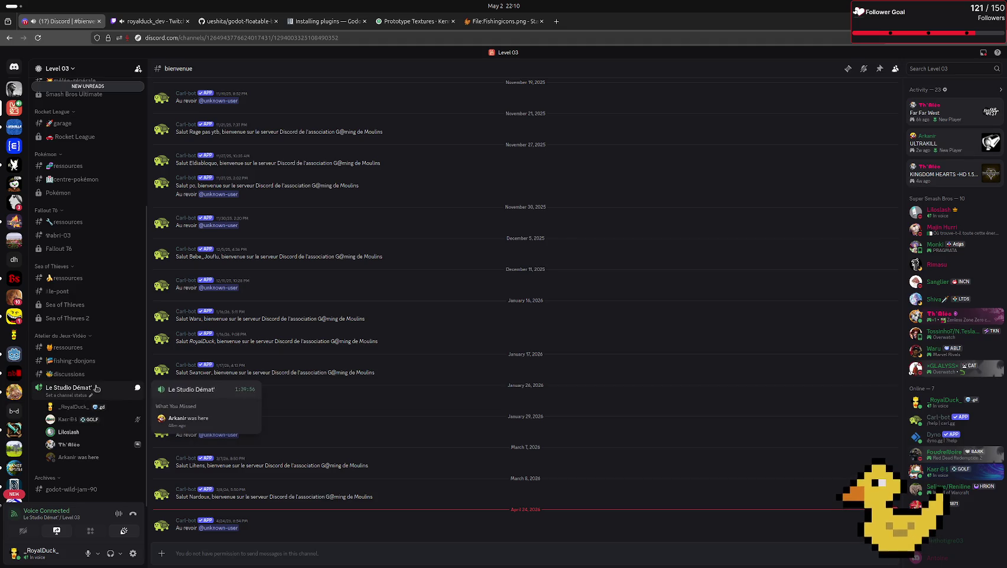
left_click(71, 360)
scroll(247, 413, "up", 3)
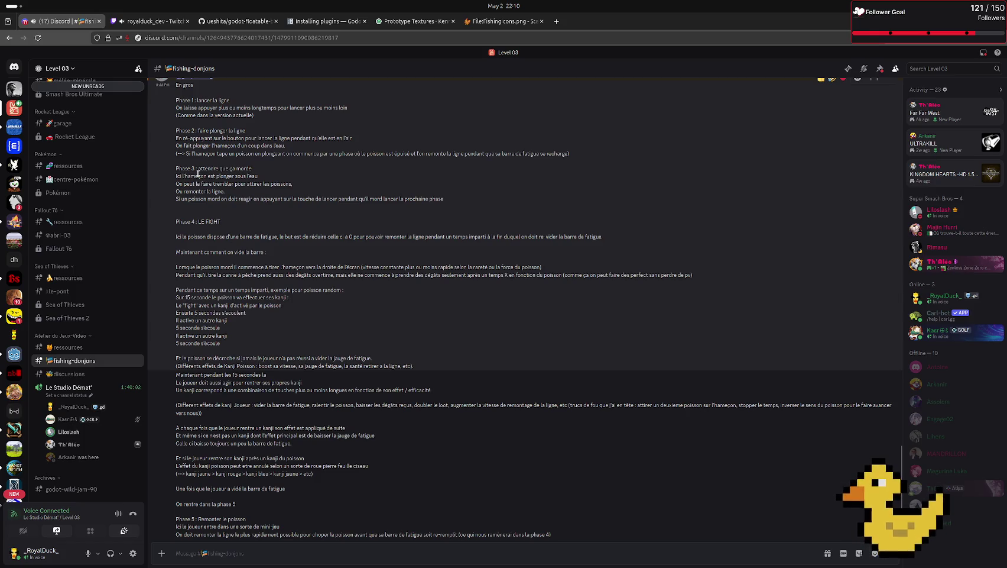
- Highlight the Phase 3 line 'Si un poisson mord…' about reacting when a fish bites
left_click_drag(173, 166, 443, 201)
left_click(235, 186)
left_click_drag(174, 190, 267, 207)
left_click(268, 207)
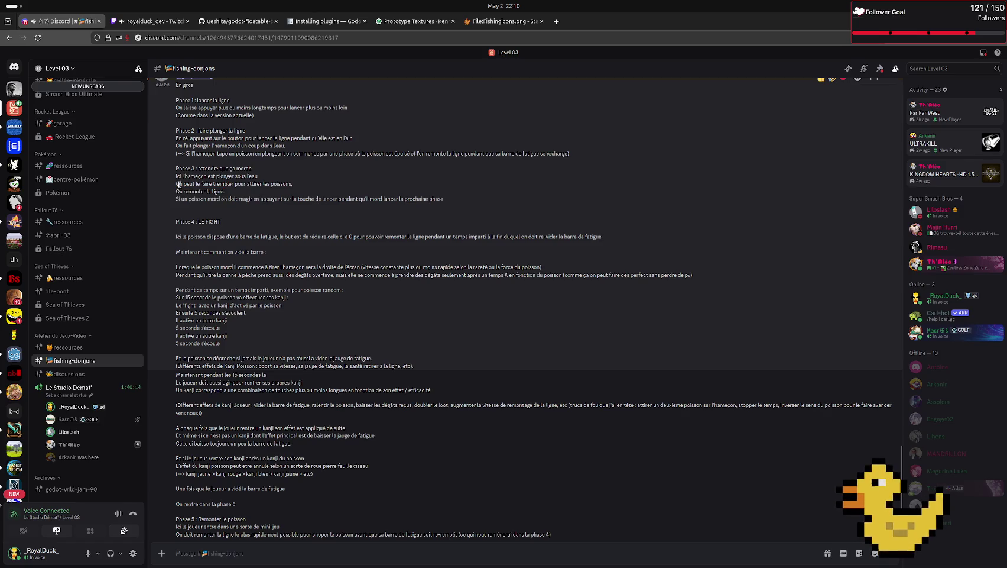
left_click_drag(175, 198, 426, 206)
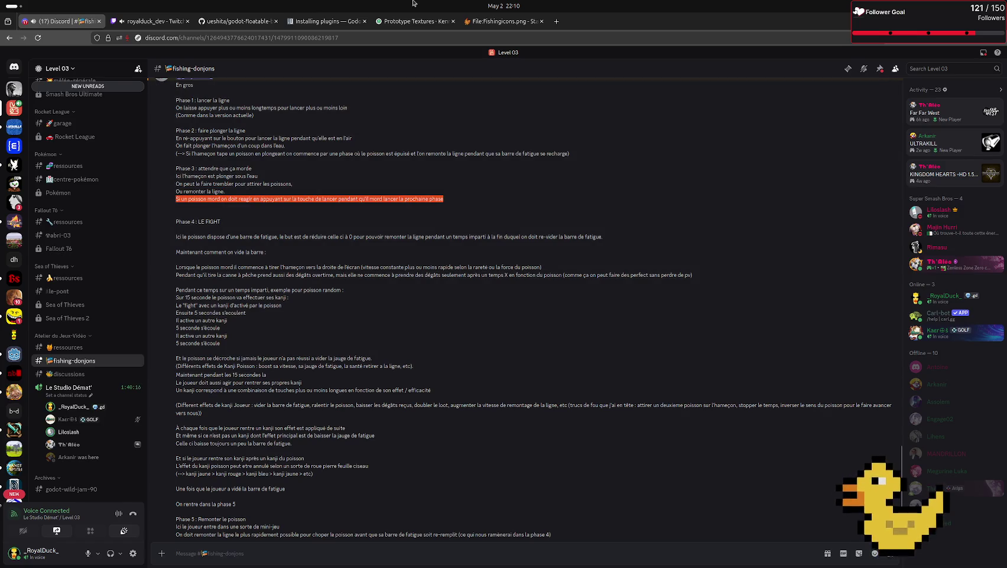
left_click(488, 21)
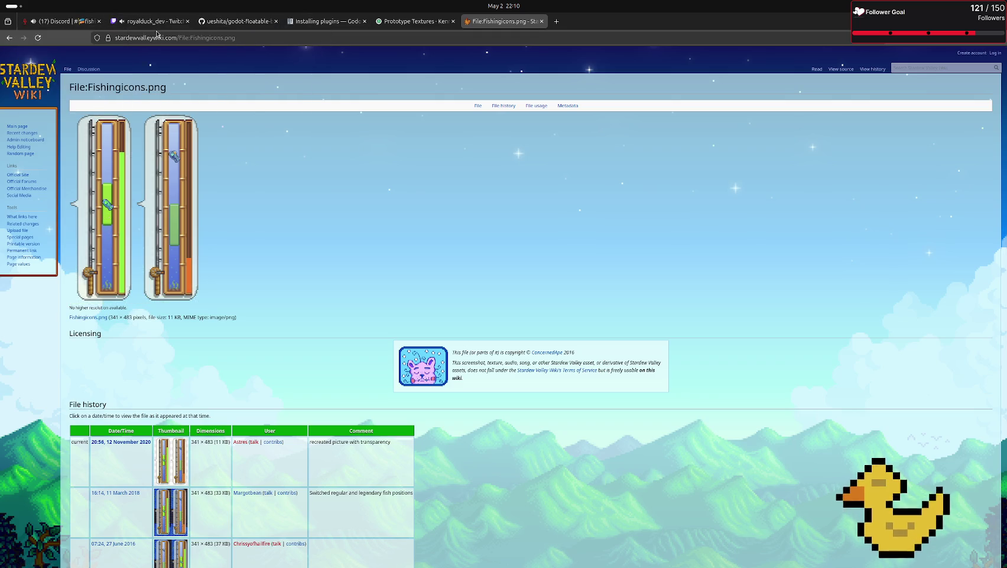
- Compare the fishing-donjons notes with the Fishingicons.png wiki page, then bring Godot to the front
left_click(53, 21)
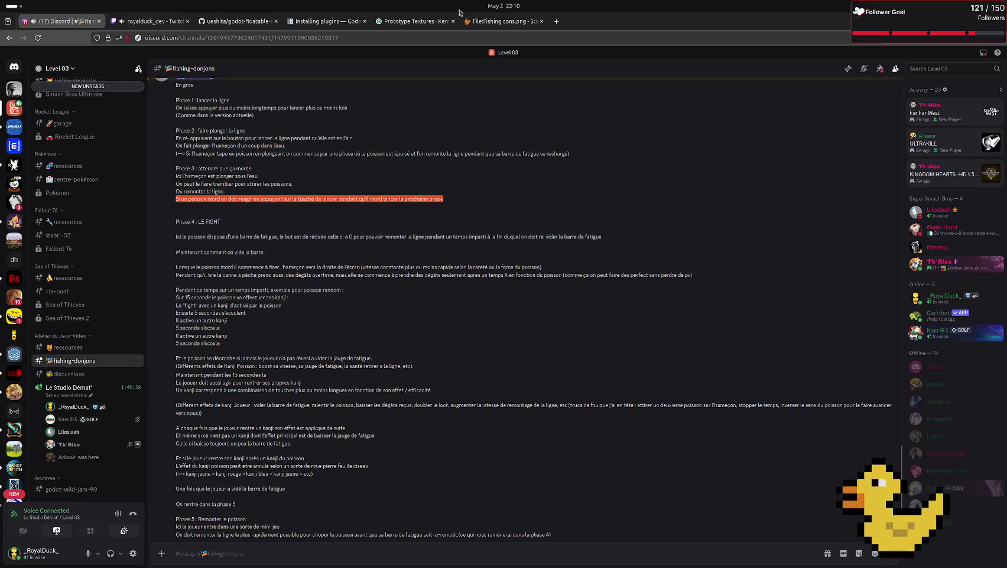
left_click(503, 22)
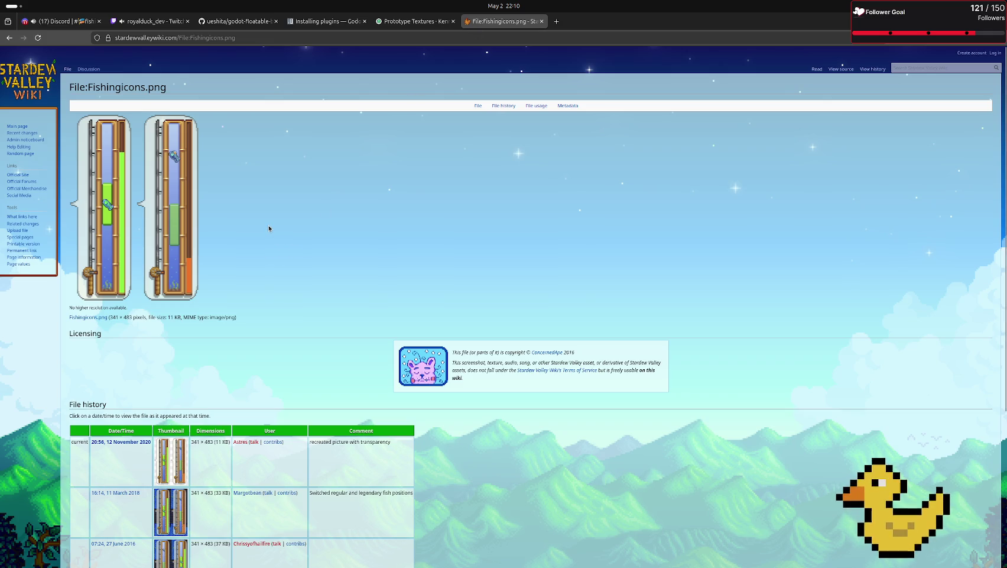
scroll(269, 227, "down", 4)
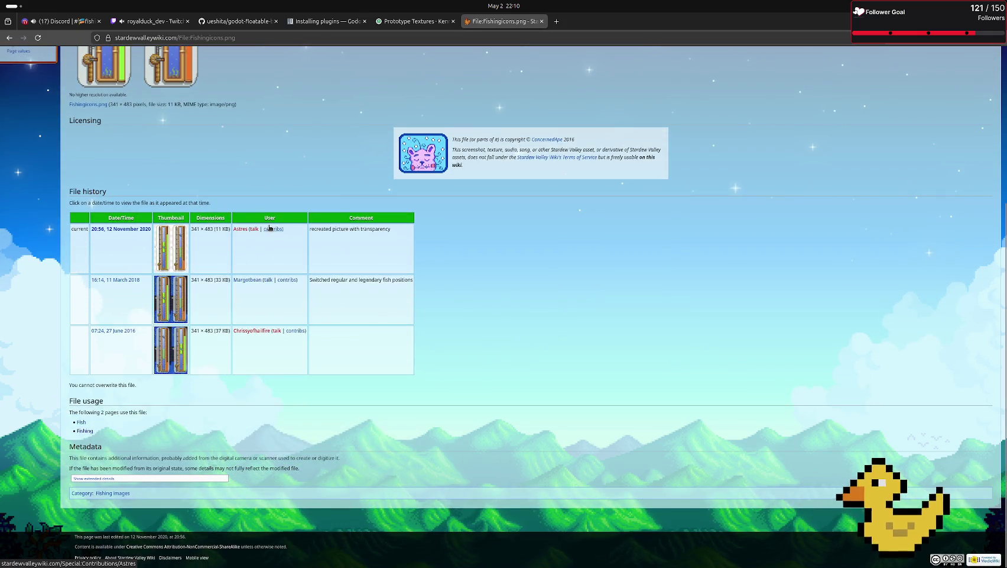
scroll(269, 227, "up", 4)
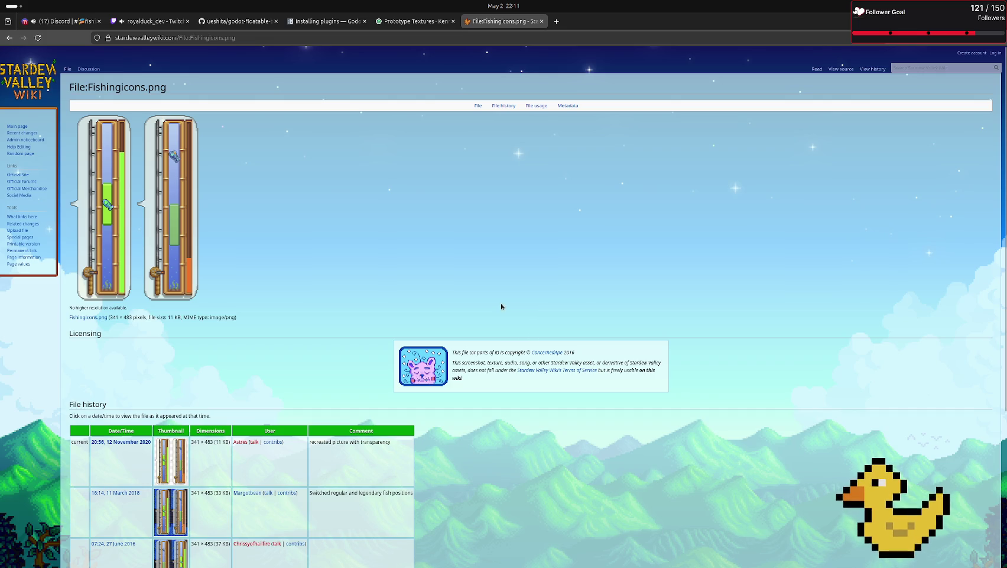
mouse_move(2, 93)
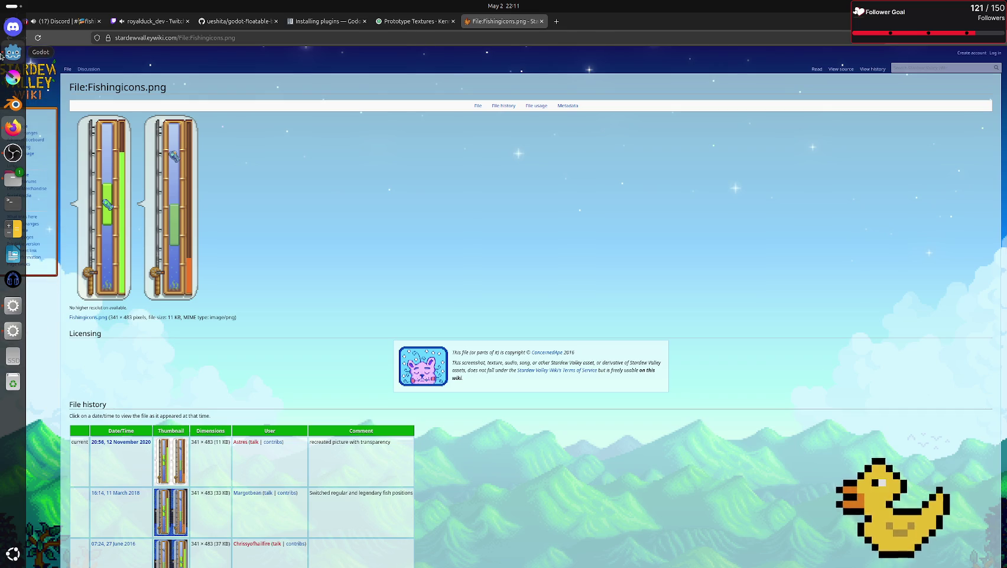
left_click(13, 52)
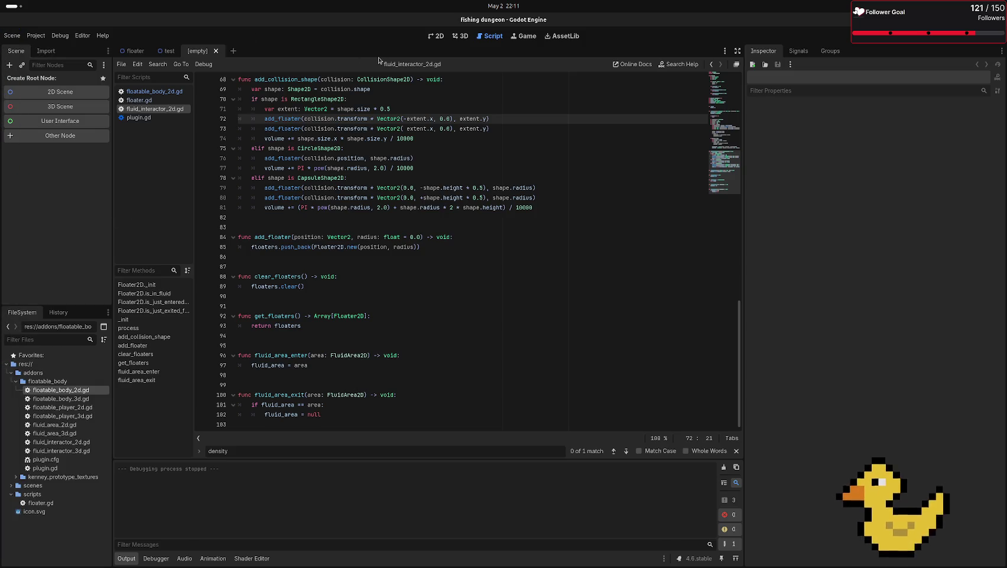
- In the 2D view, create a User Interface Control as the scene root
left_click(434, 37)
scroll(213, 191, "down", 6)
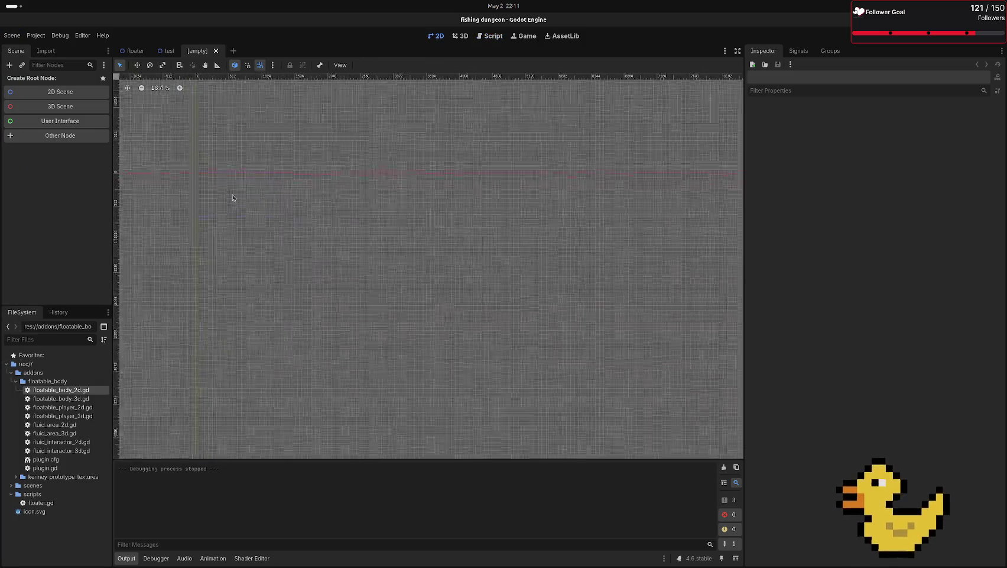
scroll(240, 225, "up", 3)
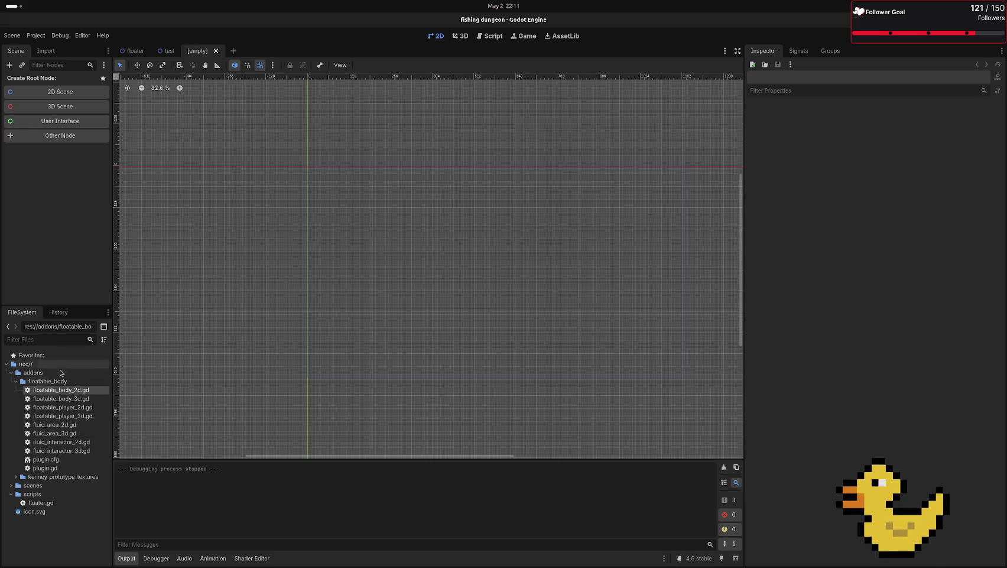
scroll(359, 204, "up", 2)
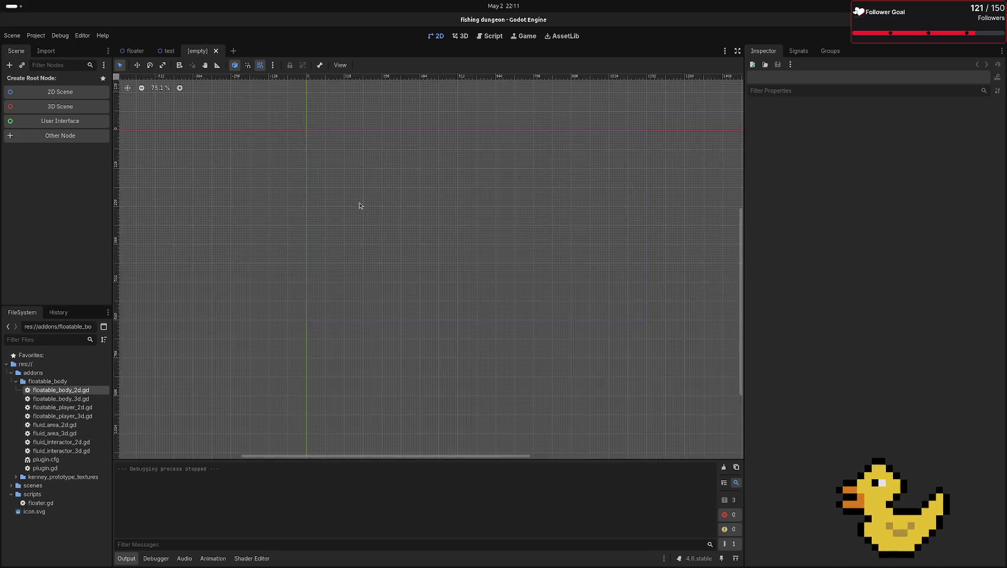
scroll(321, 271, "up", 2)
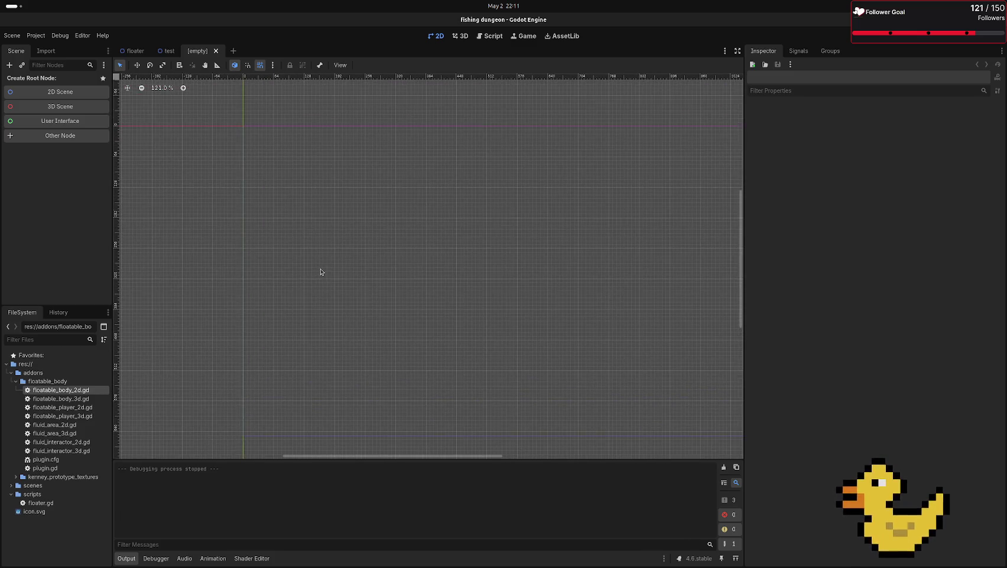
left_click(71, 121)
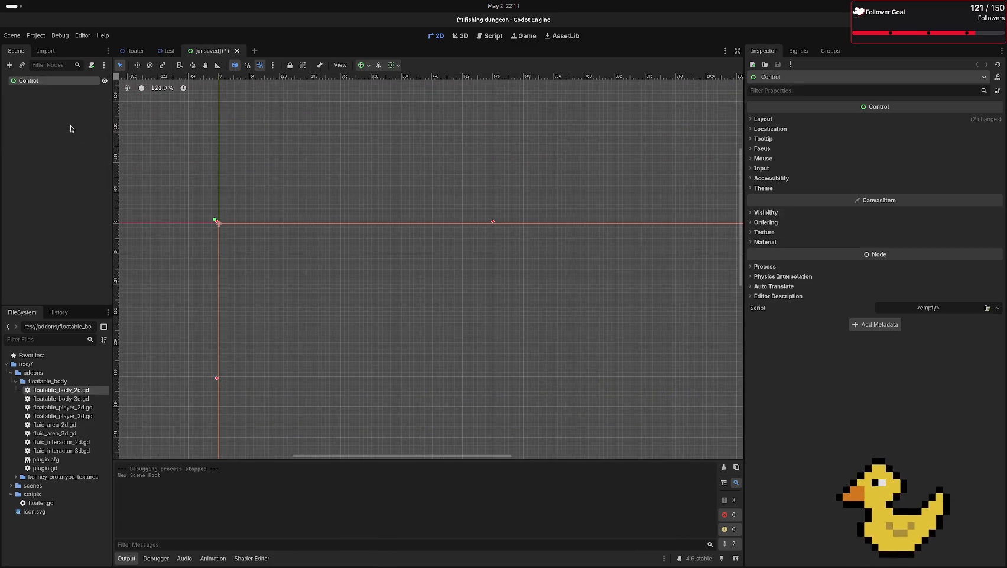
double_click(39, 85)
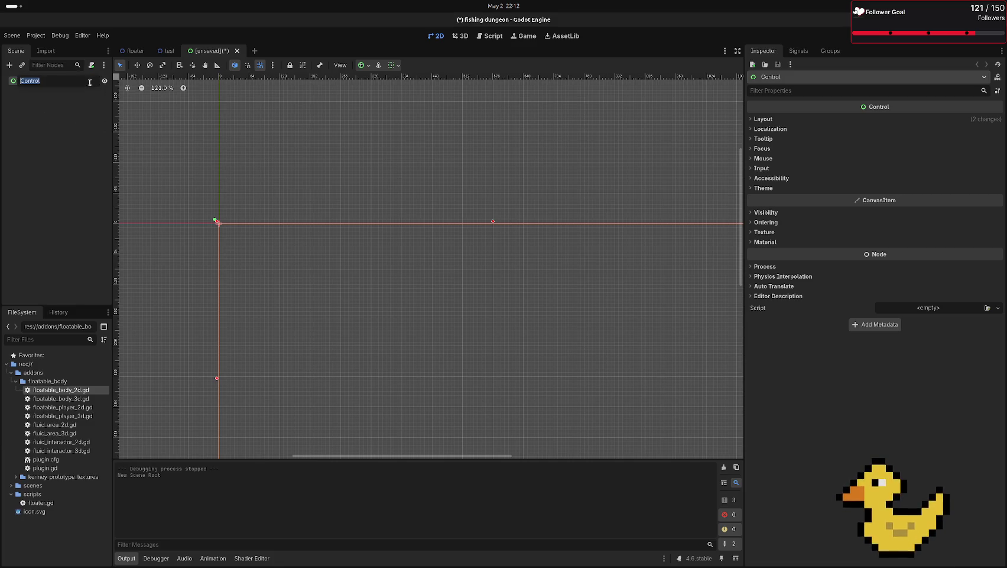
- Delete the Control root node and confirm the removal
right_click(44, 83)
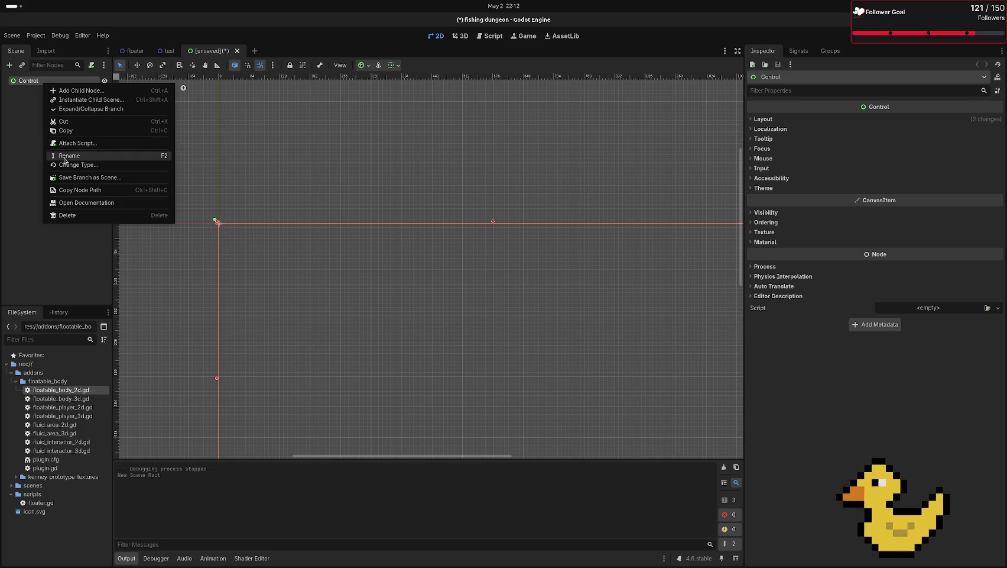
left_click(68, 216)
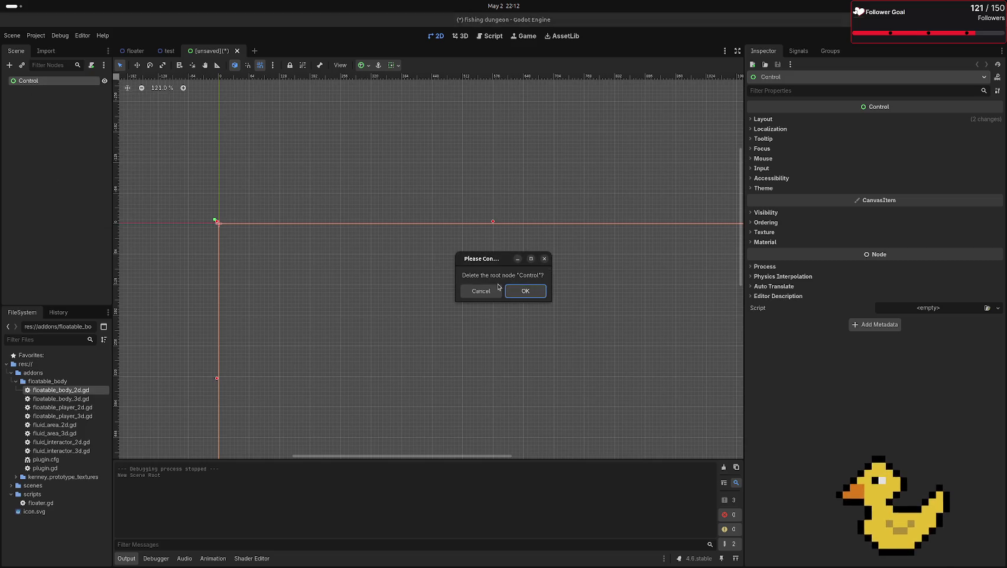
left_click(514, 291)
- Create a ProgressBar root by searching 'pro', then stretch it much wider
key("ctrl+a")
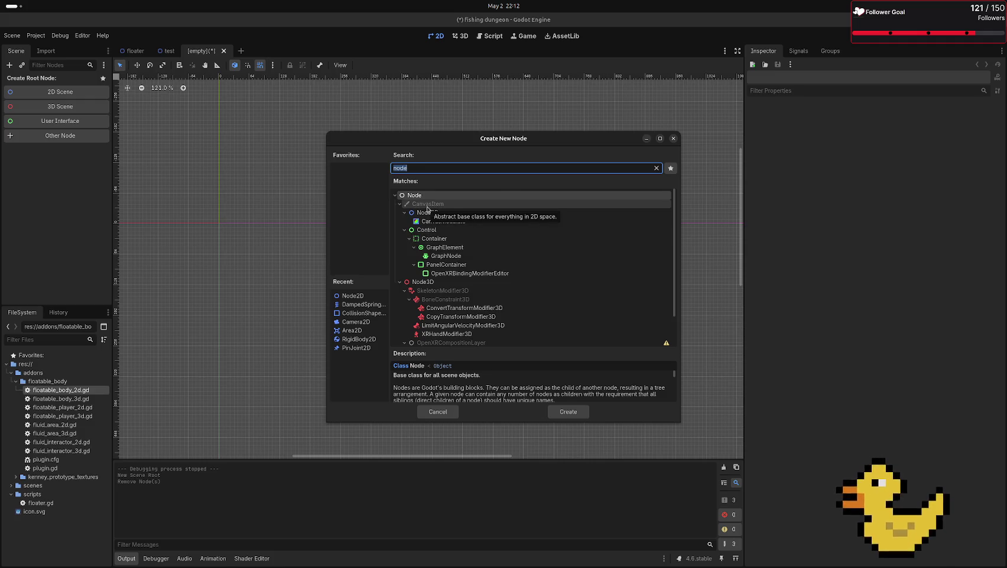
type("pro")
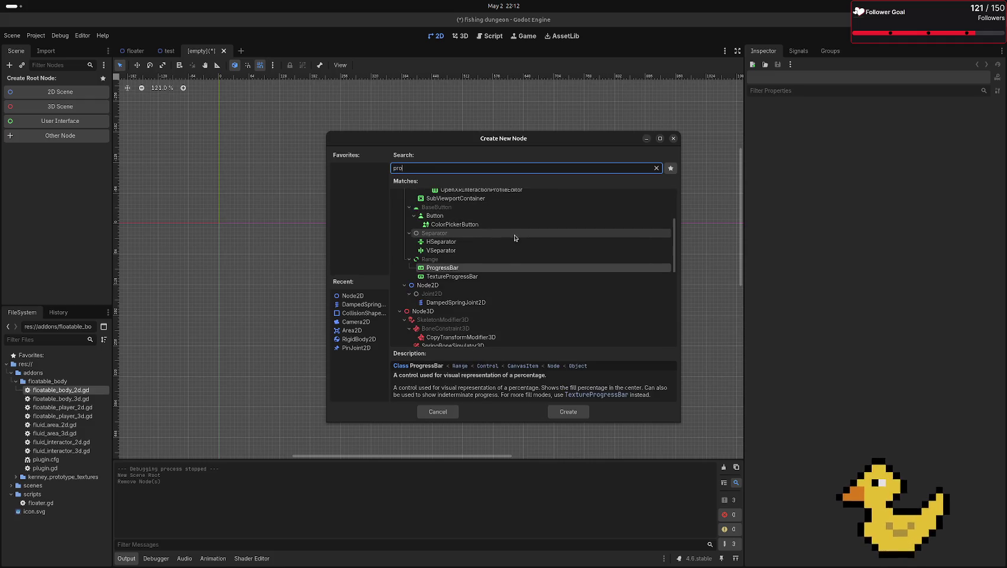
double_click(439, 268)
scroll(388, 305, "up", 15)
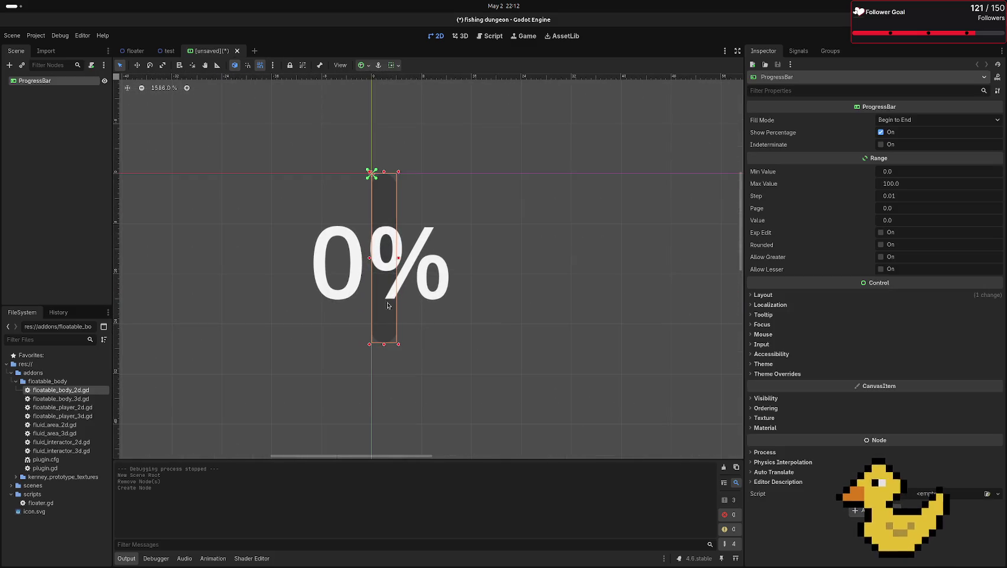
mouse_move(400, 262)
left_mouse_down()
mouse_move(589, 187)
mouse_move(740, 198)
left_mouse_up()
scroll(659, 261, "down", 8)
mouse_move(655, 263)
left_mouse_down()
mouse_move(457, 255)
mouse_move(726, 270)
left_mouse_up()
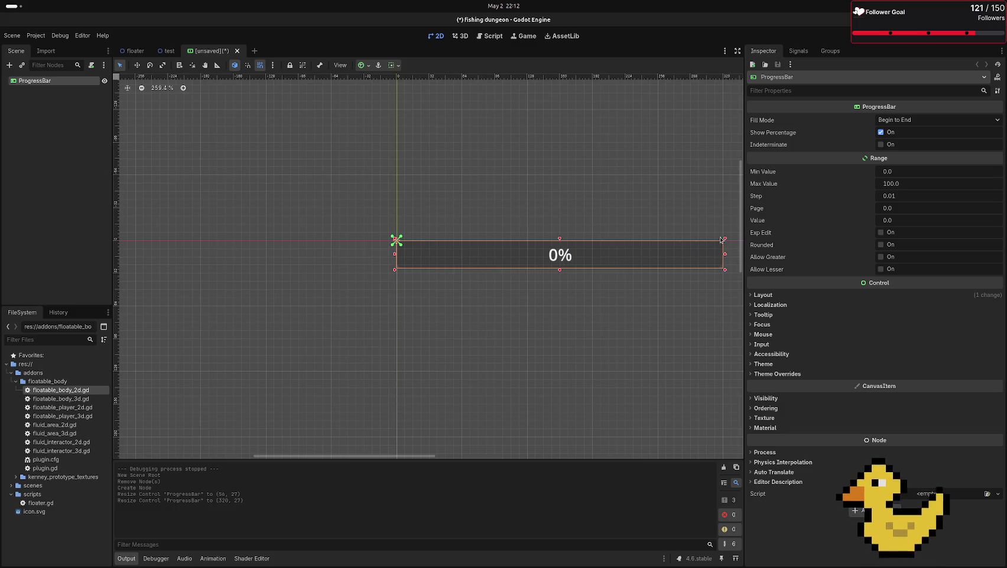
- Rotate the ProgressBar 90 degrees to stand vertically, shift it right, and thicken it to 320×31
left_click(150, 65)
mouse_move(476, 208)
left_mouse_down()
mouse_move(656, 261)
mouse_move(733, 390)
mouse_move(728, 439)
mouse_move(680, 462)
mouse_move(568, 473)
mouse_move(423, 414)
left_mouse_up()
left_click(120, 65)
left_click_drag(382, 315, 412, 312)
scroll(402, 308, "down", 2)
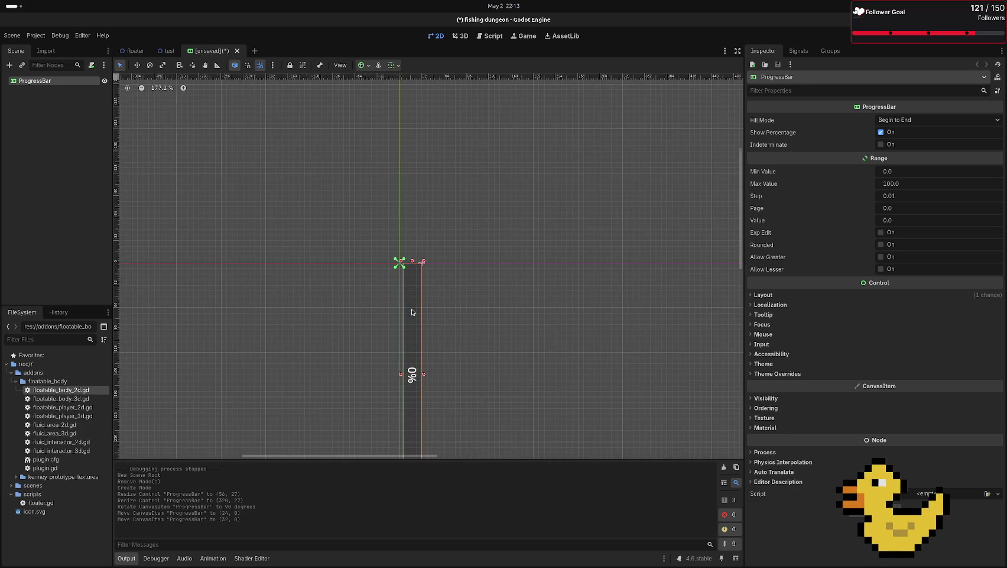
scroll(412, 301, "up", 7)
left_click_drag(372, 132, 353, 131)
- Turn off Show Percentage on the ProgressBar
scroll(455, 295, "down", 8)
scroll(466, 314, "up", 2)
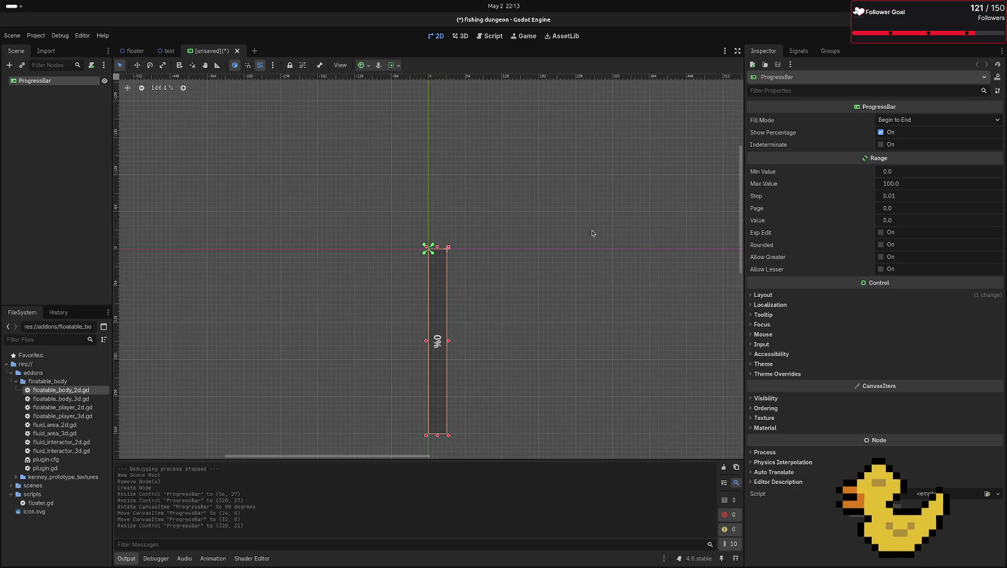
left_click(881, 133)
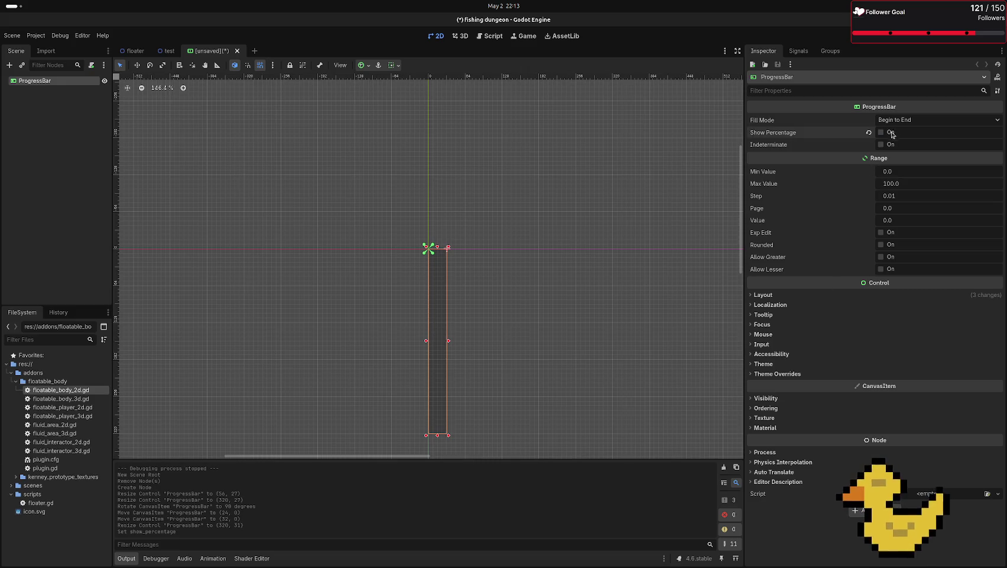
- Preview the bar at Value 33.51, then delete the ProgressBar root and confirm
left_click(546, 275)
left_click(442, 340)
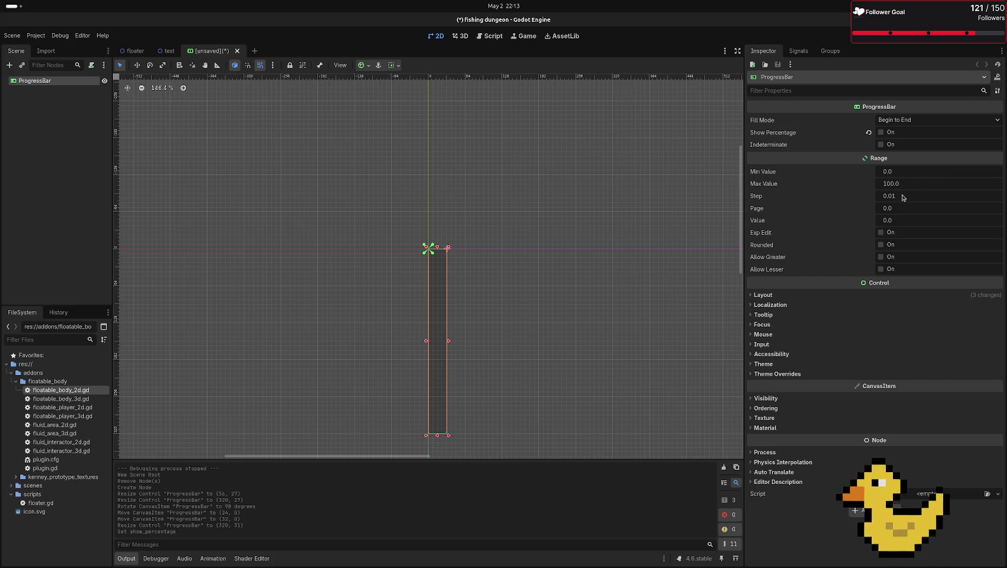
left_click_drag(896, 226, 907, 220)
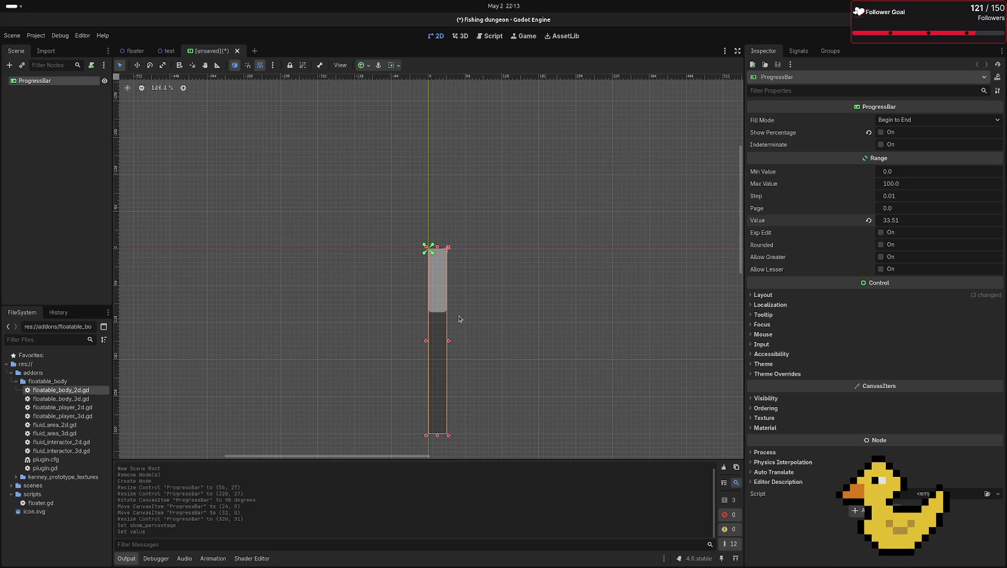
key("Delete")
left_click(527, 291)
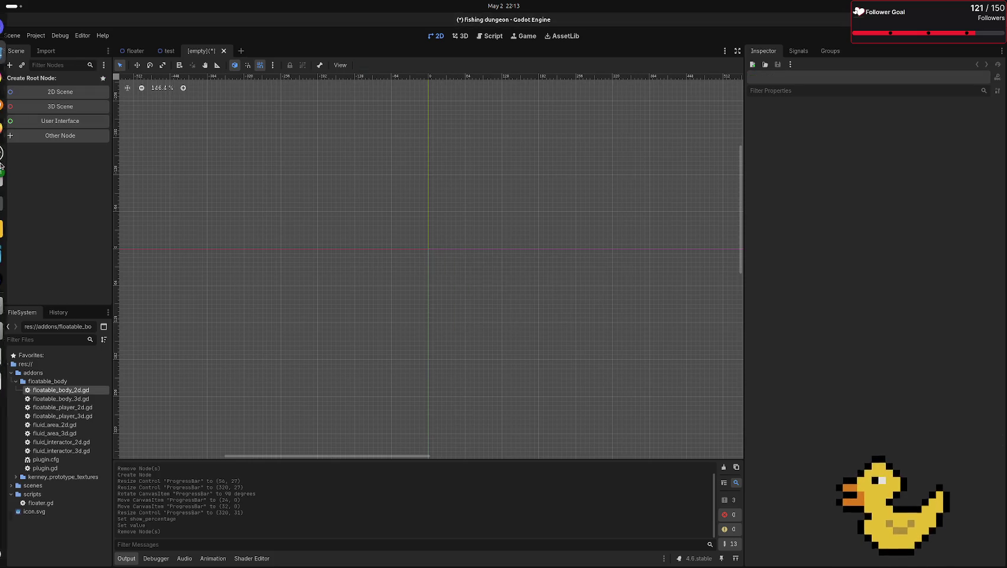
- Search 'color' in Create New Node and create a ColorRect as the scene root
left_click(52, 134)
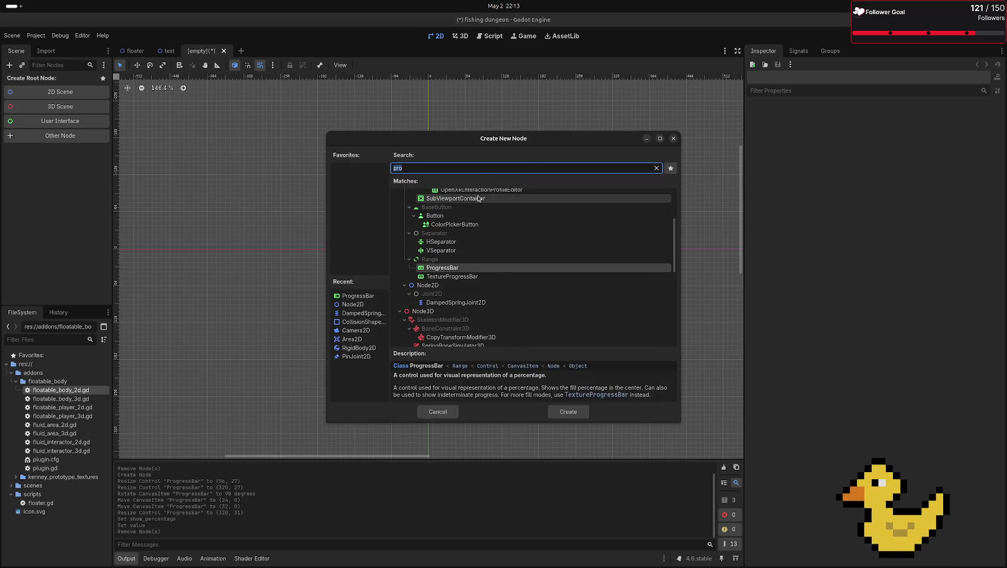
scroll(474, 270, "up", 3)
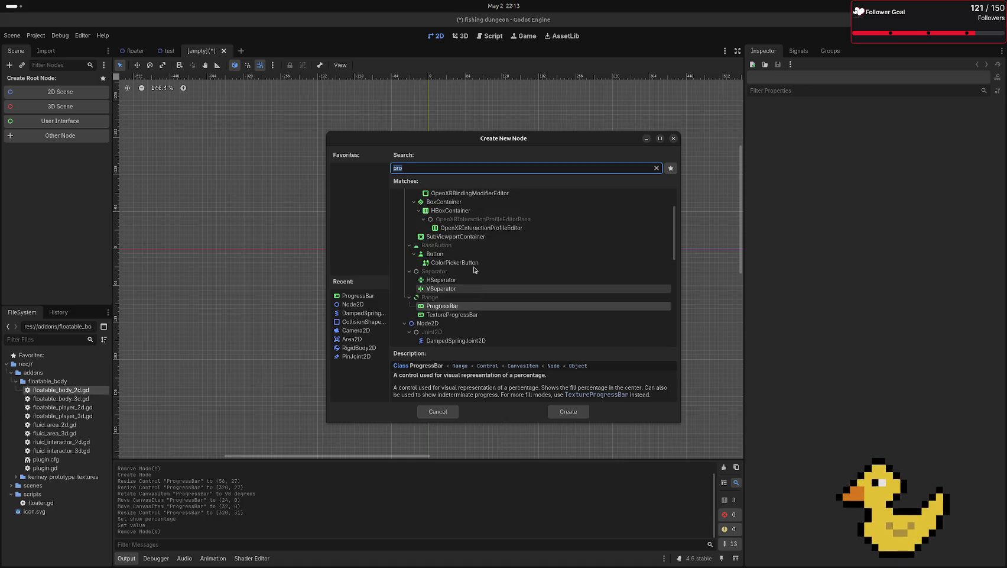
scroll(476, 272, "up", 2)
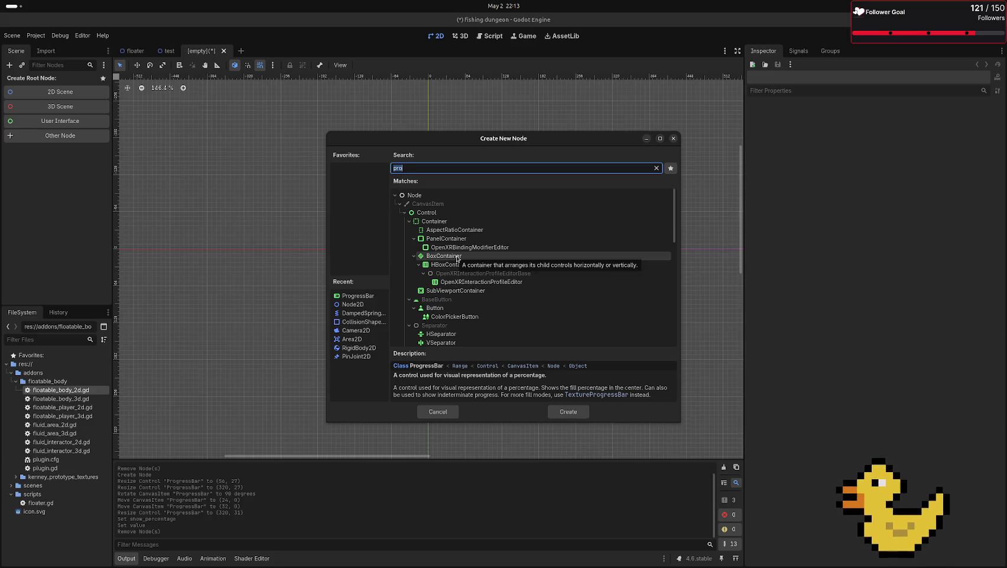
scroll(456, 259, "down", 3)
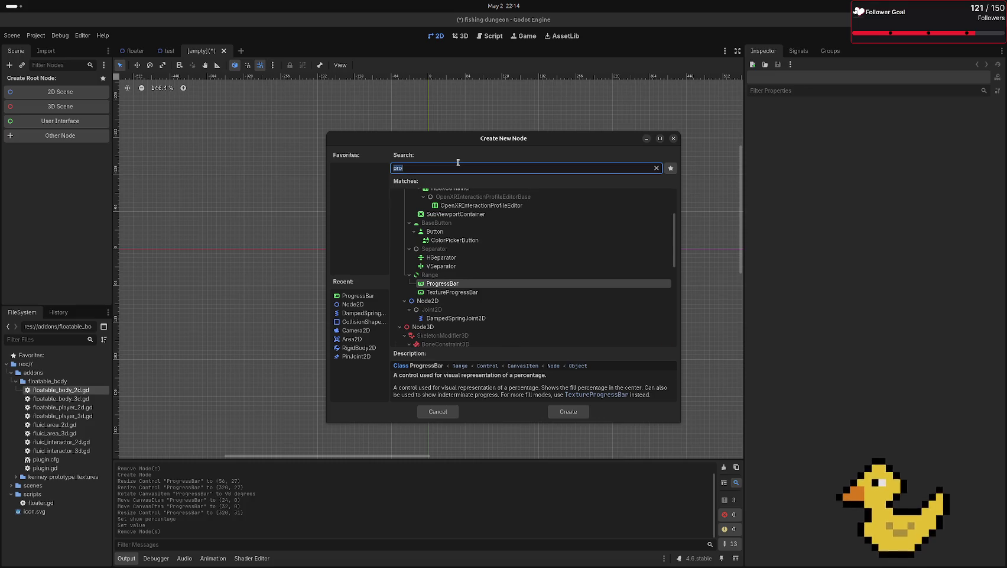
key("BackSpace")
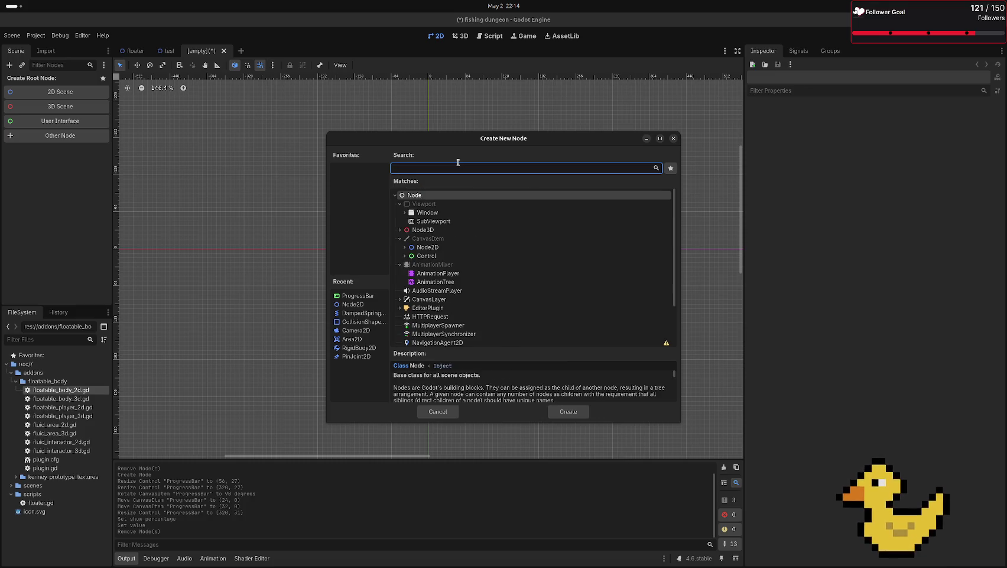
type("color")
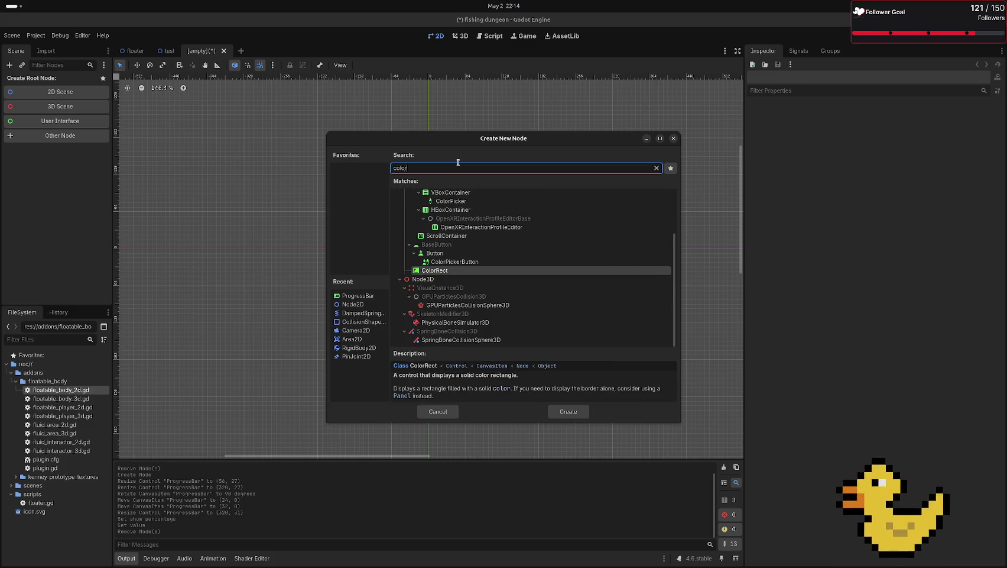
key("Return")
double_click(89, 82)
- Rename the ColorRect to background and give it a purple fill in the colour picker
type("background")
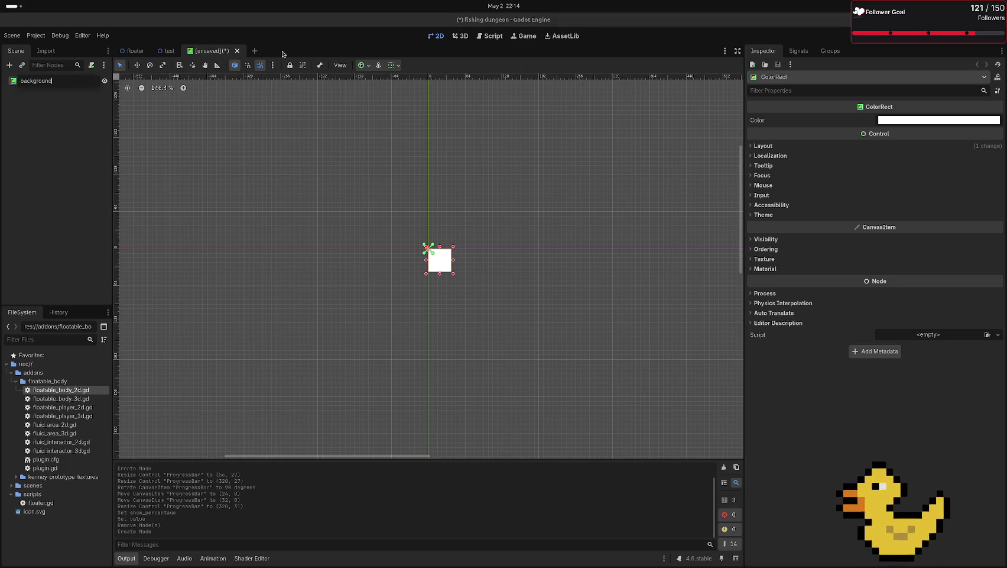
key("Return")
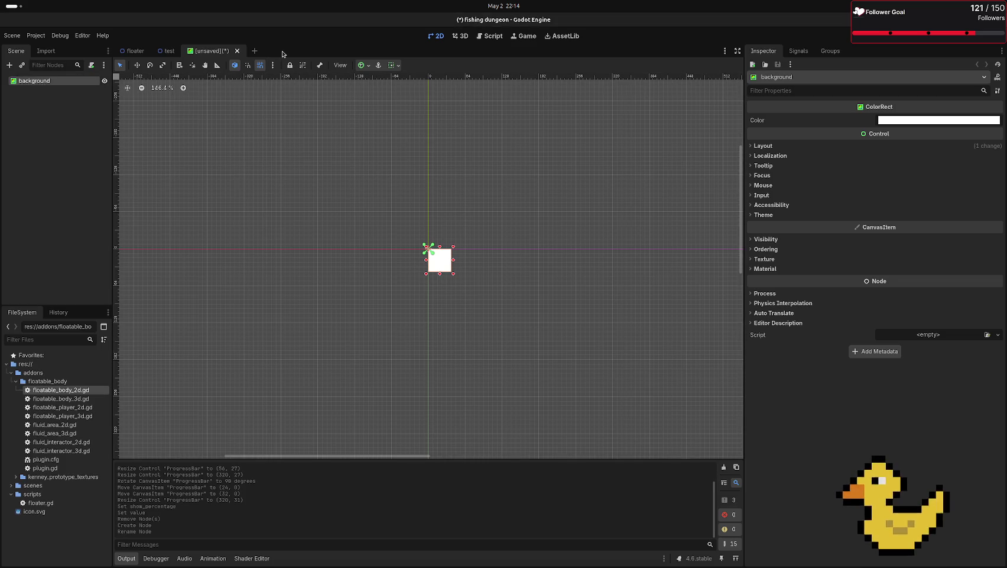
left_click(917, 123)
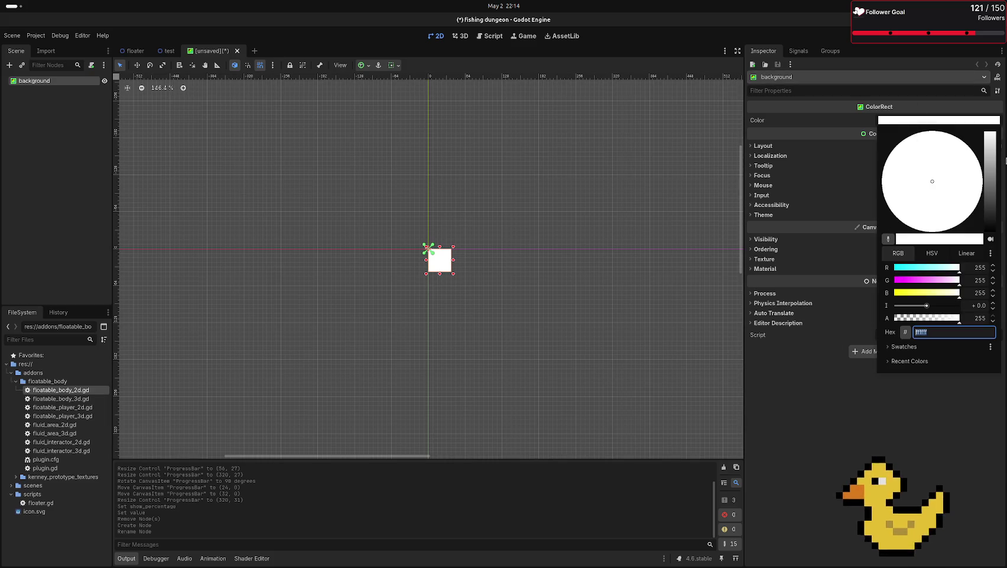
type("ffdacf")
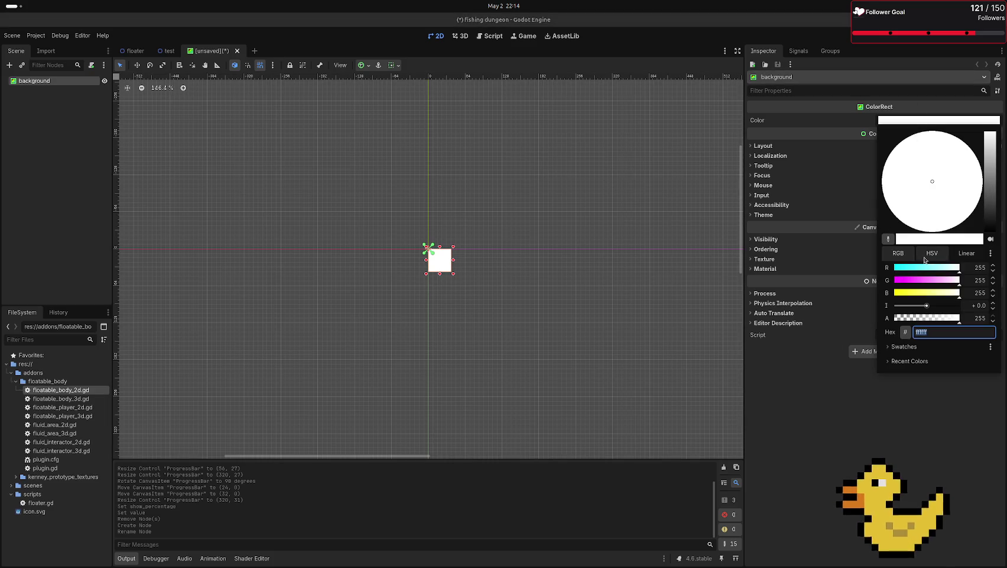
key("Return")
left_click_drag(937, 216, 864, 187)
left_click(927, 283)
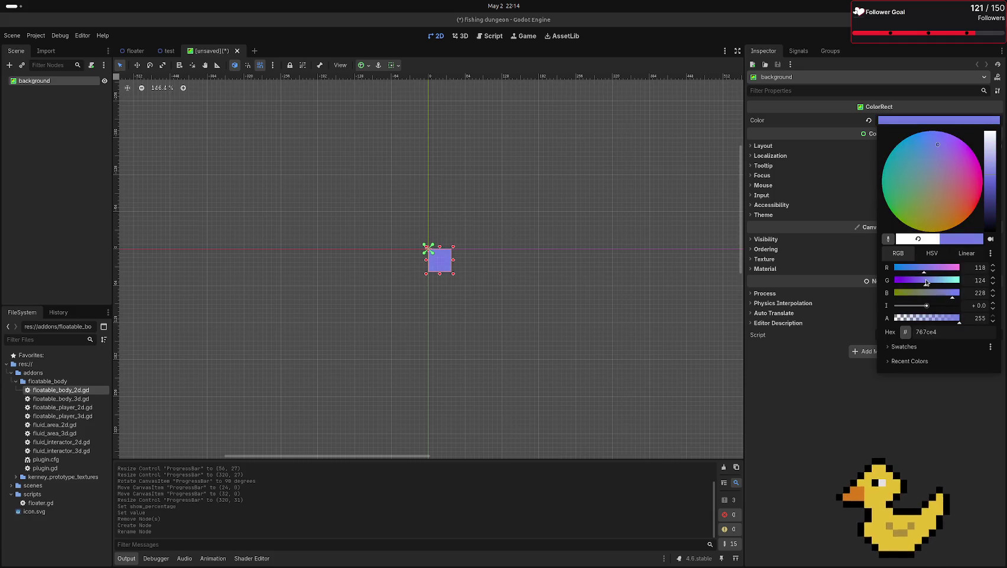
left_click_drag(926, 283, 921, 283)
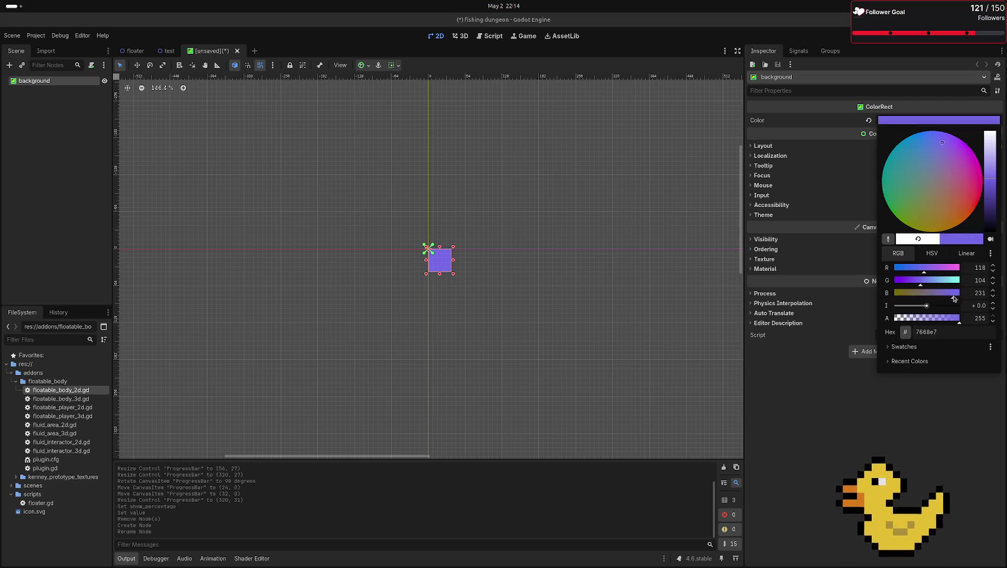
left_click(578, 254)
- Stretch the rectangle into a tall 48×320 bar and change its colour to blue
left_click_drag(439, 276, 440, 435)
mouse_move(957, 120)
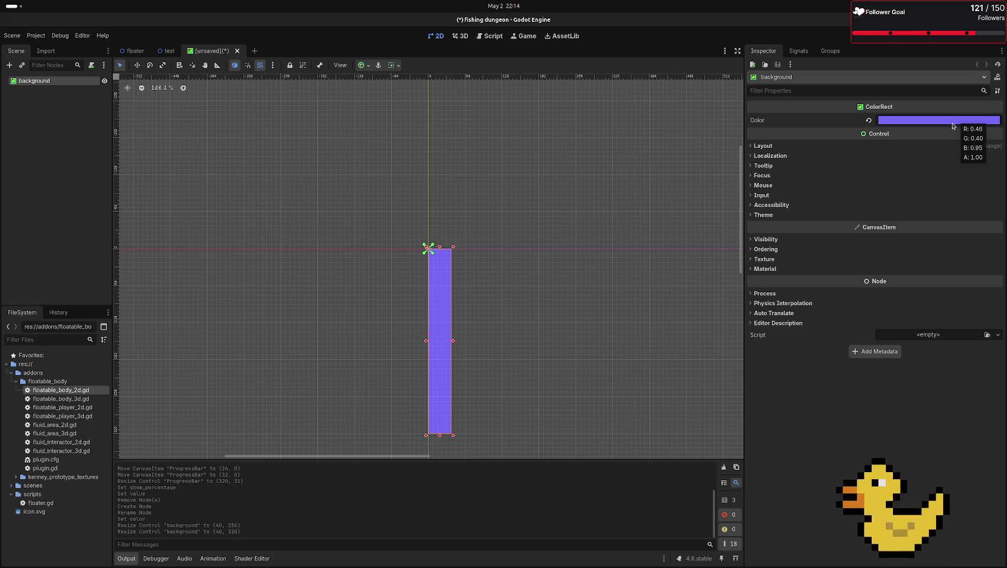
left_click(953, 122)
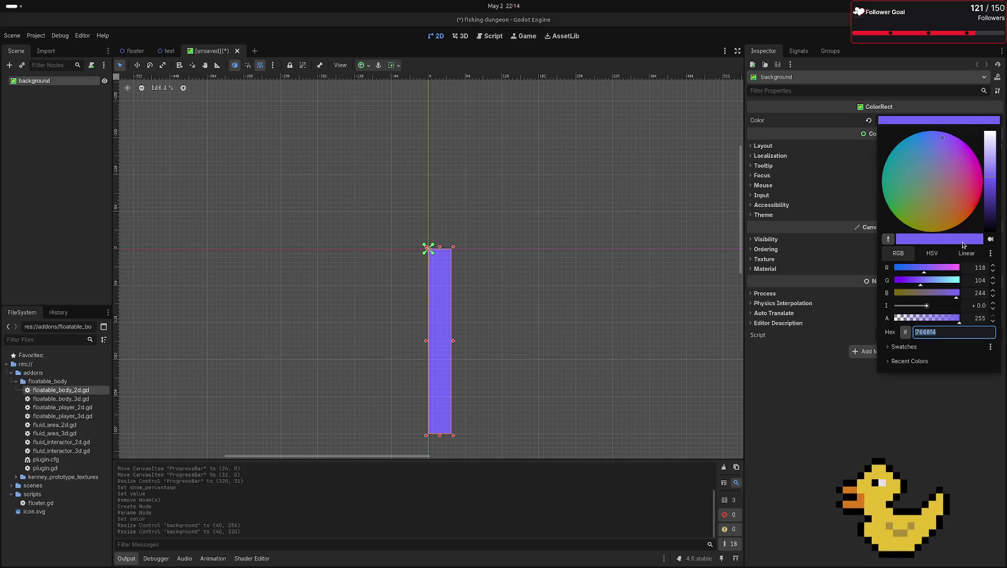
left_click_drag(996, 183, 993, 207)
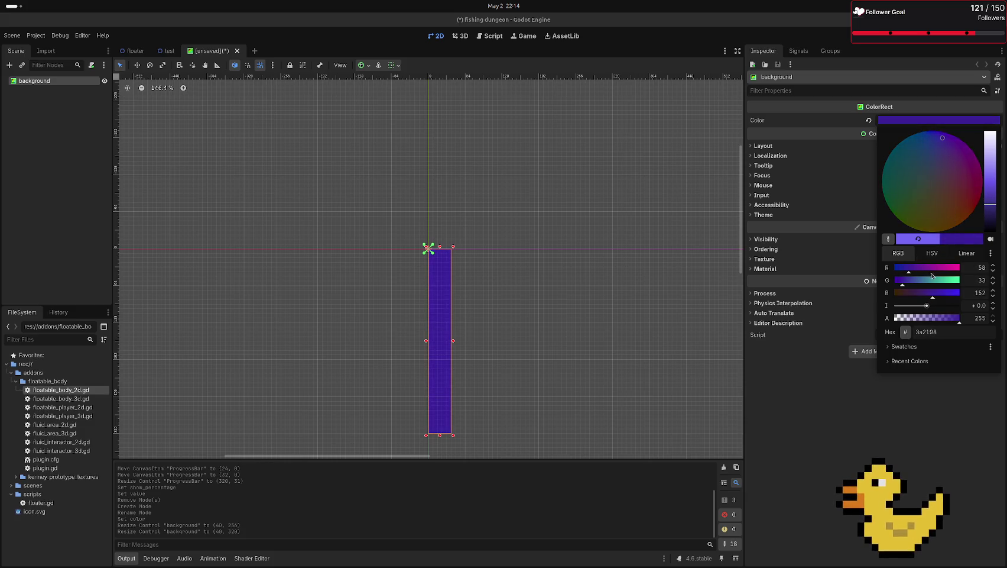
left_click(917, 282)
left_click_drag(917, 283, 903, 272)
left_click(612, 242)
scroll(591, 400, "up", 4)
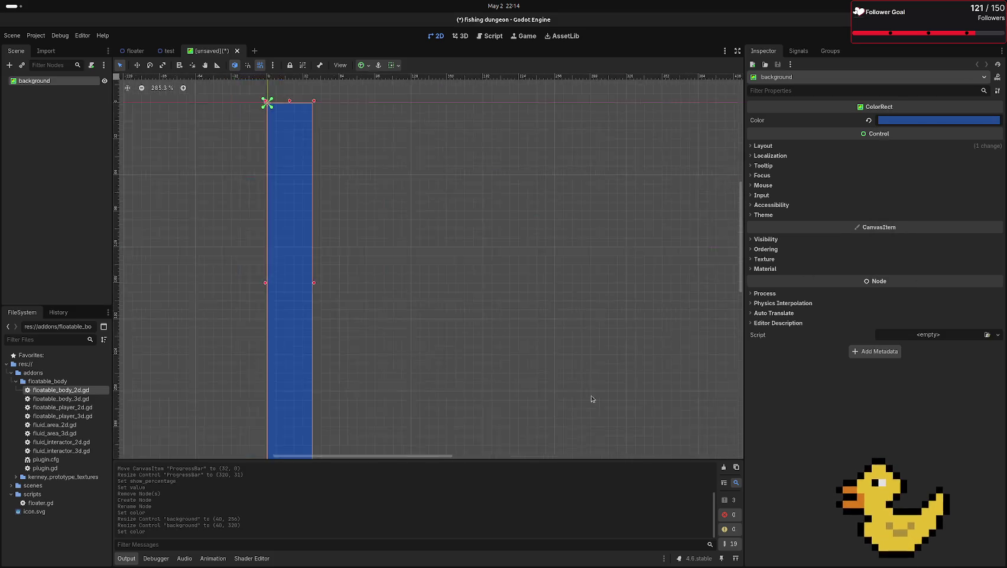
scroll(420, 302, "down", 3)
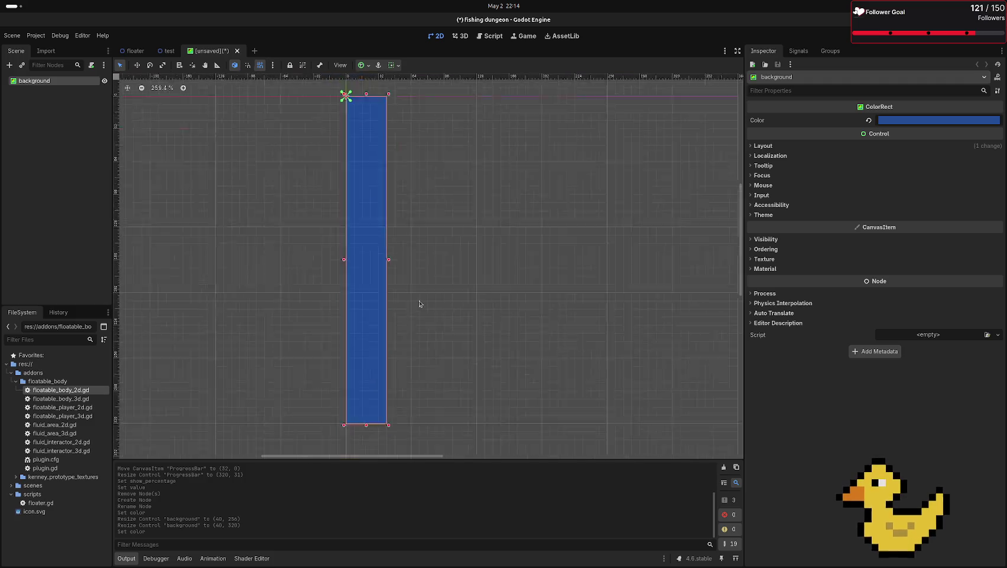
left_click_drag(422, 303, 491, 348)
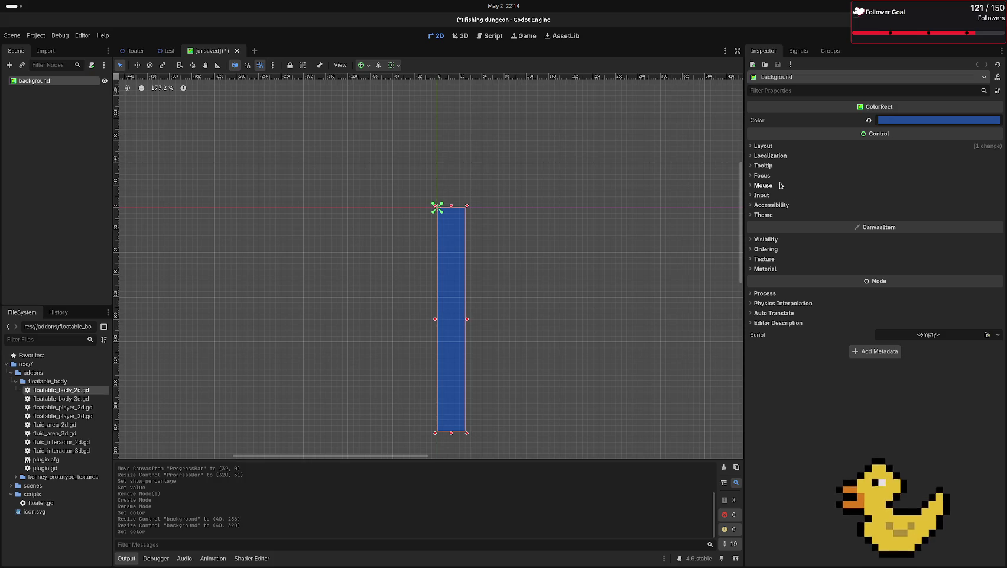
- Assign a New Theme to the background bar and enlarge the theme preview panel
left_click(777, 215)
left_click(935, 223)
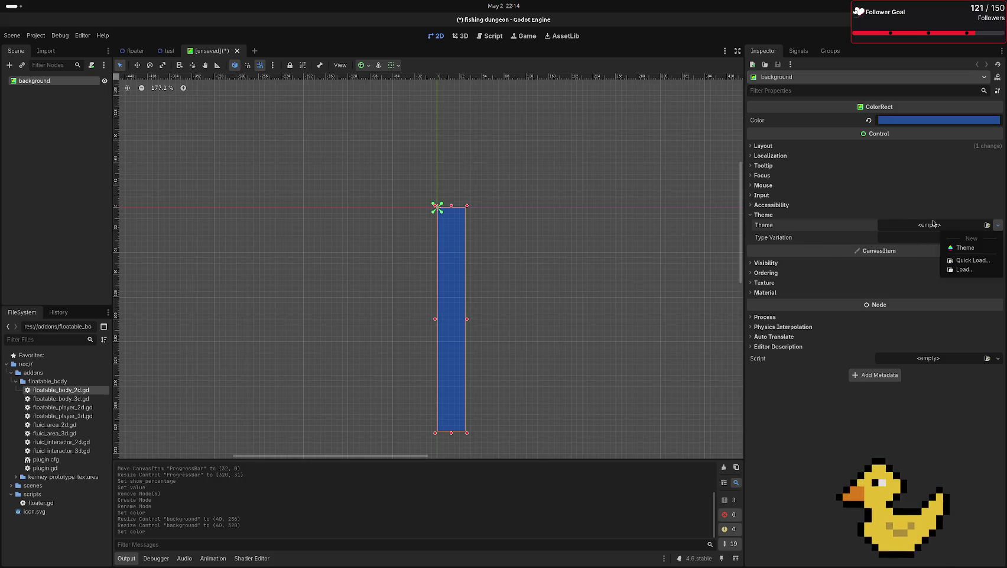
left_click(971, 247)
left_click(922, 225)
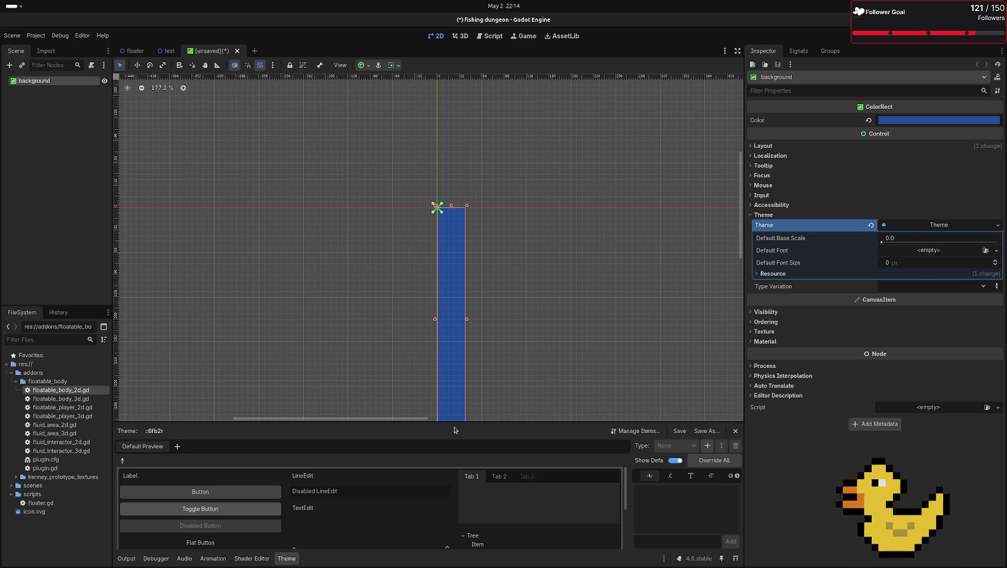
left_click_drag(451, 421, 443, 285)
scroll(449, 185, "down", 5)
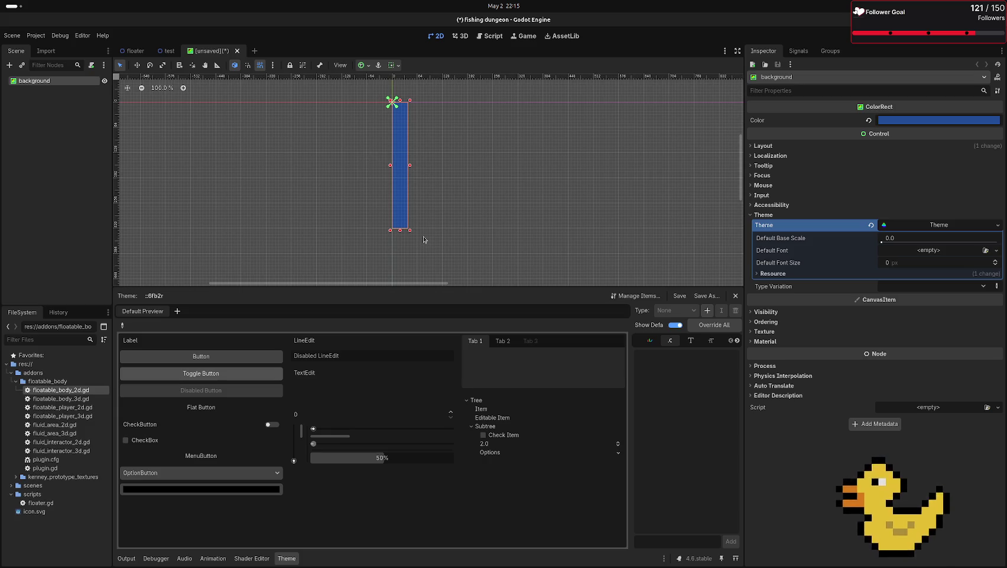
- Nudge the blue bar's position slightly, then clear its Theme property
mouse_move(396, 213)
left_mouse_down()
mouse_move(521, 400)
mouse_move(450, 256)
mouse_move(405, 220)
left_mouse_up()
scroll(354, 248, "up", 5)
left_click_drag(450, 275, 430, 272)
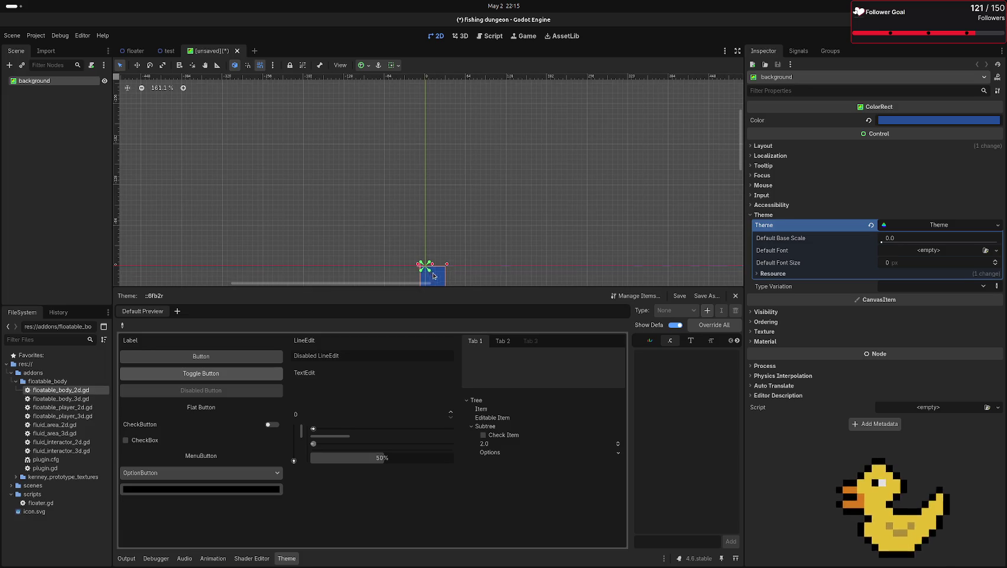
scroll(436, 272, "down", 6)
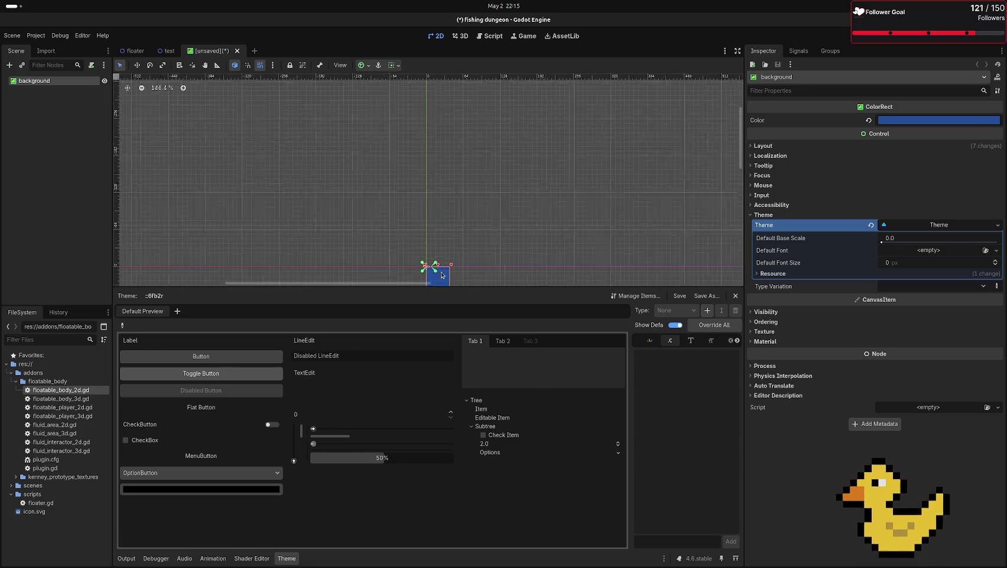
left_click_drag(459, 87, 451, 256)
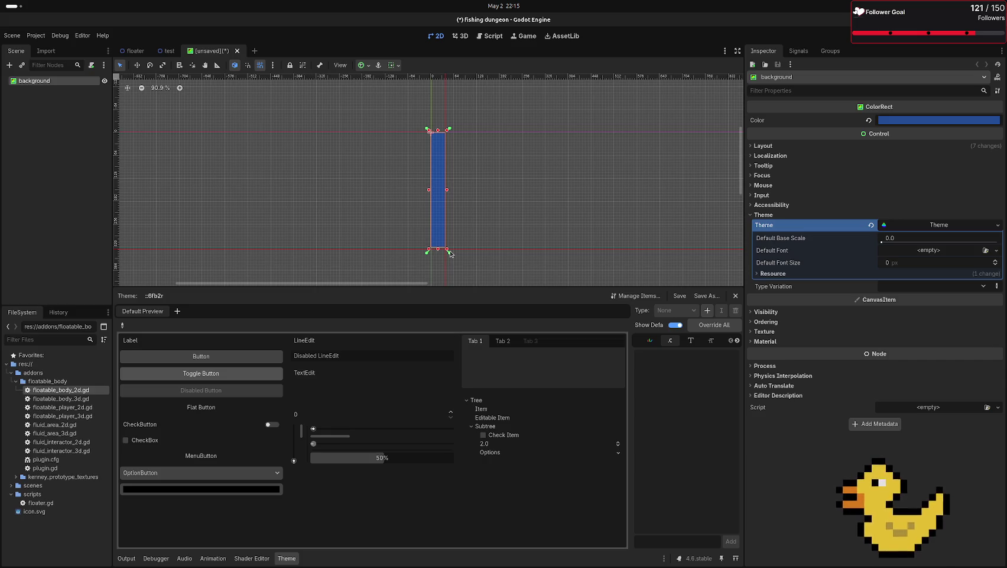
scroll(436, 220, "up", 8)
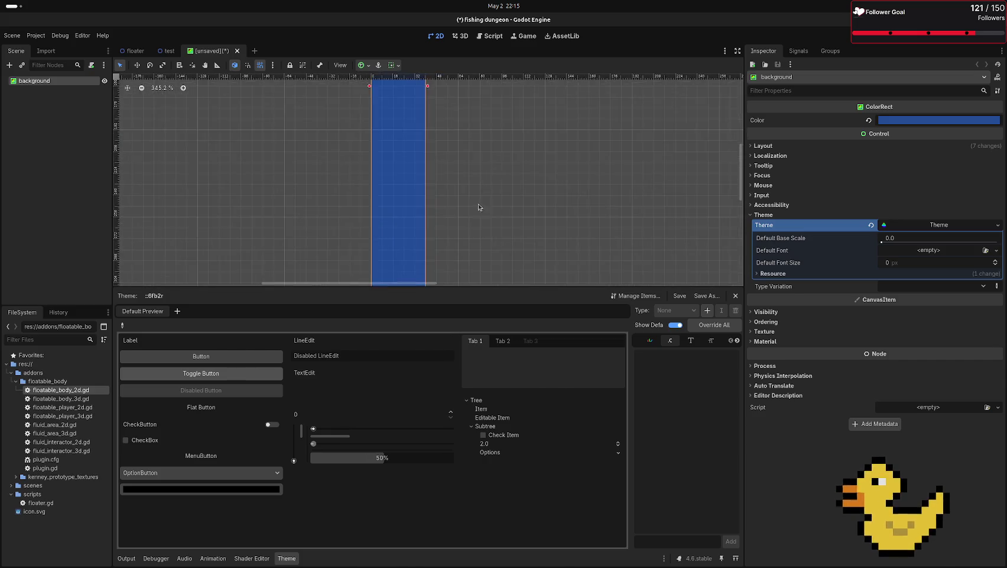
scroll(445, 185, "down", 3)
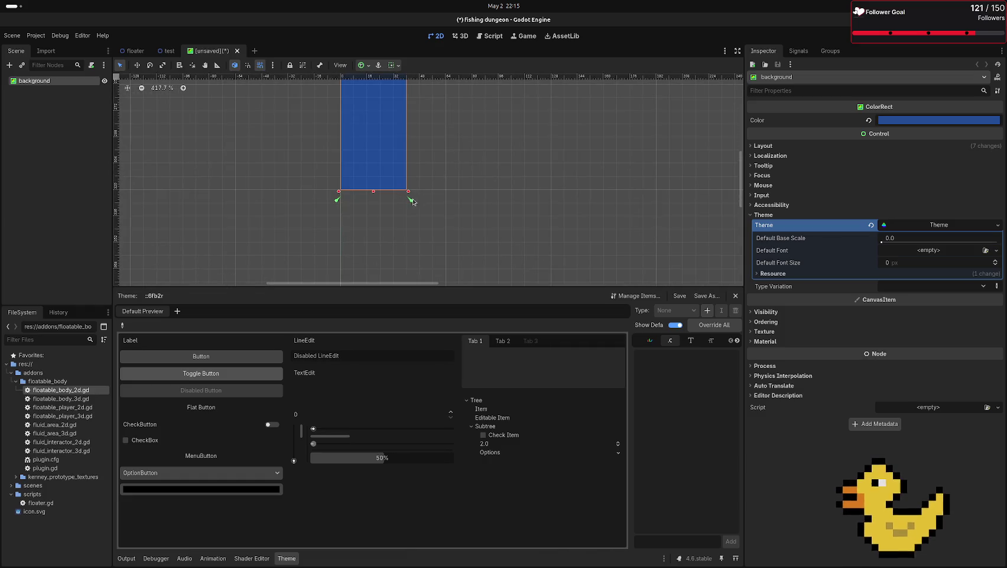
left_click(450, 173)
scroll(450, 178, "down", 12)
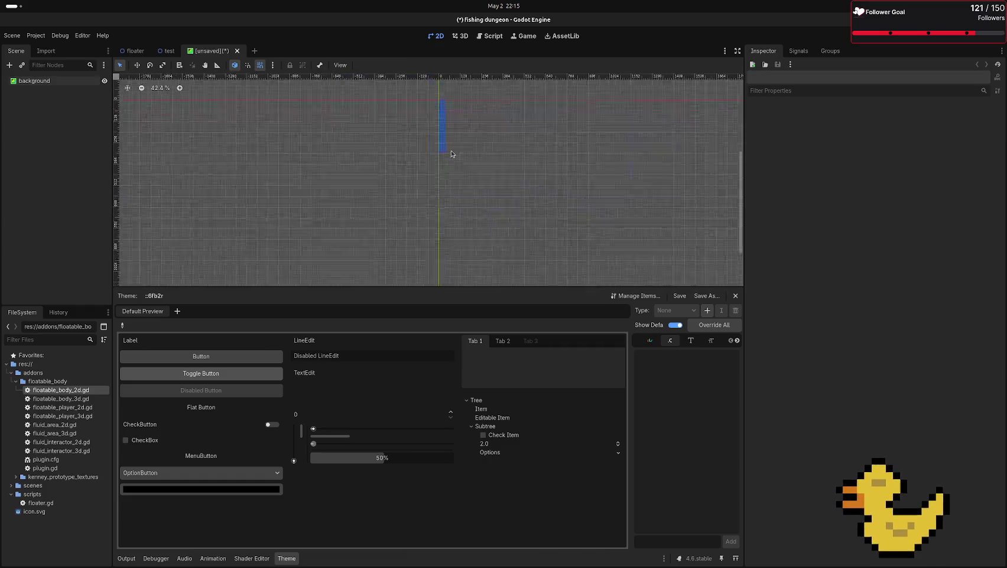
scroll(465, 179, "up", 7)
left_click(363, 204)
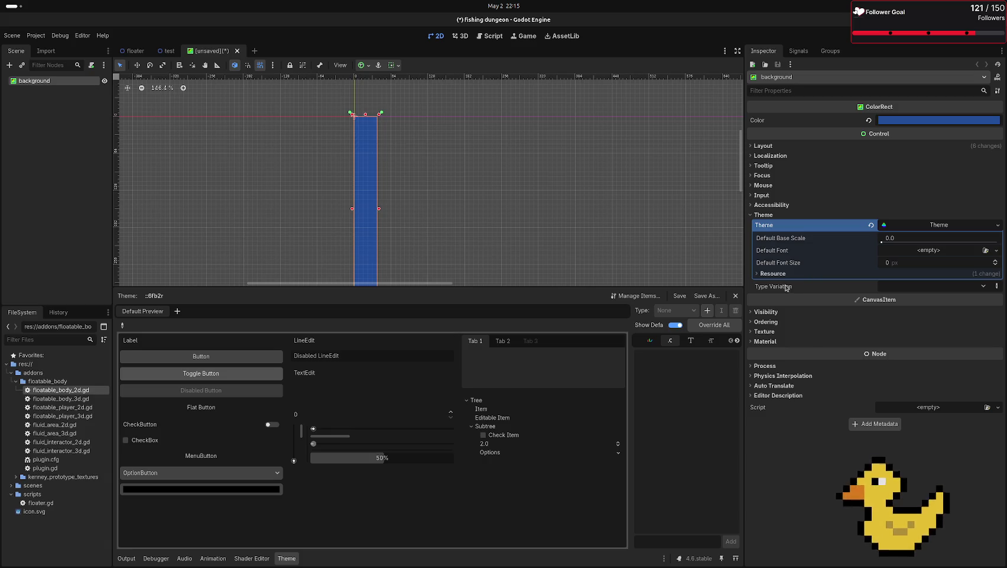
left_click(871, 226)
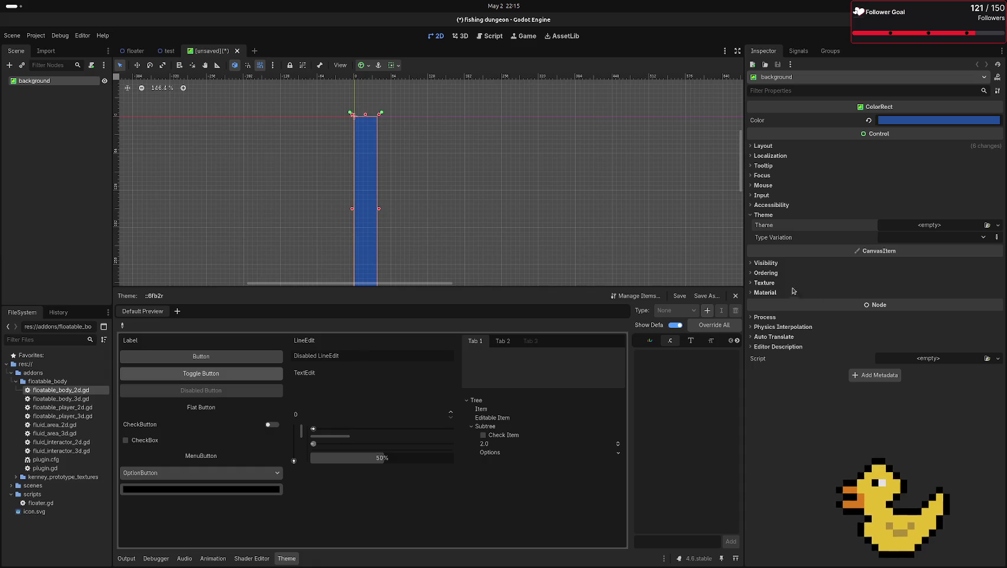
- Dismiss the Select UI Scene dialog, close the Theme panel, and expand Material settings
left_click(764, 214)
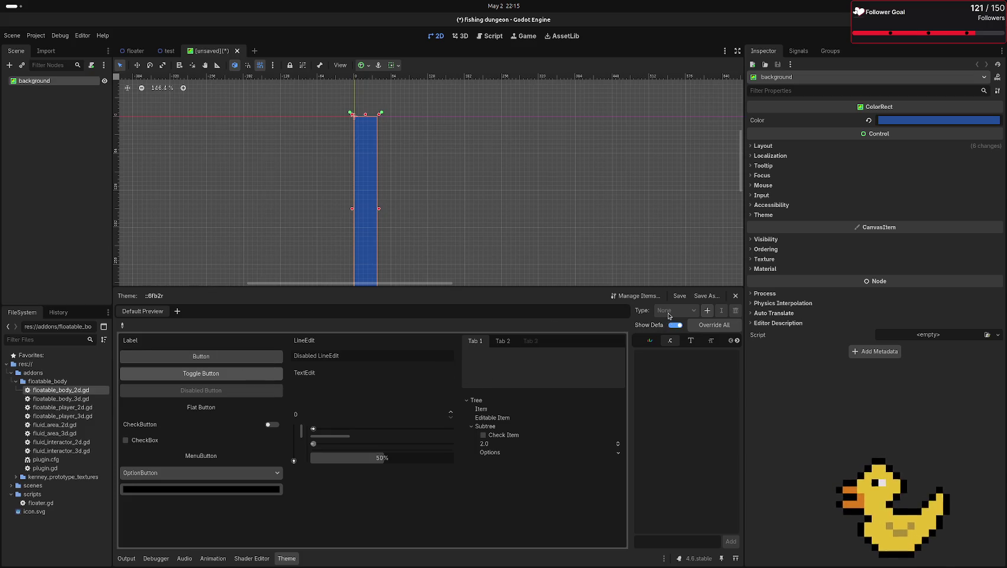
left_click(176, 311)
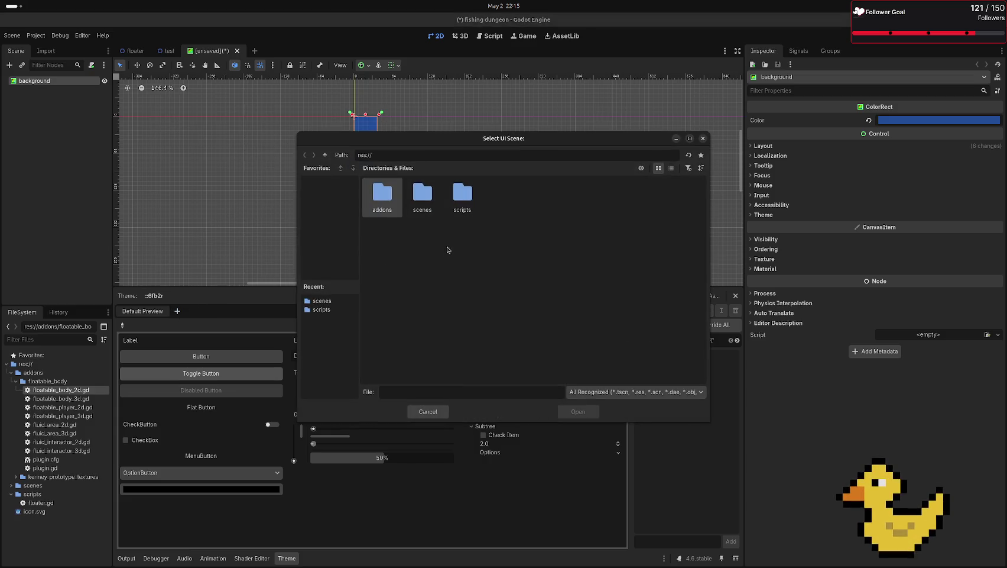
left_click(703, 139)
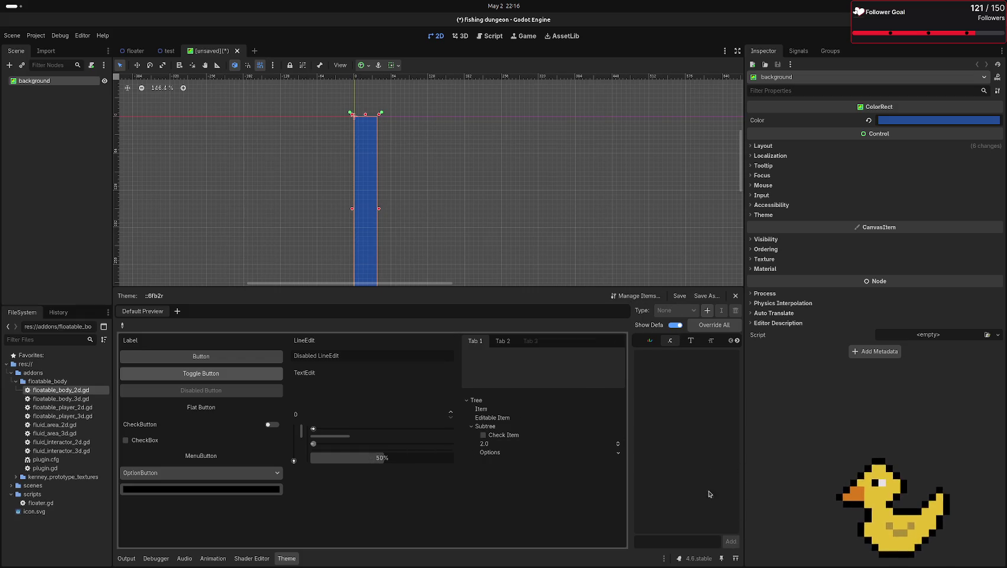
left_click(737, 295)
left_click(767, 269)
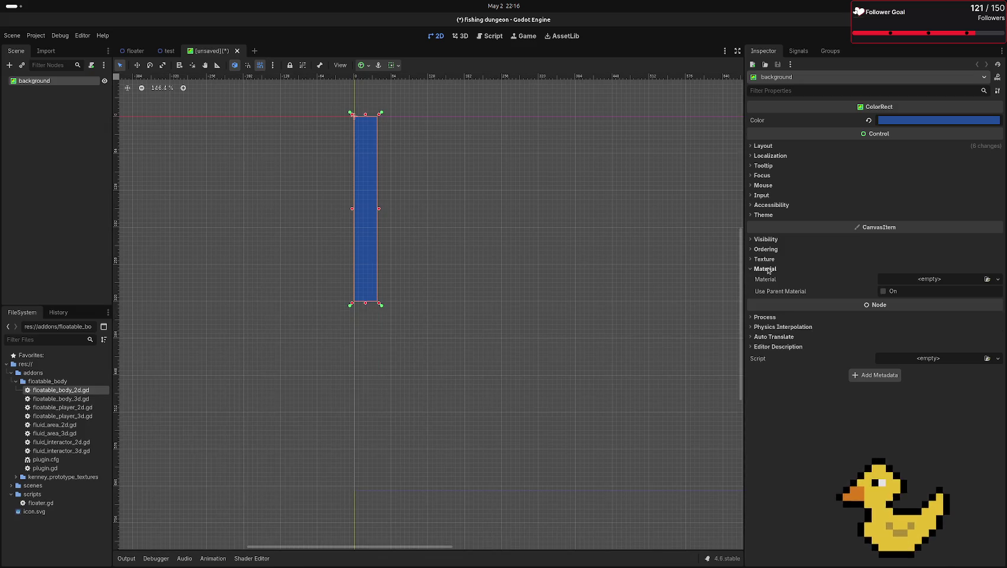
left_click(961, 280)
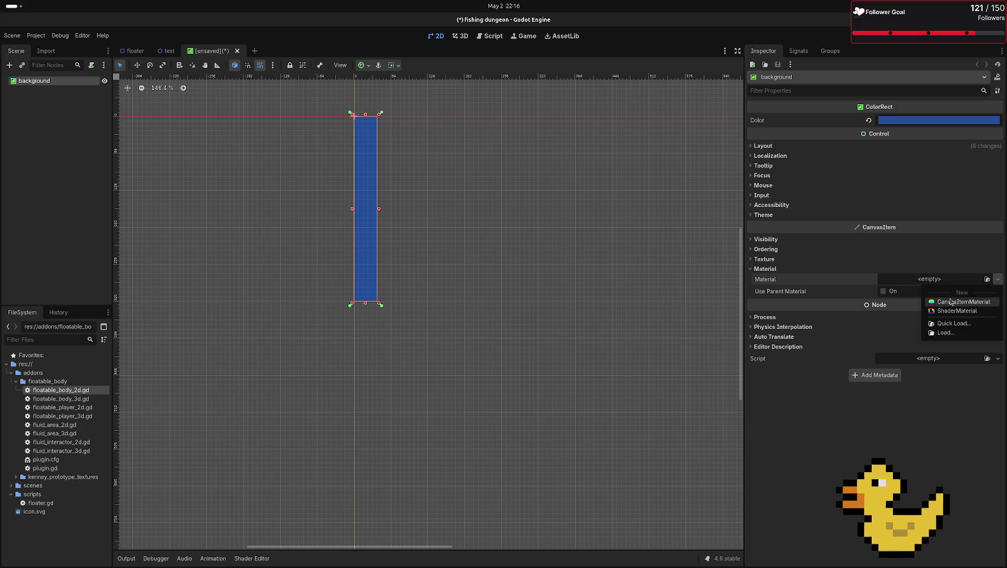
left_click(951, 303)
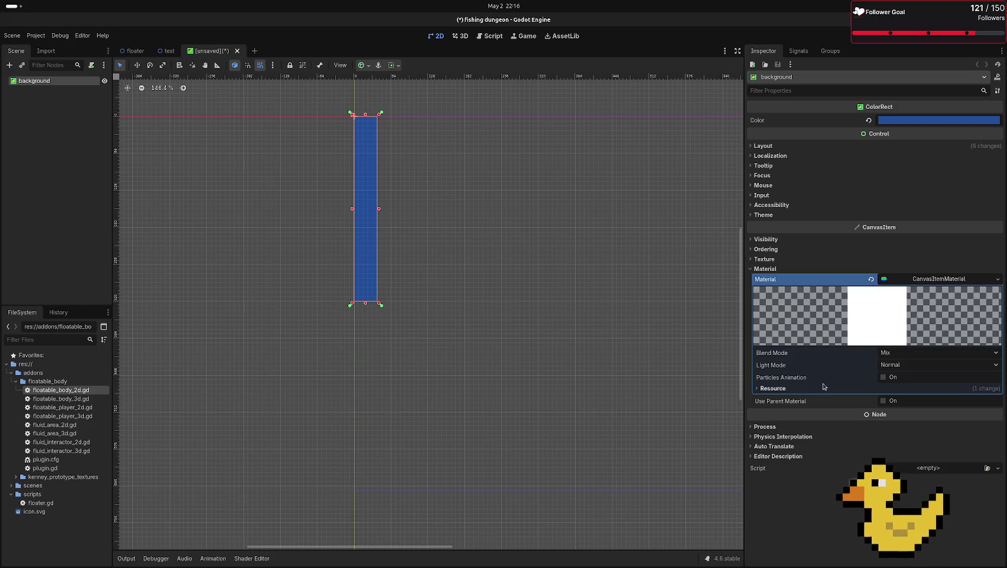
left_click(966, 280)
left_click(871, 279)
left_click(914, 282)
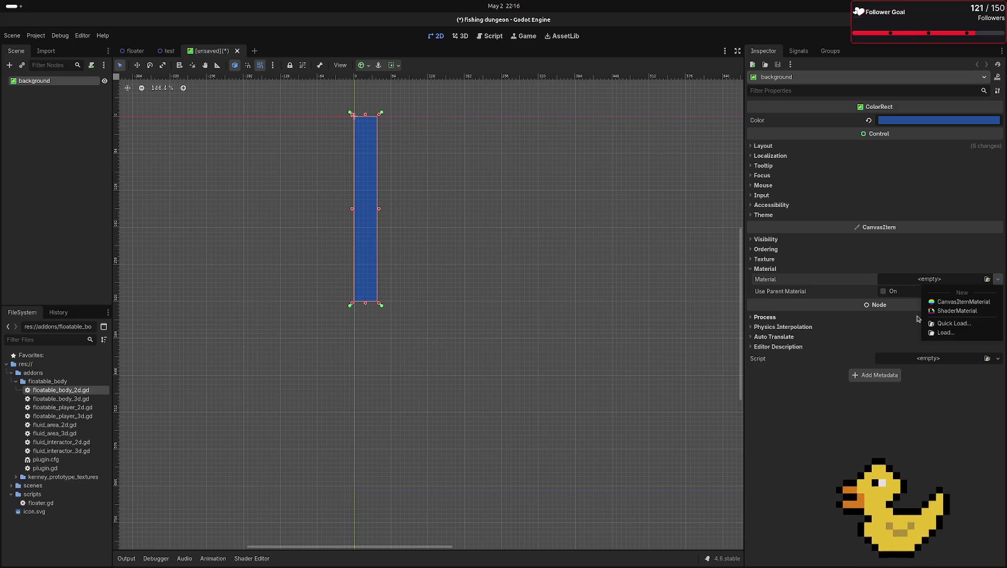
left_click(909, 265)
left_click(896, 281)
left_click(923, 282)
left_click(1002, 280)
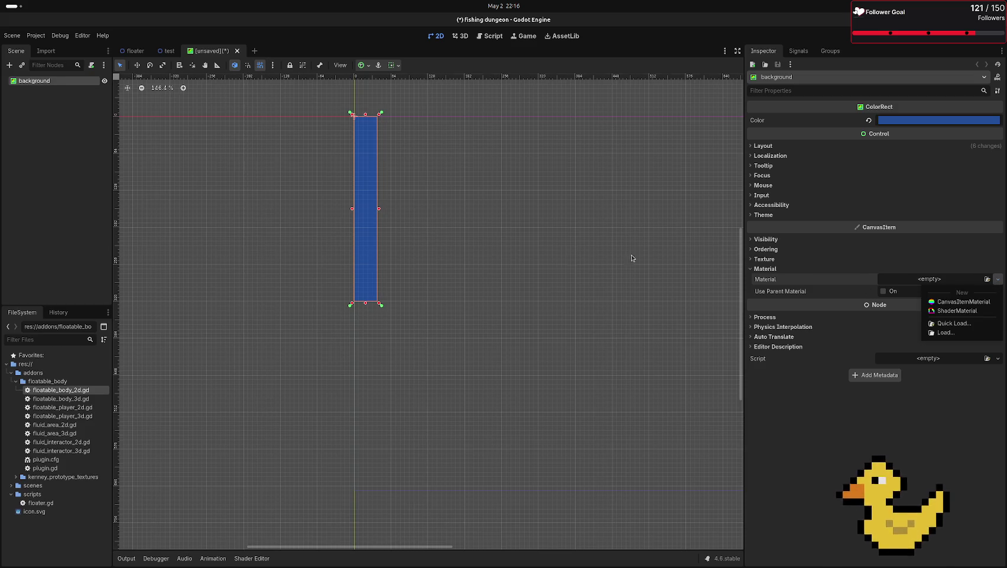
left_click(414, 245)
scroll(400, 158, "up", 3)
scroll(514, 265, "down", 3)
scroll(522, 285, "up", 2)
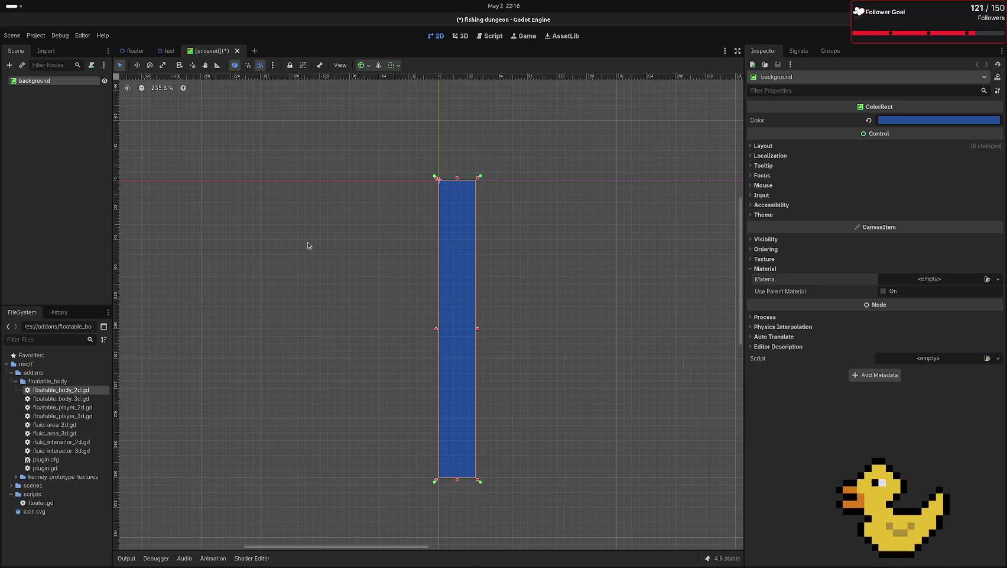
- Add a Control node by searching 'control' and use Make Scene Root on it
left_click(59, 163)
left_click(36, 81)
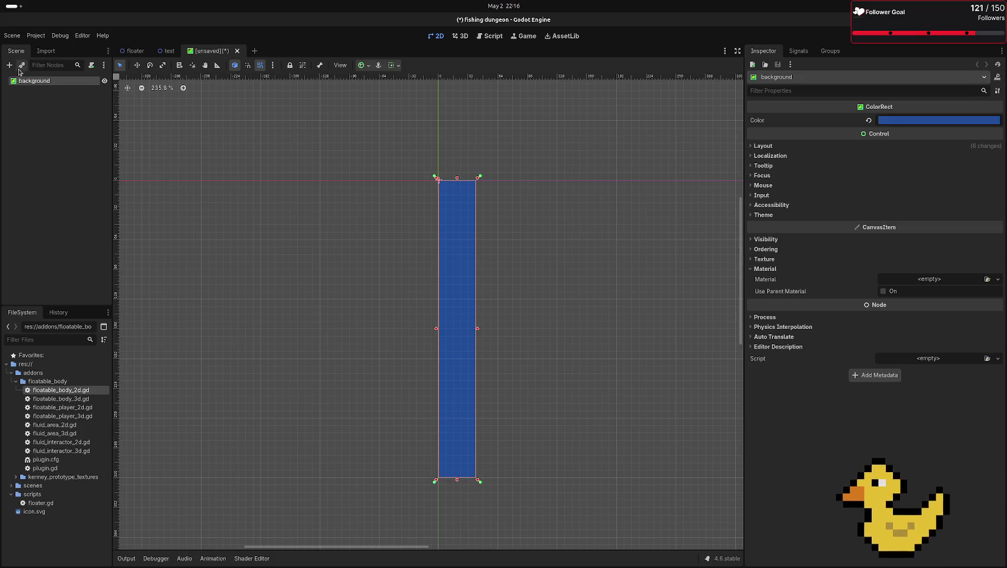
left_click(9, 65)
type("control")
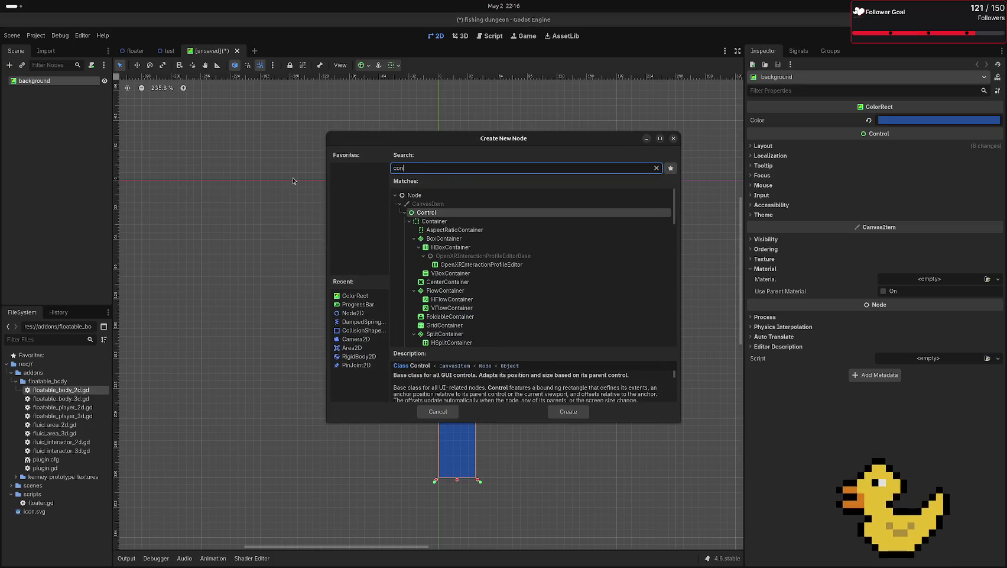
key("Return")
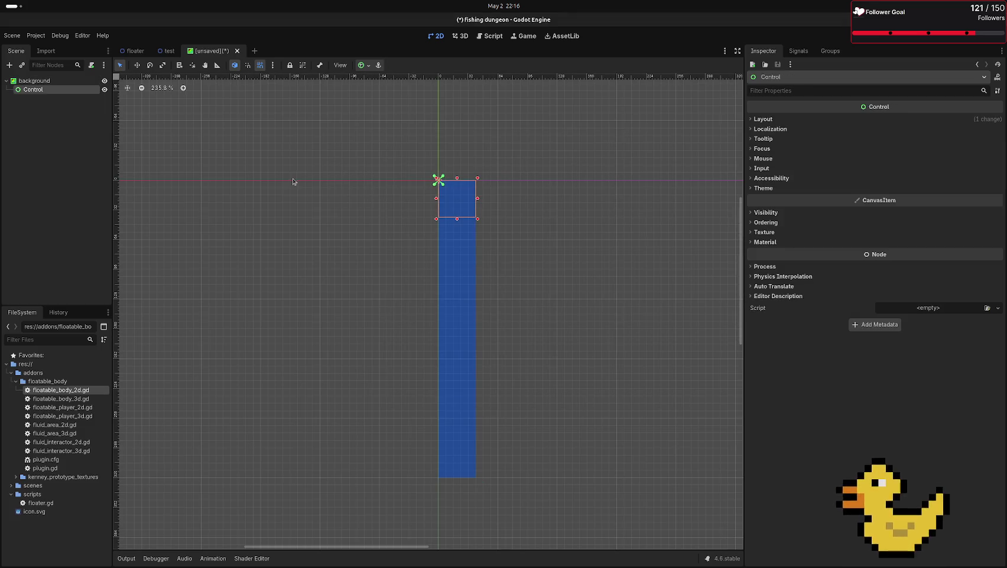
right_click(40, 90)
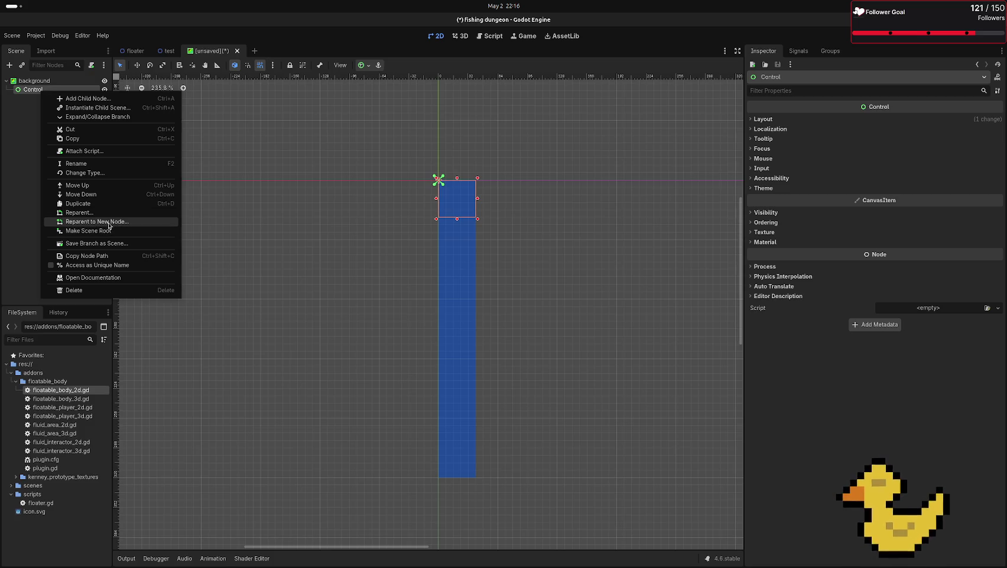
left_click(117, 230)
left_click(30, 81)
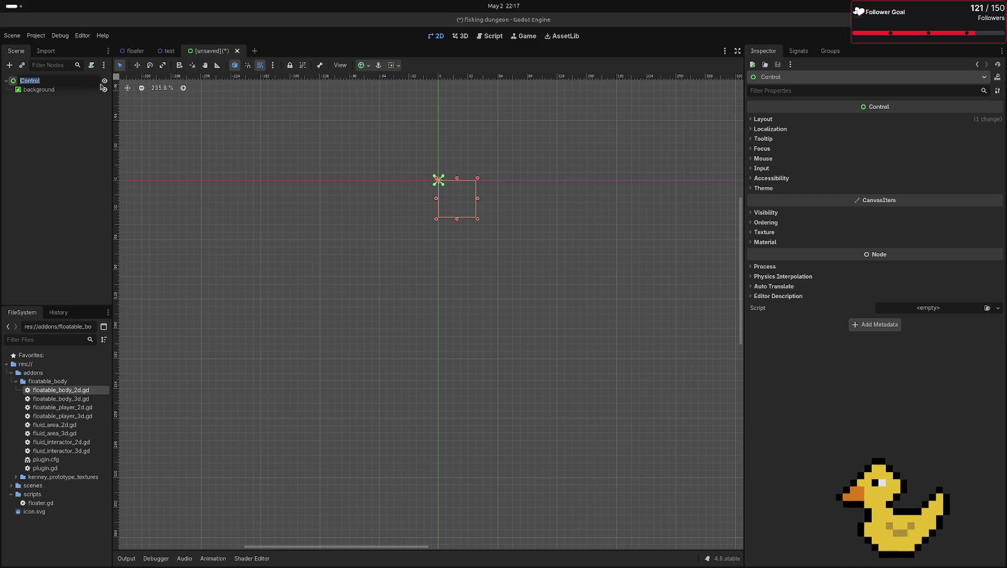
- Rename the root Control to hook_UI, shrink it, and spread its anchors to full rect
type("hook_UI")
key("Return")
scroll(315, 174, "up", 8)
scroll(388, 177, "up", 3)
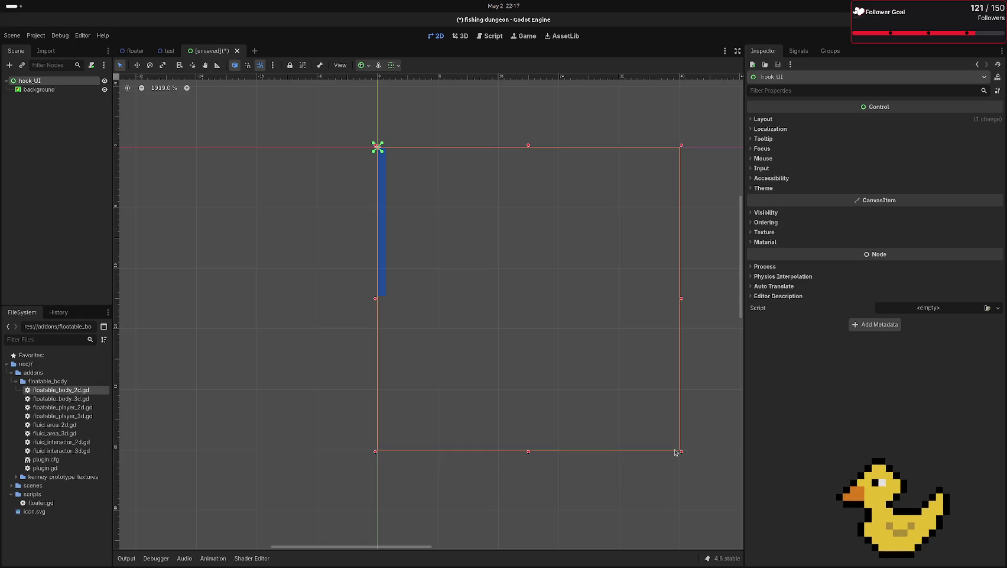
mouse_move(679, 451)
left_mouse_down()
mouse_move(547, 379)
mouse_move(668, 439)
left_mouse_up()
mouse_move(382, 155)
left_mouse_down()
mouse_move(574, 323)
mouse_move(694, 451)
left_mouse_up()
- Resize and anchor the blue background to fill hook_UI, and reshape hook_UI into a tall narrow bar
left_click(39, 89)
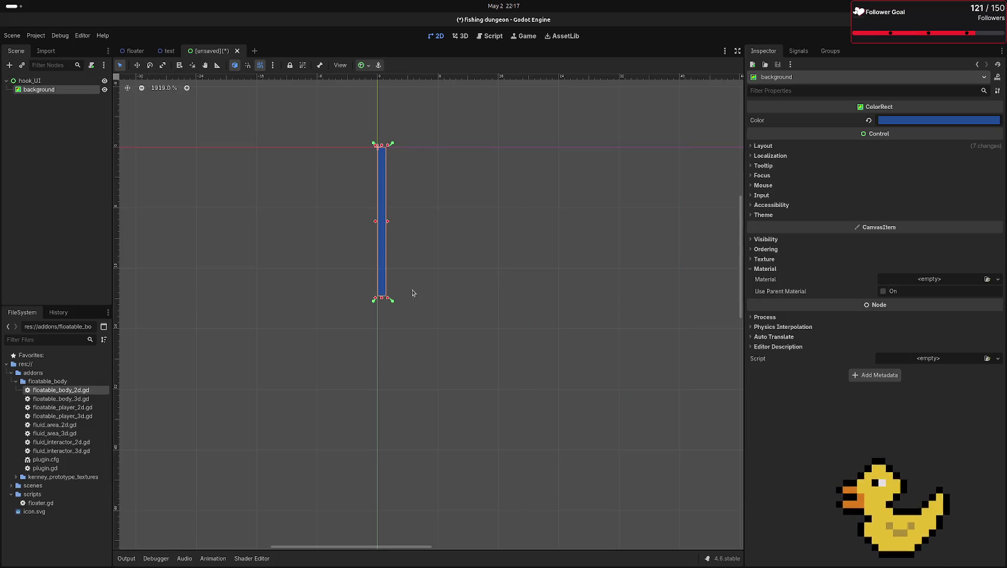
left_click_drag(385, 302, 683, 445)
left_click(79, 80)
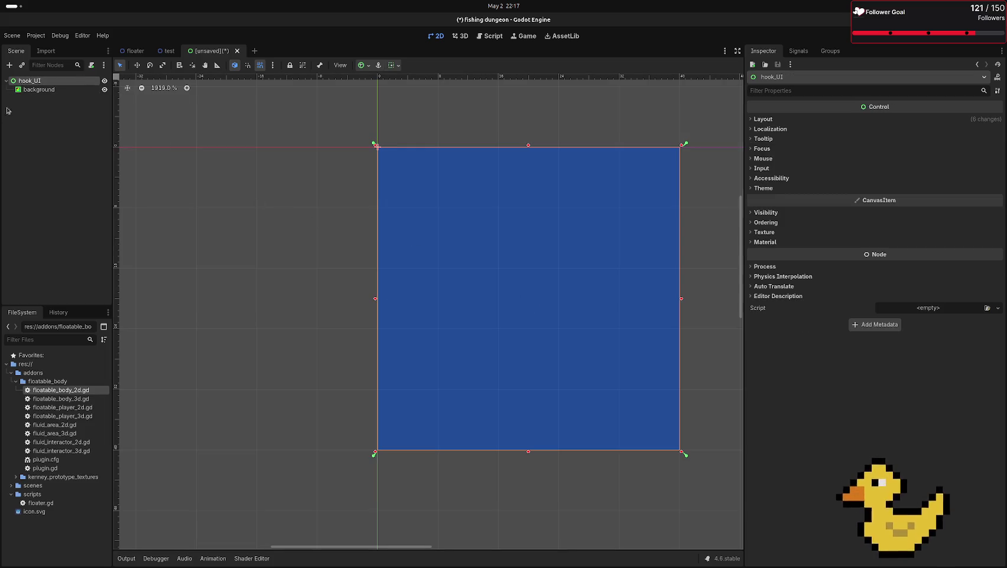
left_click(37, 90)
left_click_drag(394, 304, 655, 423)
left_click(595, 323)
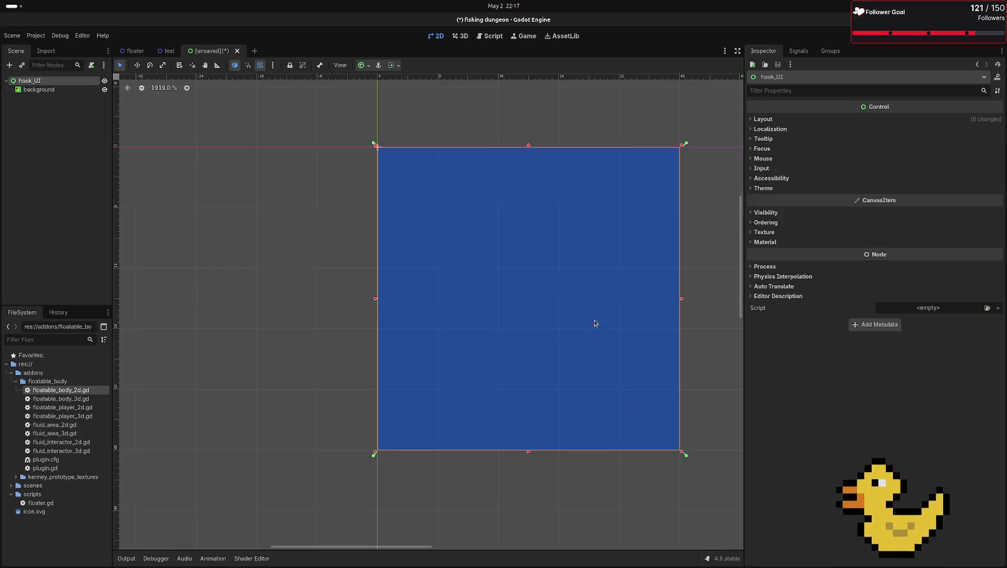
mouse_move(663, 447)
left_mouse_down()
mouse_move(522, 328)
mouse_move(448, 356)
mouse_move(441, 535)
left_mouse_up()
scroll(488, 387, "down", 5)
scroll(490, 387, "down", 1)
mouse_move(490, 387)
left_mouse_down()
mouse_move(439, 190)
mouse_move(449, 238)
mouse_move(425, 304)
left_mouse_up()
scroll(494, 219, "up", 5)
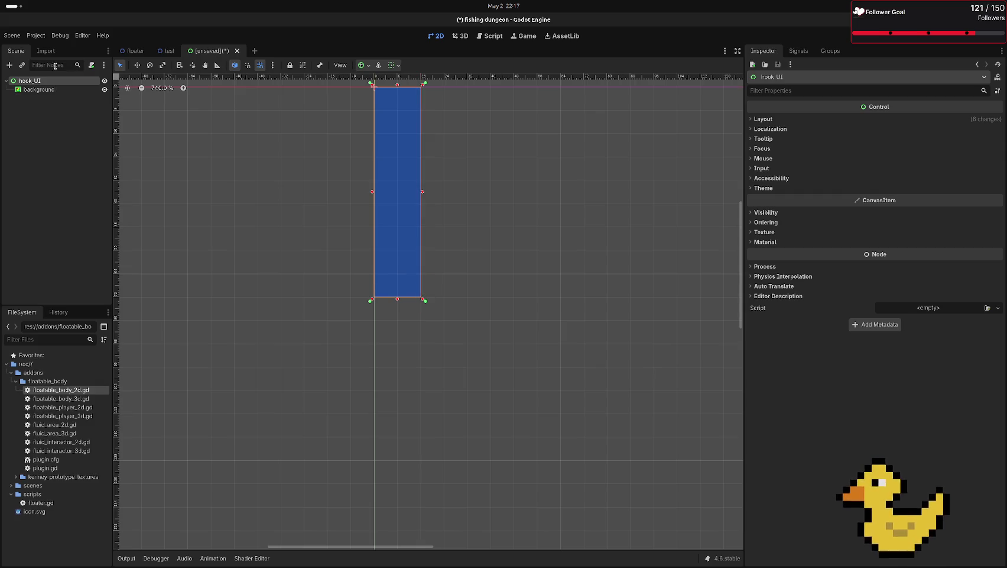
- Attach a new script saved as res://scripts/hook_ui.gd to the hook_UI node
left_click(49, 90)
left_click(17, 81)
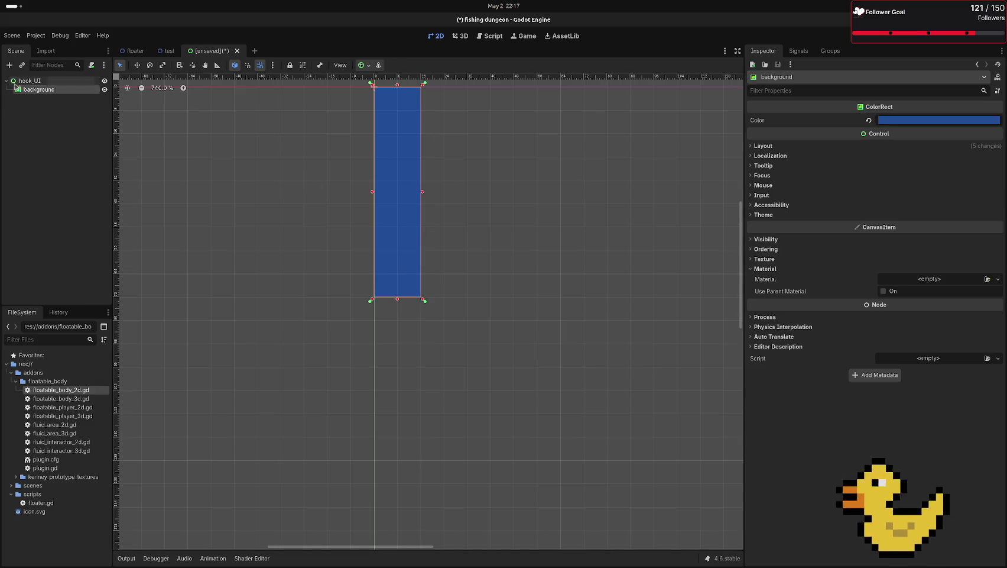
scroll(320, 151, "down", 2)
scroll(466, 264, "up", 3)
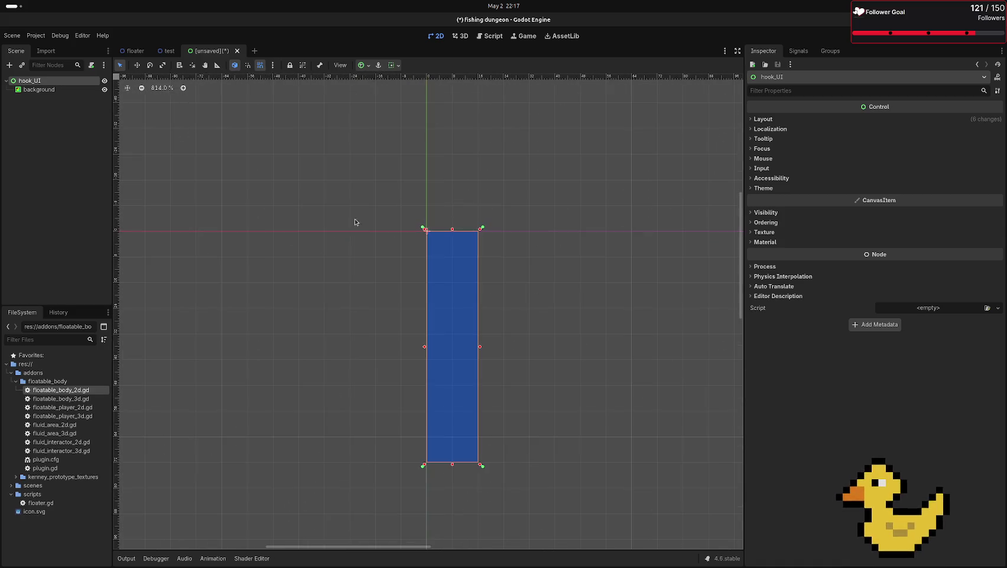
left_click(91, 65)
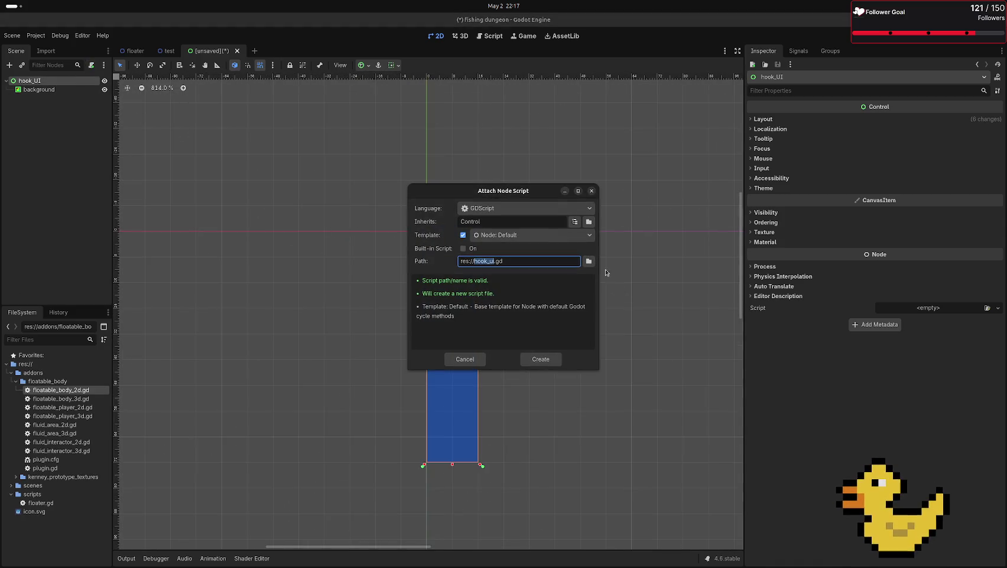
left_click(588, 262)
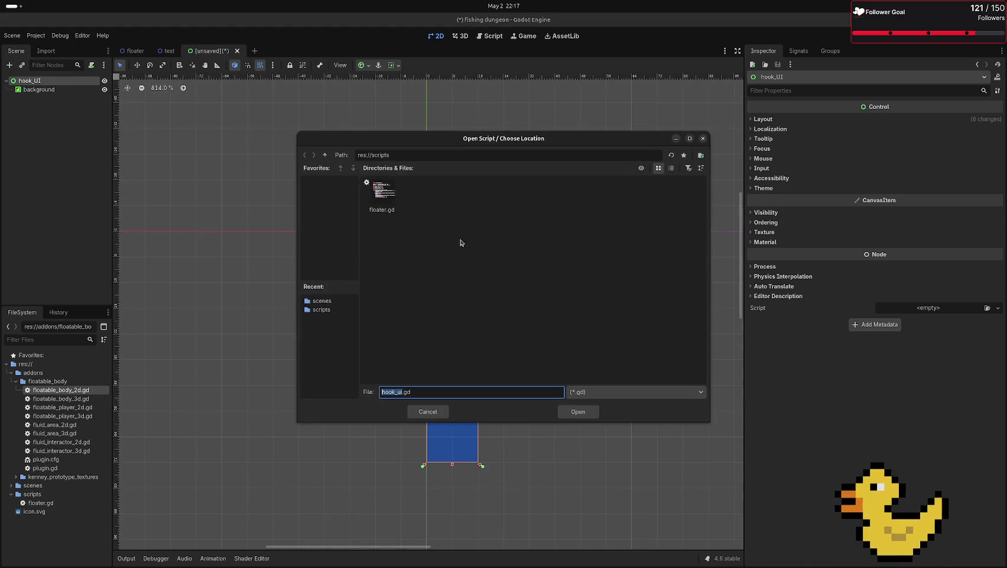
left_click(326, 155)
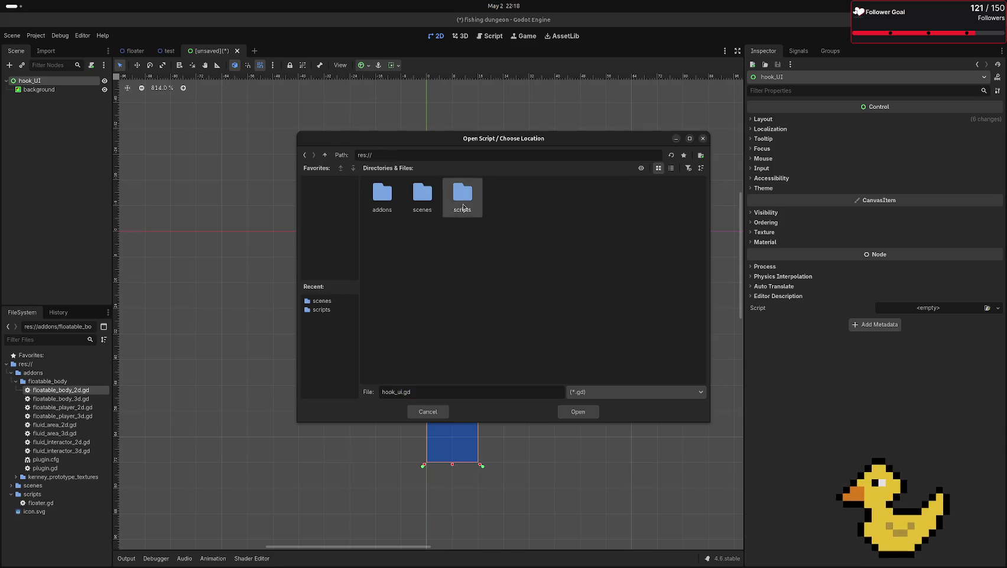
double_click(463, 197)
left_click(582, 413)
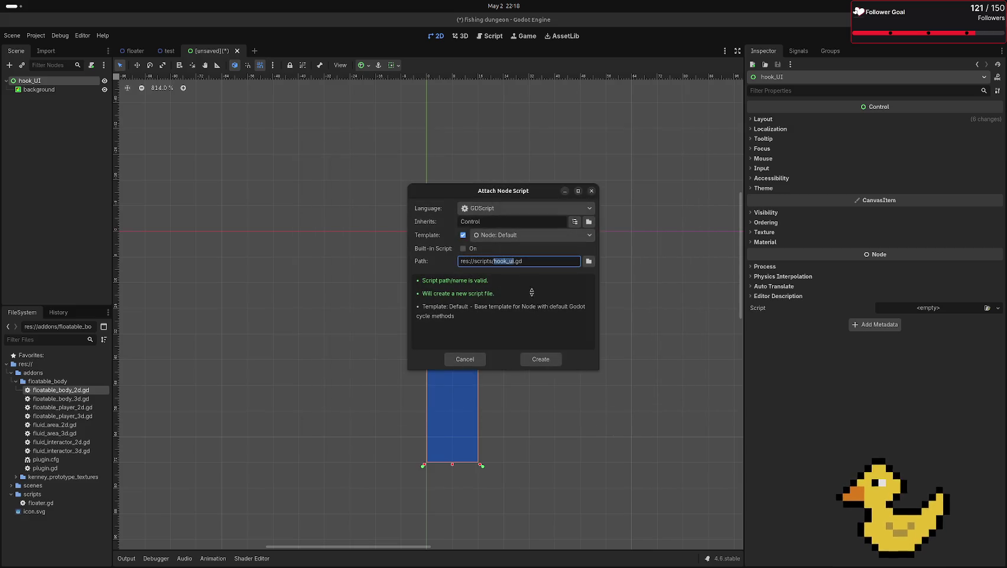
left_click(530, 363)
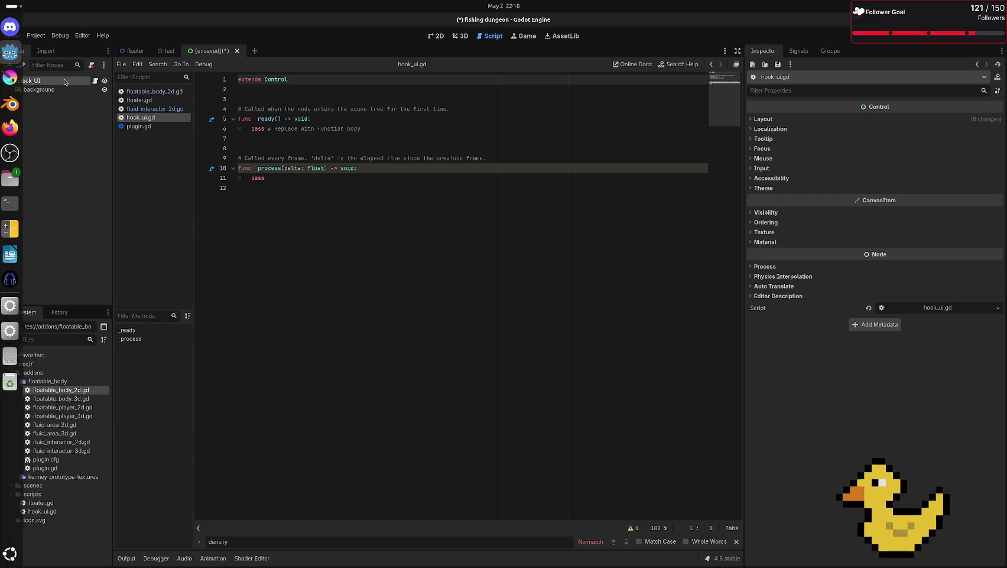
left_click(431, 36)
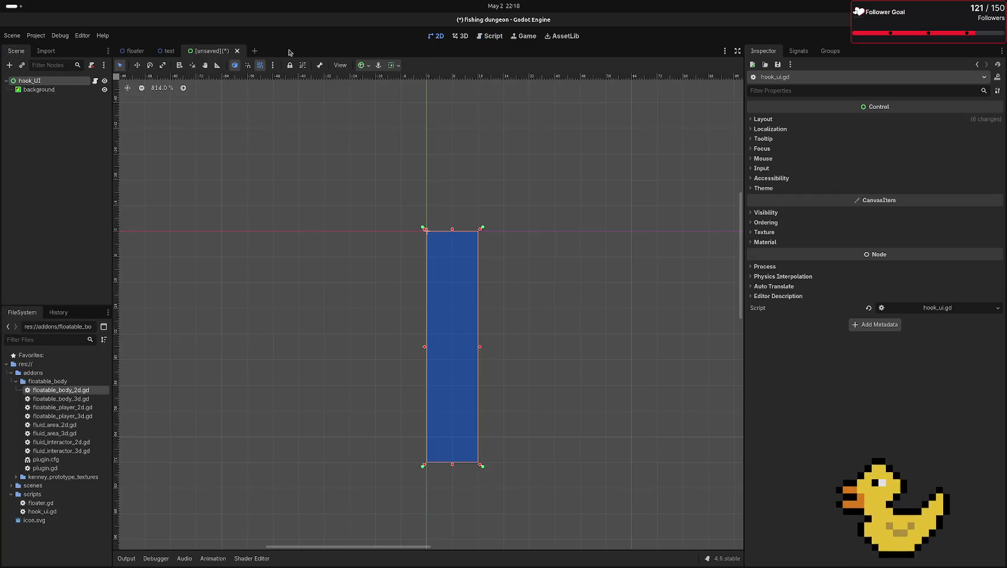